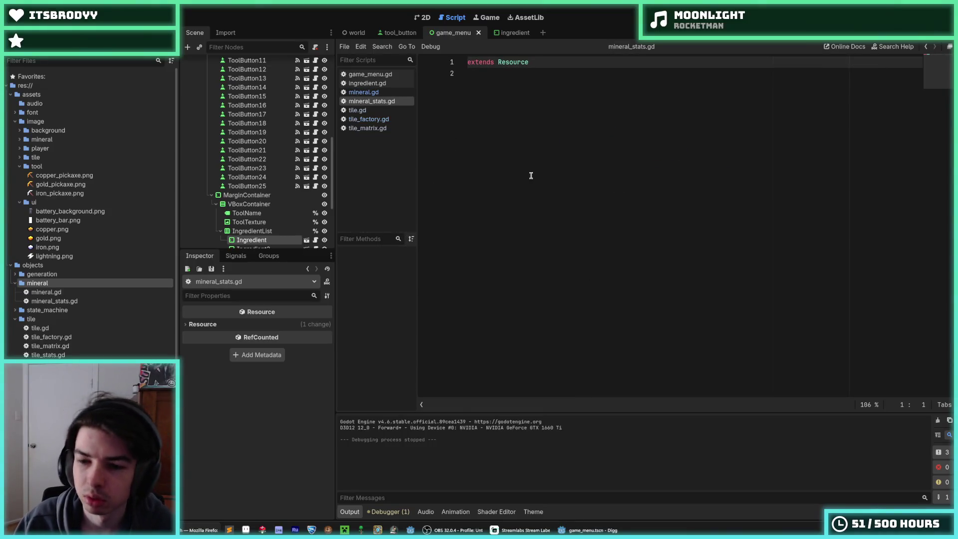
# Replace the contents of mineral_stats.gd with the code copied from tile_stats.gd
pyautogui.click(48, 301)
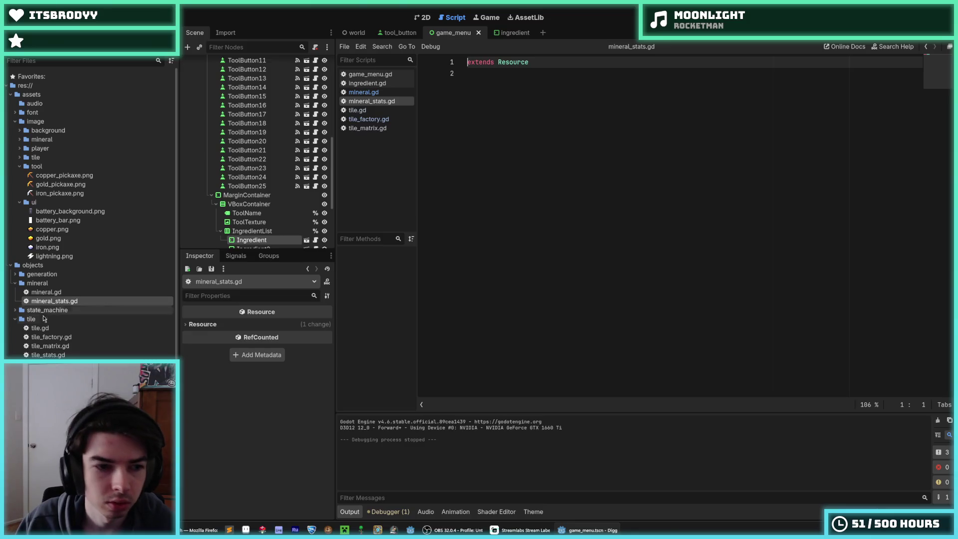
pyautogui.doubleClick(48, 354)
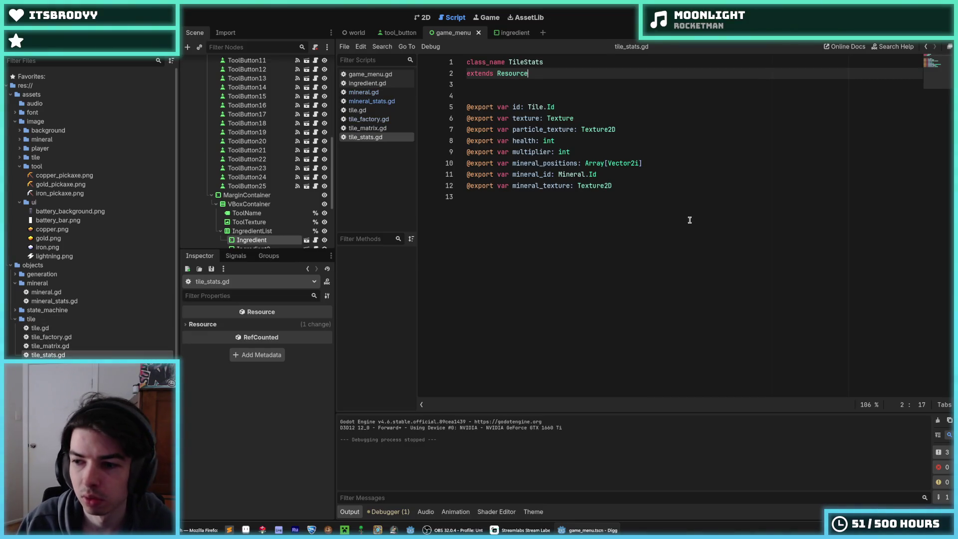
pyautogui.moveTo(690, 220); pyautogui.dragTo(443, 60)
pyautogui.hotkey('ctrl', 'c')
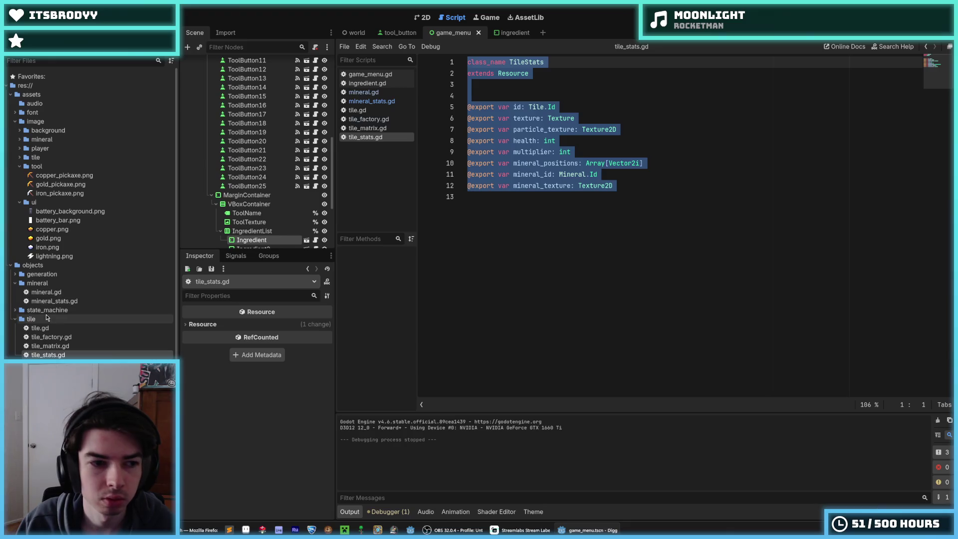
pyautogui.doubleClick(54, 301)
pyautogui.hotkey('ctrl', 'a')
pyautogui.hotkey('ctrl', 'v')
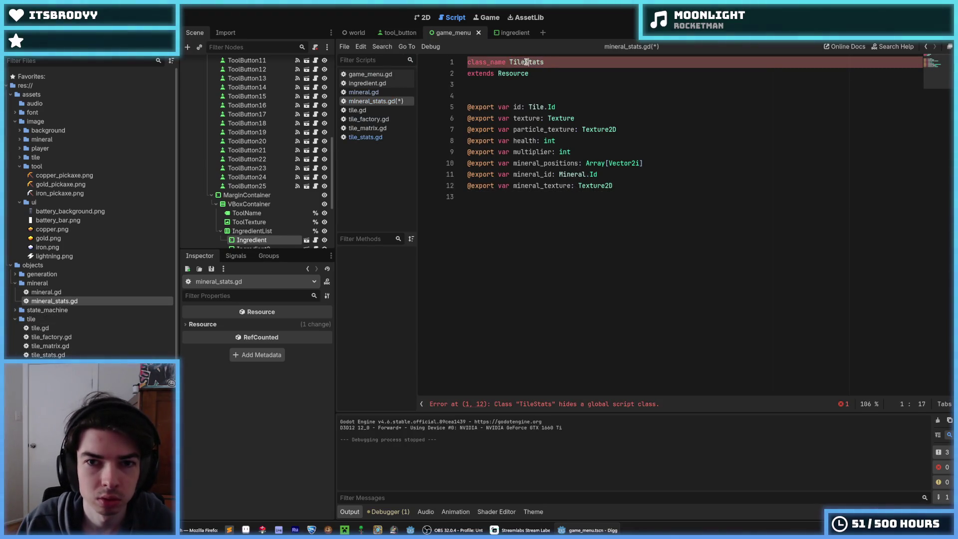
# Rename the class to MineralStats and change the id export type to Mineral.Id
pyautogui.moveTo(525, 62); pyautogui.dragTo(509, 60)
pyautogui.write('Mineral')
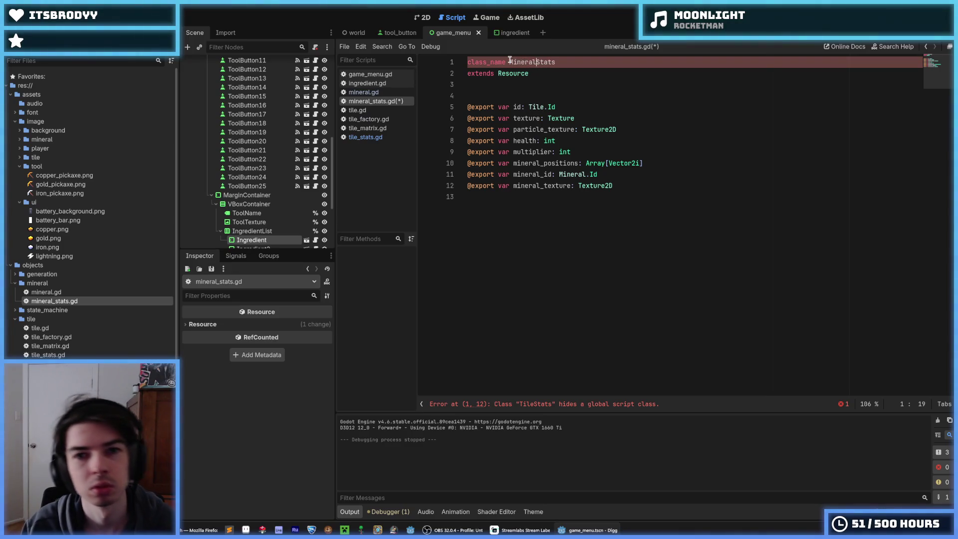
pyautogui.click(583, 109)
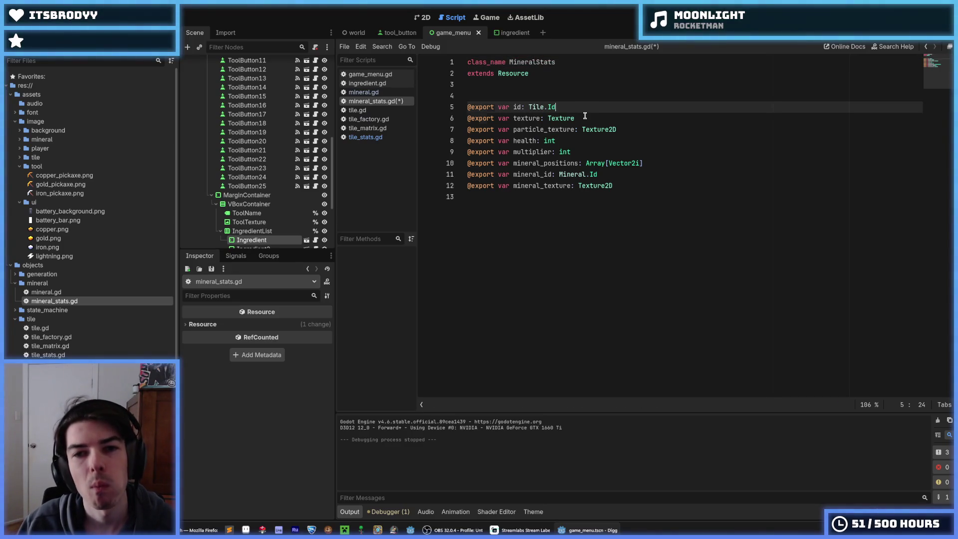
pyautogui.click(585, 116)
pyautogui.doubleClick(519, 107)
pyautogui.click(538, 109)
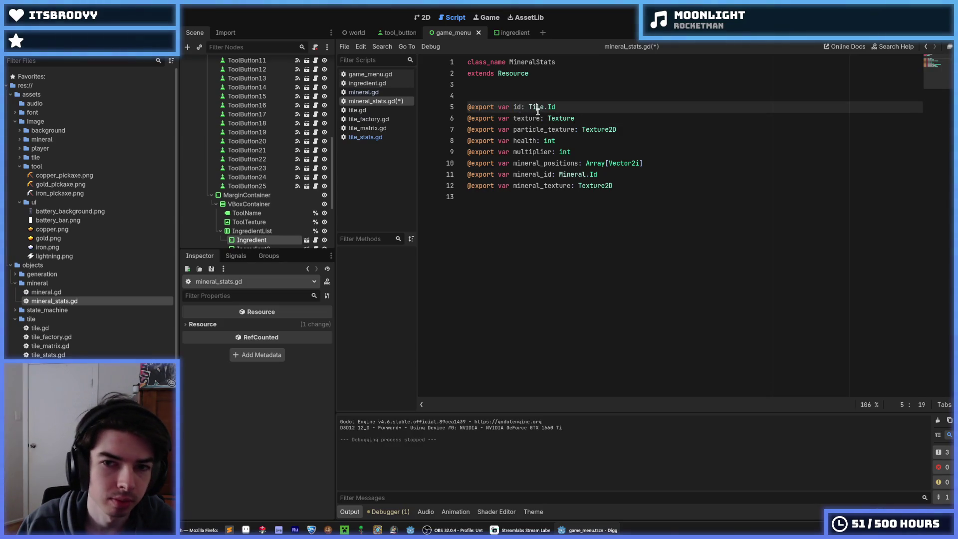
pyautogui.doubleClick(537, 108)
pyautogui.write('Mineral')
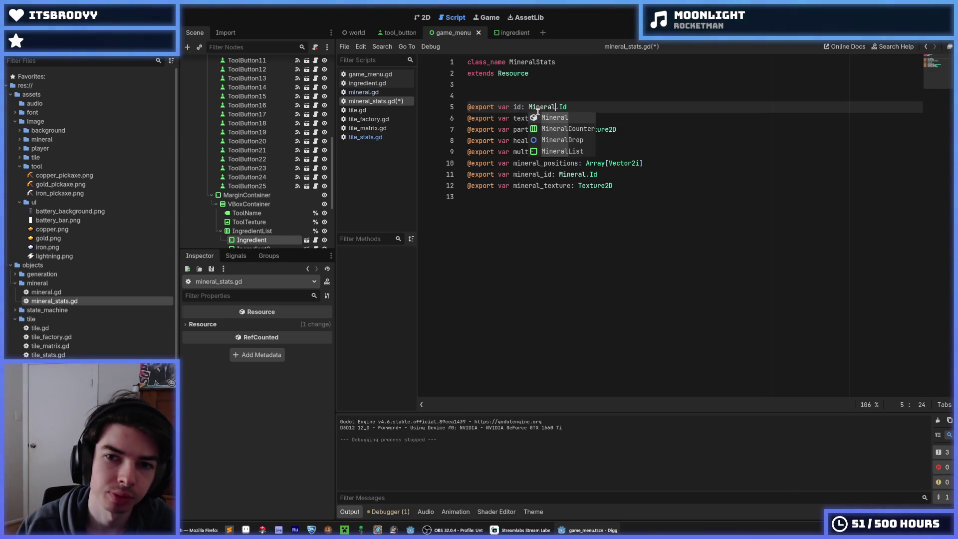
# Change the texture type from Texture2D to Texture and delete the extra exports on lines 7–12
pyautogui.click(643, 120)
pyautogui.click(648, 130)
pyautogui.click(629, 120)
pyautogui.press('BackSpace')
pyautogui.press('BackSpace')
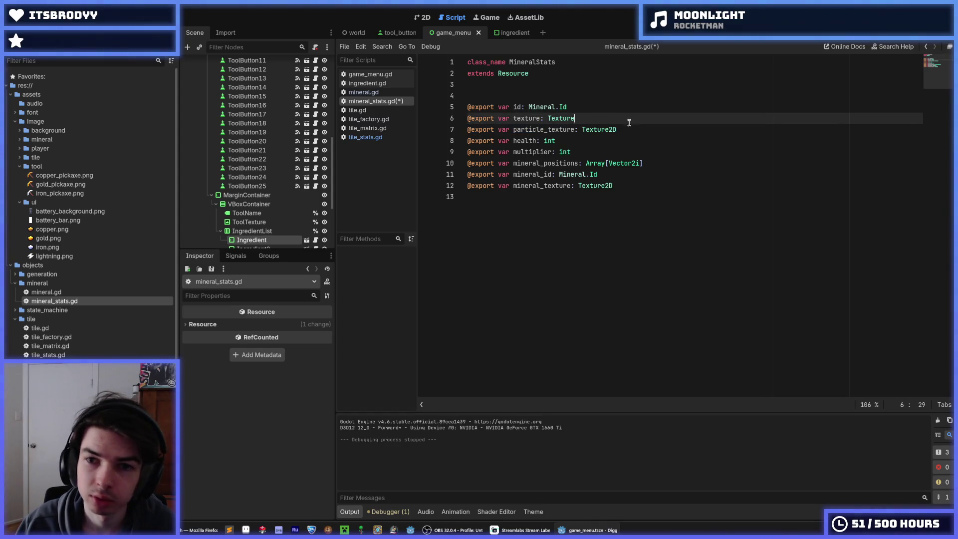
pyautogui.click(634, 129)
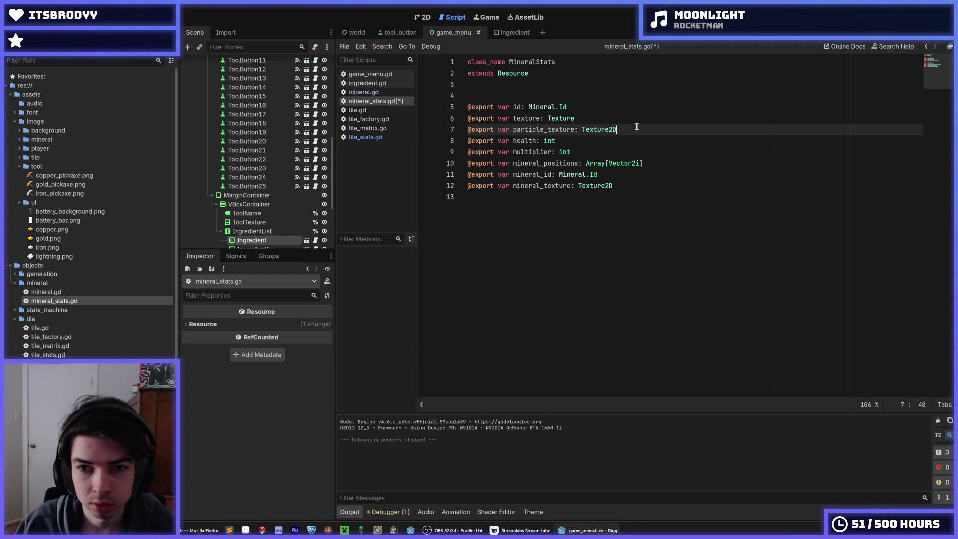
pyautogui.moveTo(640, 187)
pyautogui.mouseDown()
pyautogui.moveTo(560, 154)
pyautogui.moveTo(494, 152)
pyautogui.moveTo(449, 130)
pyautogui.mouseUp()
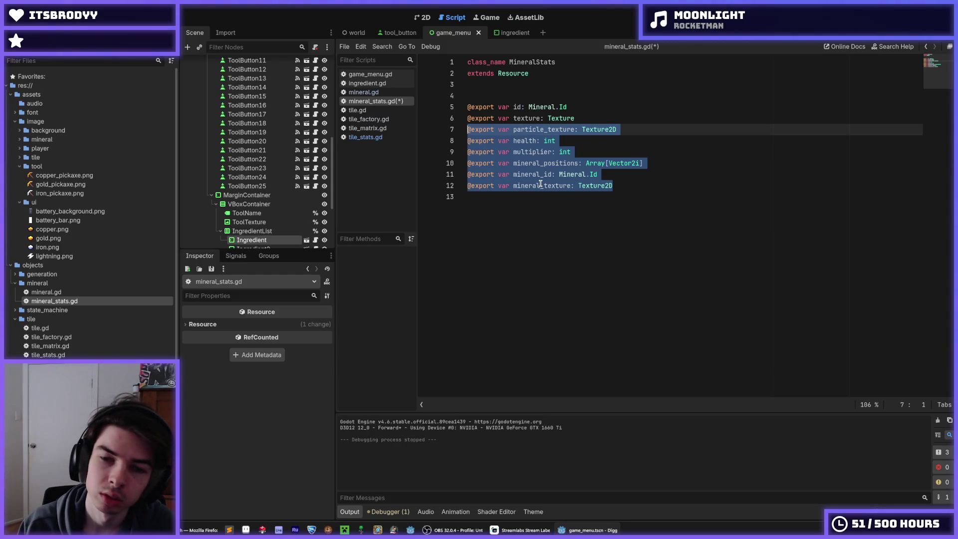
pyautogui.press('BackSpace')
pyautogui.press('BackSpace')
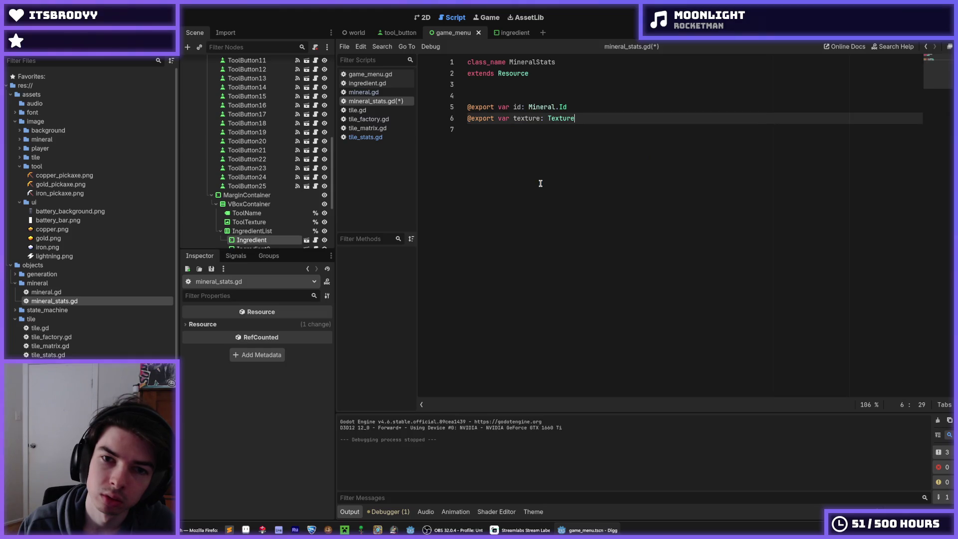
# Add 'export var name: String' above the texture export and save the script
pyautogui.press('Up')
pyautogui.press('Return')
pyautogui.write('xport var ')
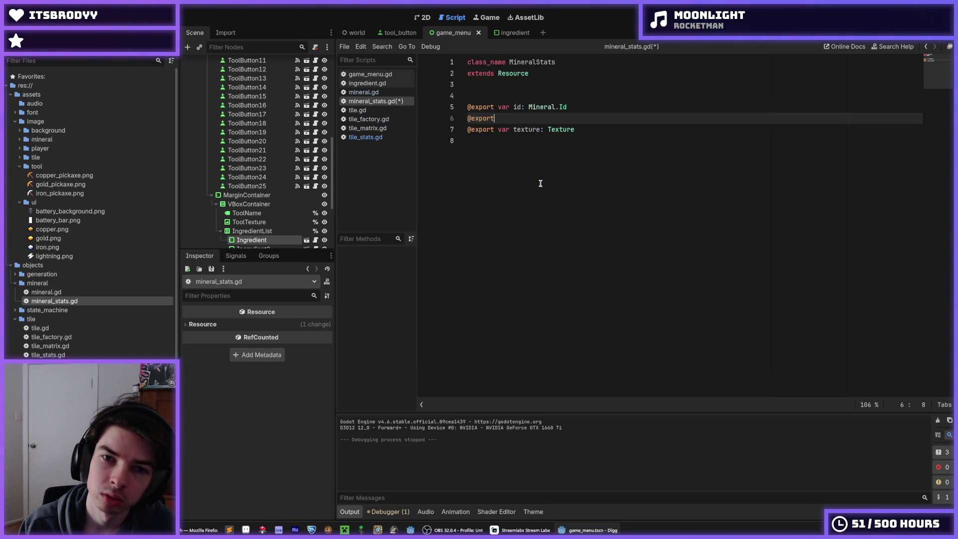
pyautogui.write('name: ')
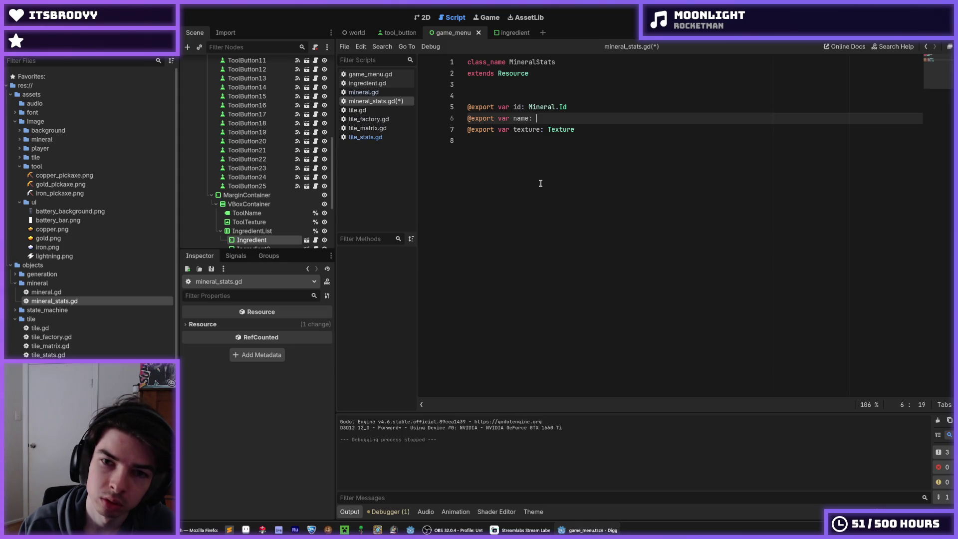
pyautogui.write('String')
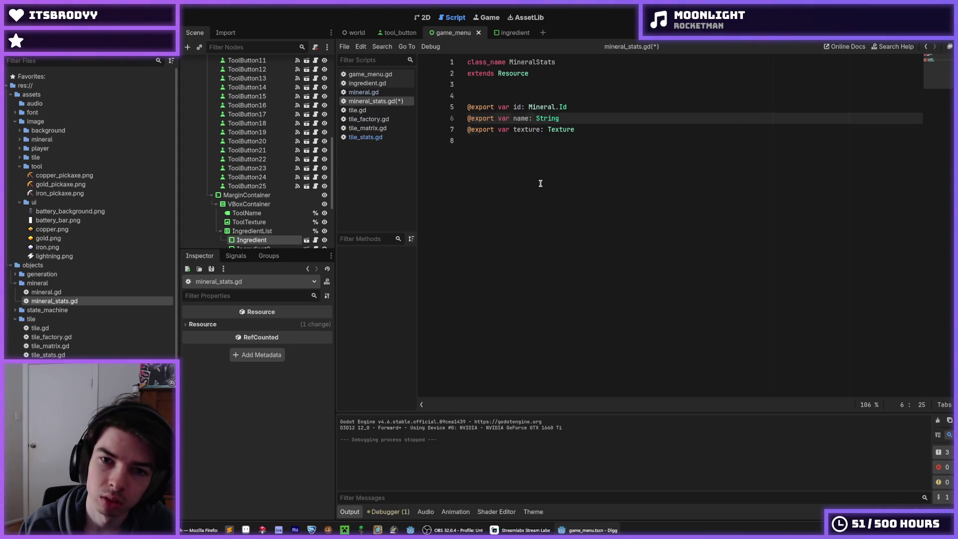
pyautogui.press('Down')
pyautogui.press('Down')
pyautogui.press('Up')
pyautogui.hotkey('ctrl', 's')
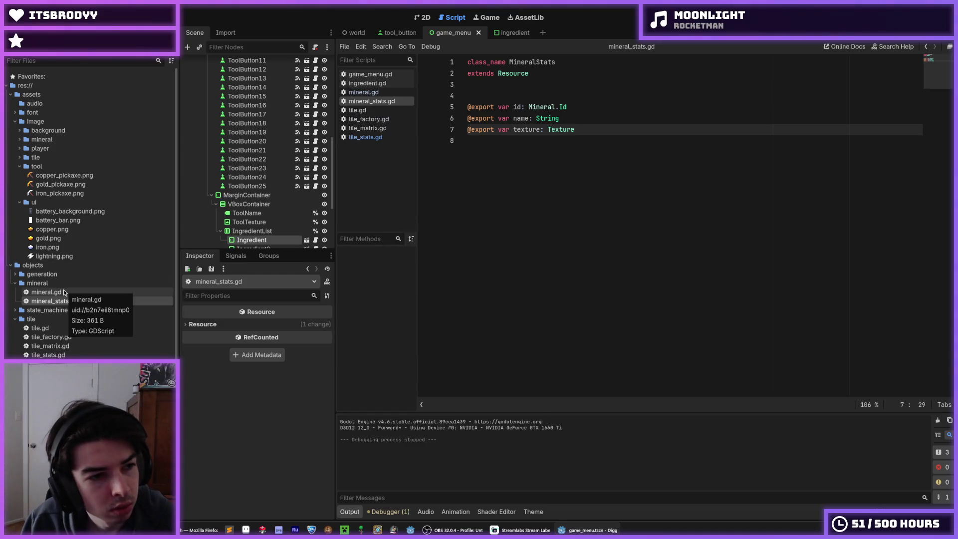
# Create a new folder named mineral inside the resources folder
pyautogui.scroll(-3, 39, 342)
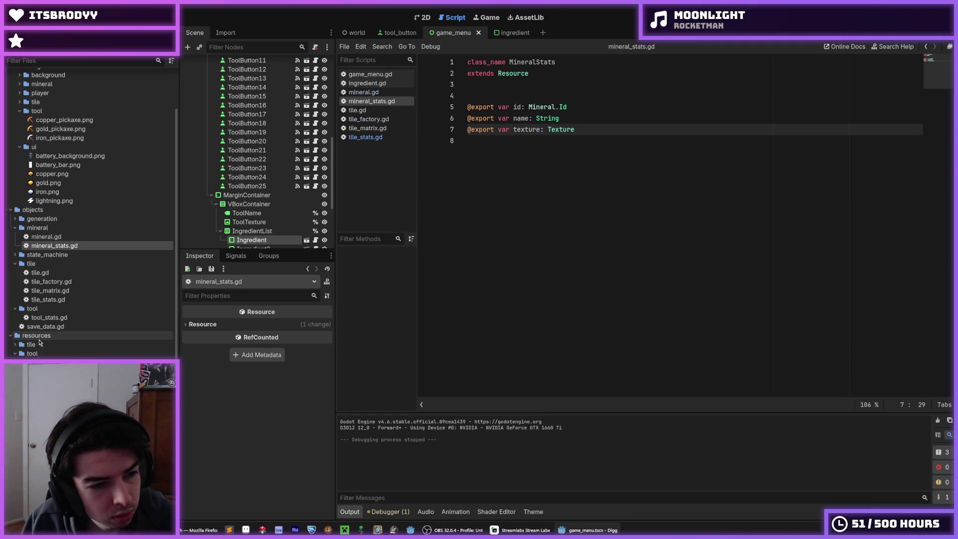
pyautogui.rightClick(39, 337)
pyautogui.moveTo(124, 347)
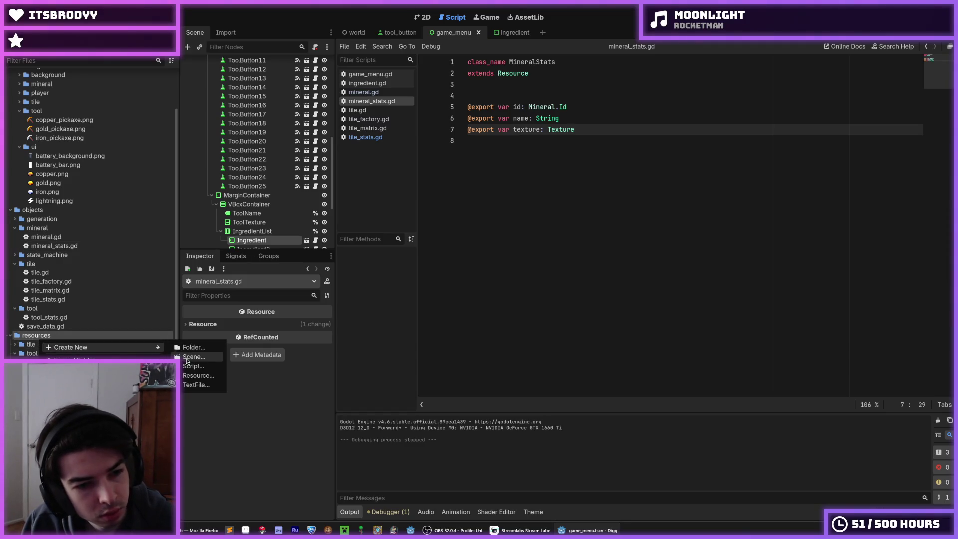
pyautogui.click(191, 347)
pyautogui.write('nu')
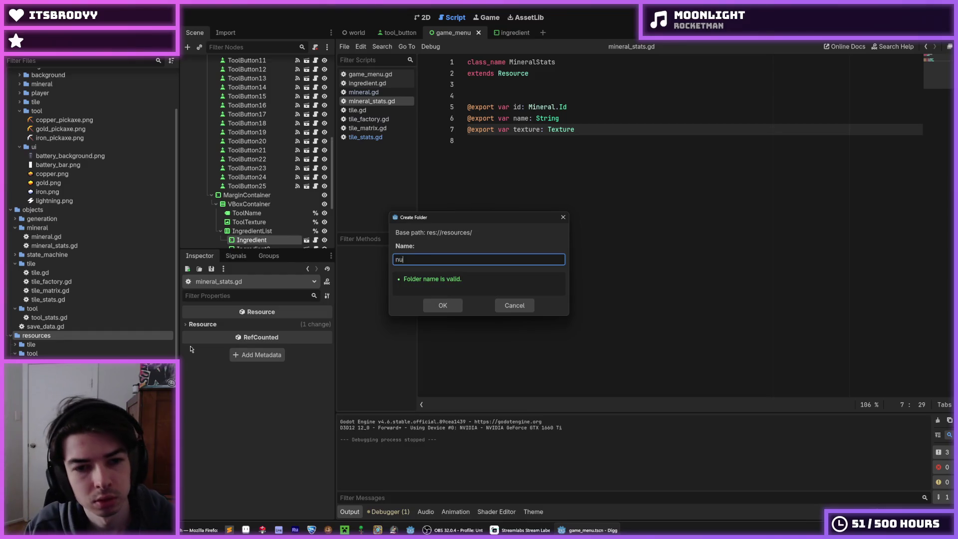
pyautogui.press('BackSpace')
pyautogui.press('BackSpace')
pyautogui.write('mineral')
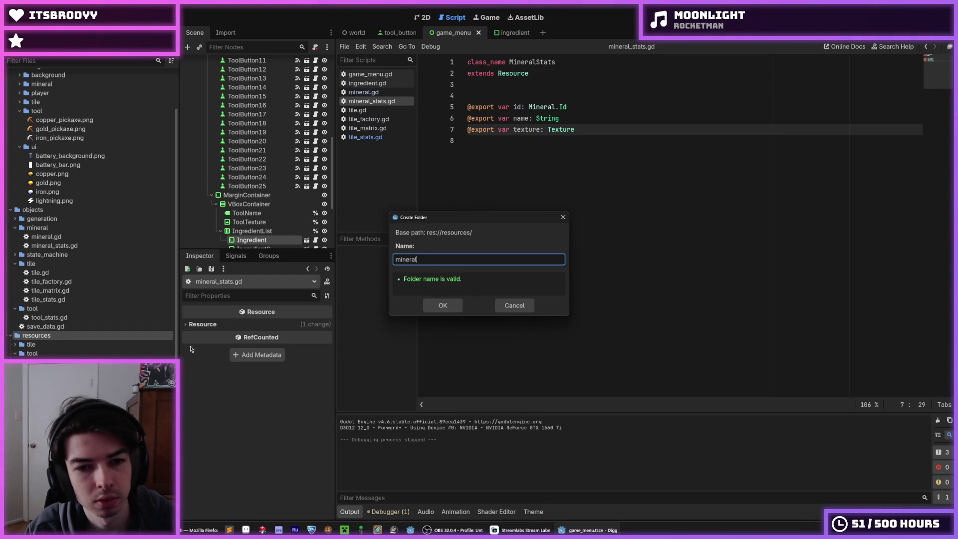
pyautogui.press('Return')
# Create a new MineralStats resource in the mineral folder by searching 'mineral' in the type picker
pyautogui.rightClick(64, 344)
pyautogui.moveTo(93, 351)
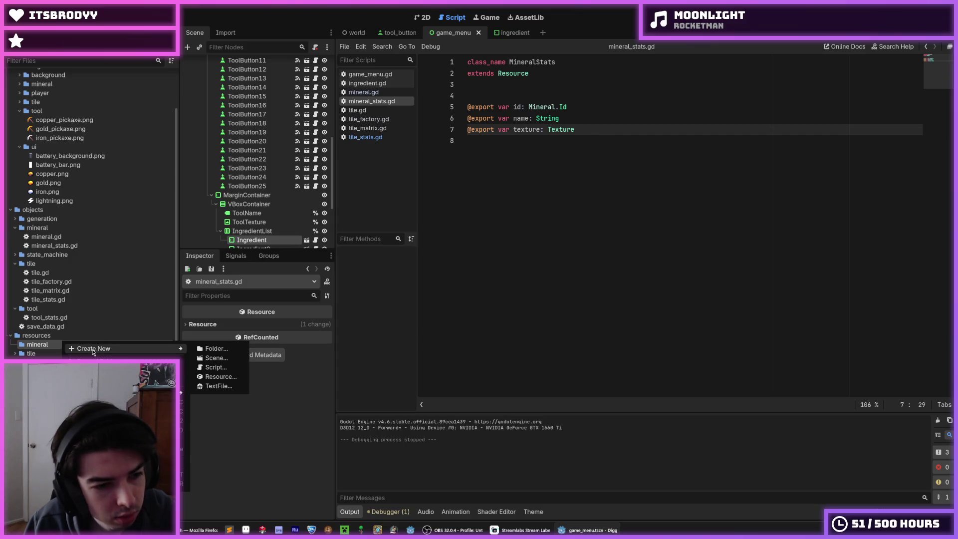
pyautogui.click(217, 378)
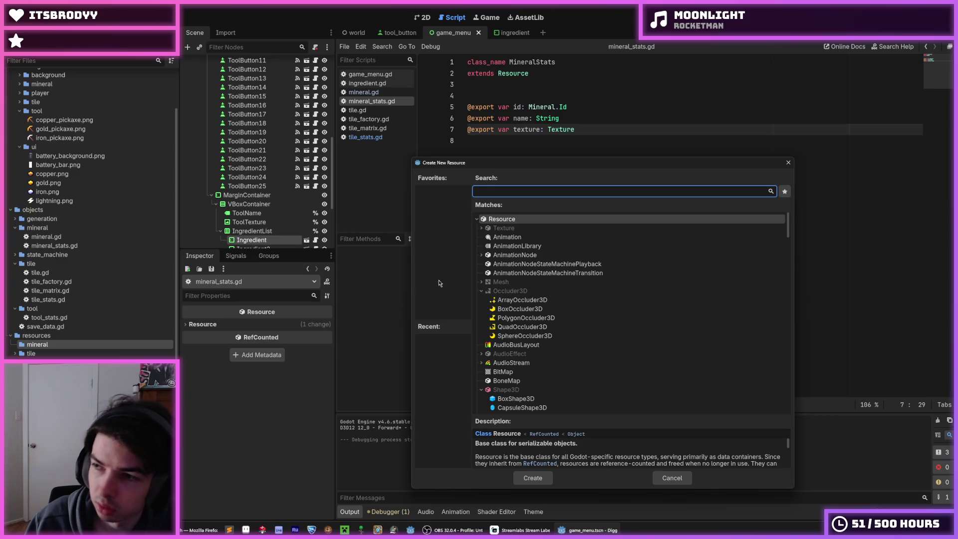
pyautogui.click(788, 163)
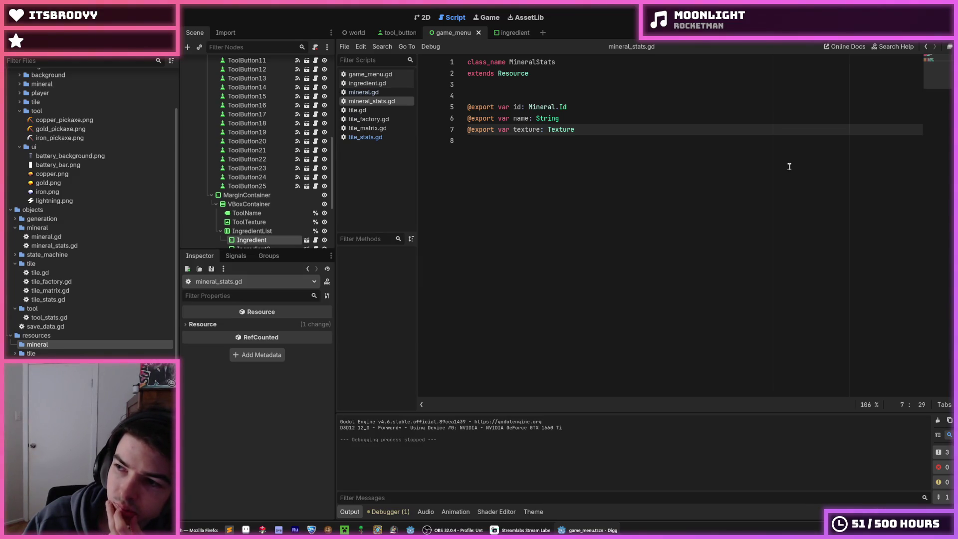
pyautogui.rightClick(45, 345)
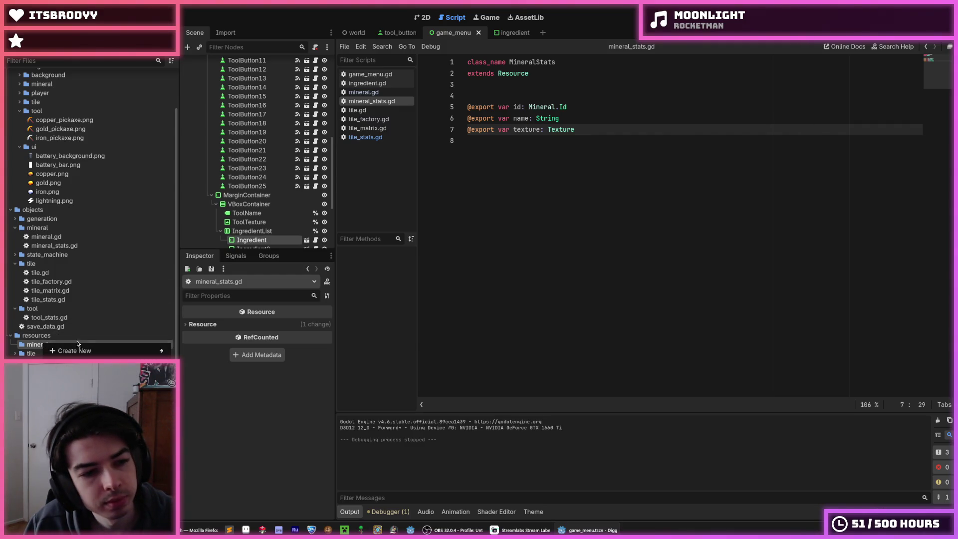
pyautogui.moveTo(118, 352)
pyautogui.click(199, 378)
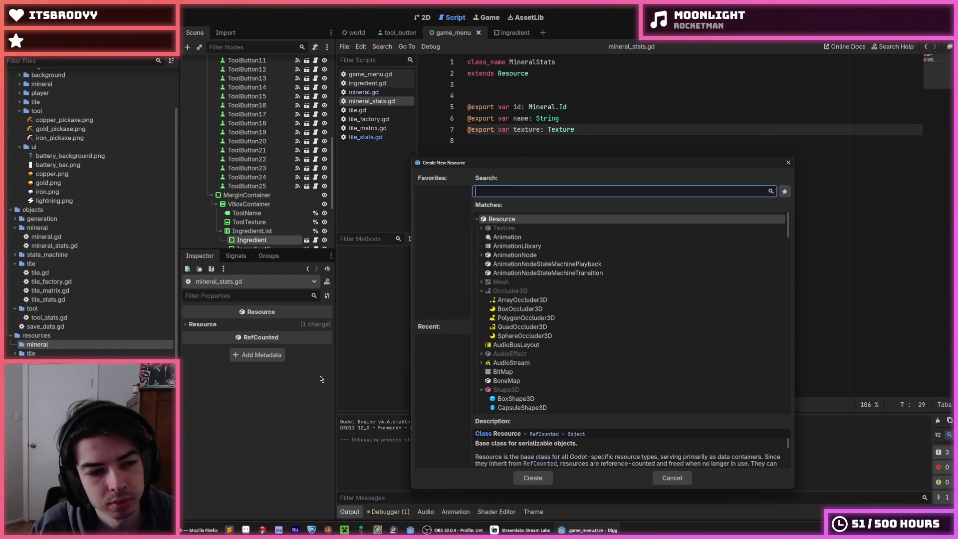
pyautogui.write('r')
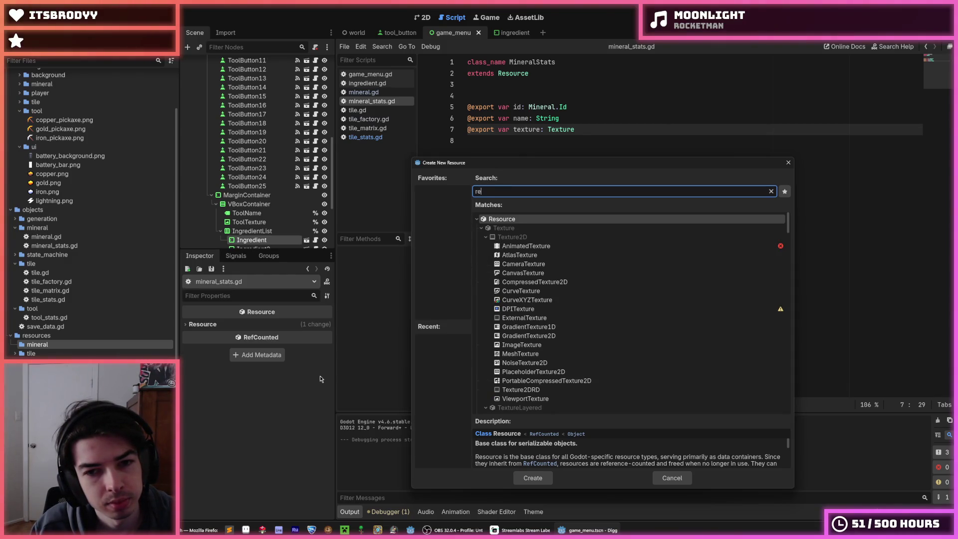
pyautogui.press('BackSpace')
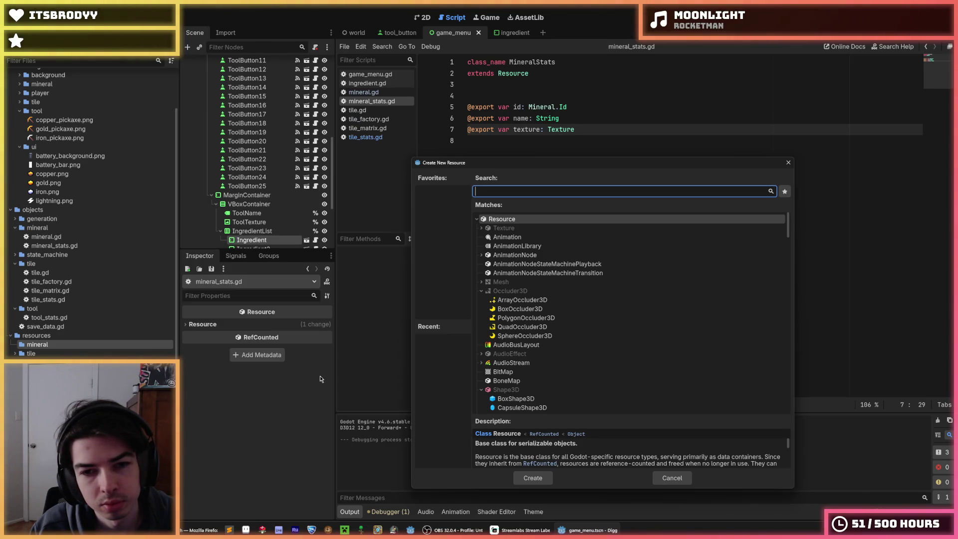
pyautogui.write('mineral')
pyautogui.press('Return')
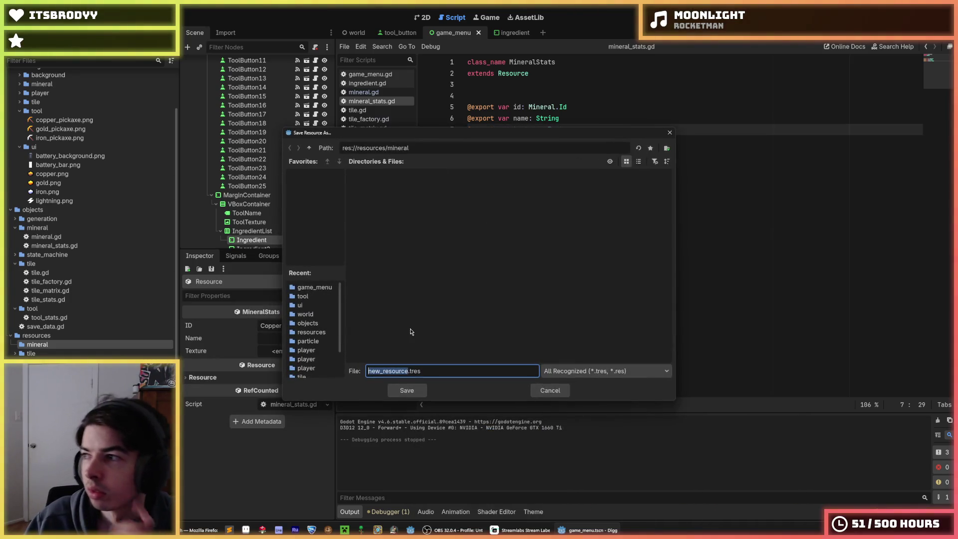
# Save the new resource as copper.tres
pyautogui.click(397, 356)
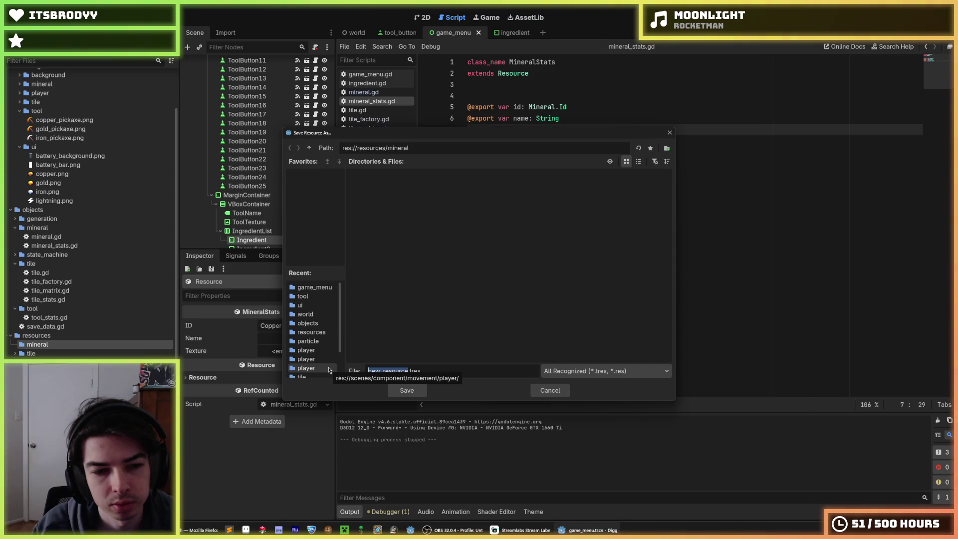
pyautogui.write('copper')
pyautogui.press('Return')
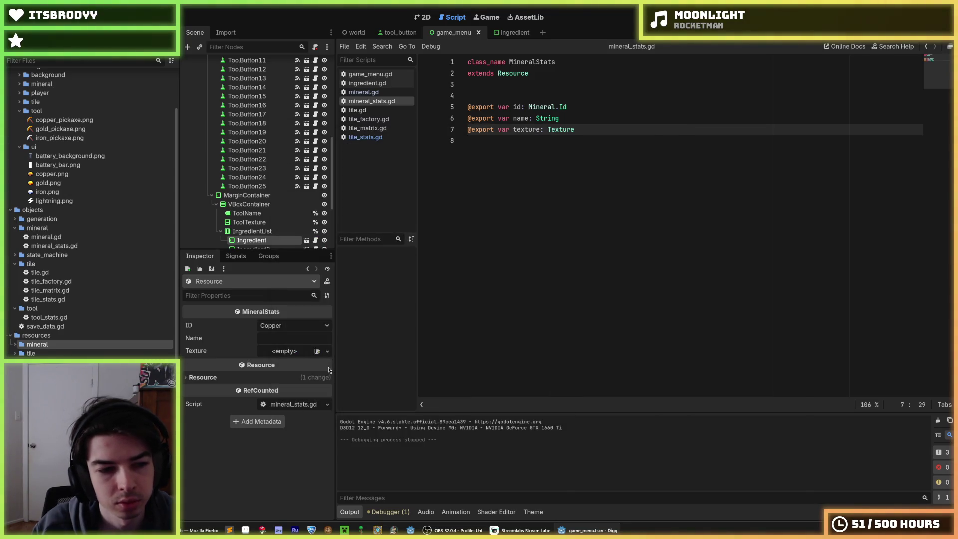
pyautogui.hotkey('ctrl', 's')
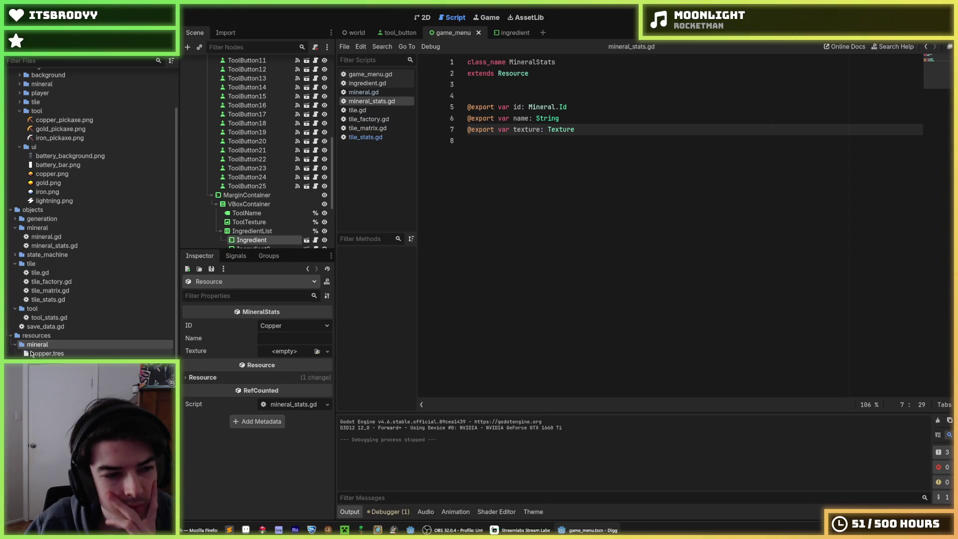
# Keep the mineral ID as Copper, assign copper.png as its texture, and save
pyautogui.click(17, 345)
pyautogui.click(291, 325)
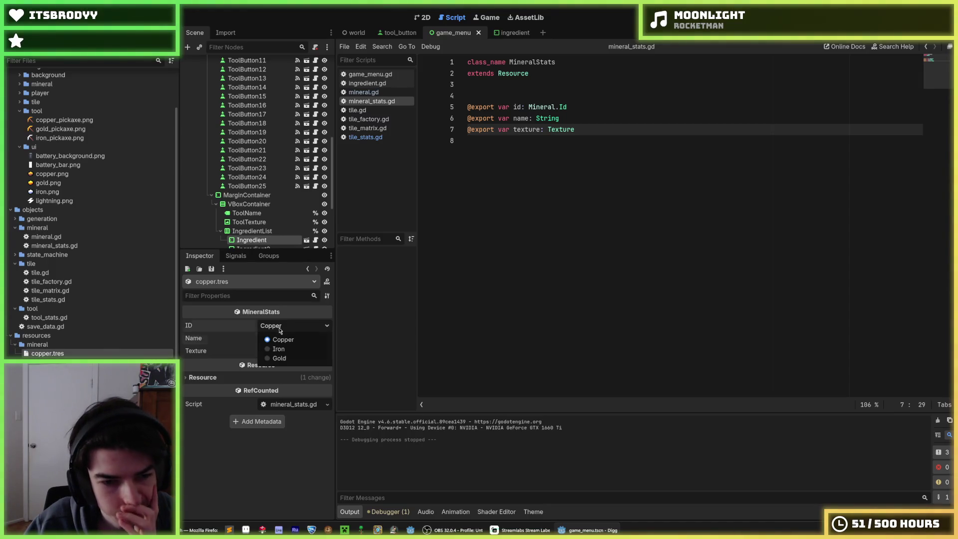
pyautogui.click(281, 335)
pyautogui.click(280, 352)
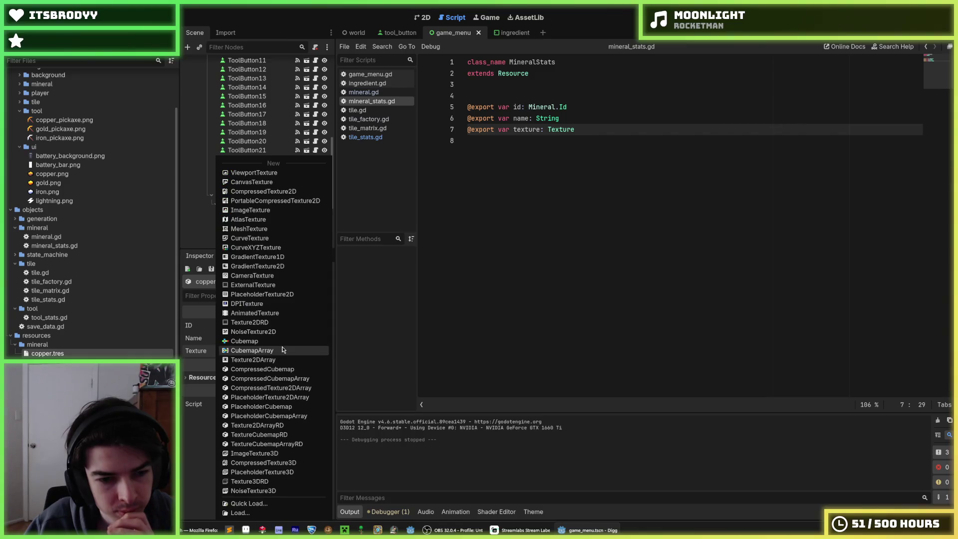
pyautogui.click(279, 351)
pyautogui.click(279, 352)
pyautogui.click(280, 352)
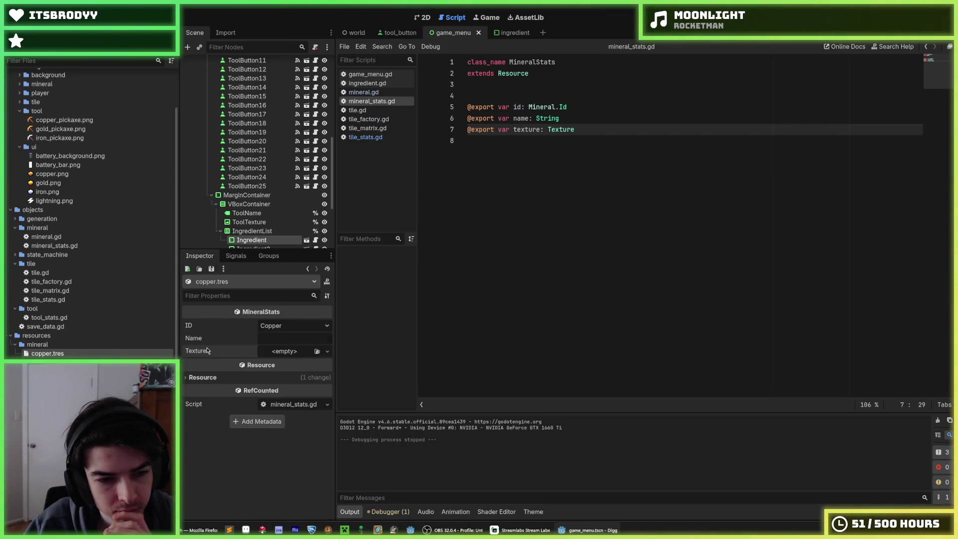
pyautogui.scroll(3, 97, 347)
pyautogui.scroll(-3, 98, 348)
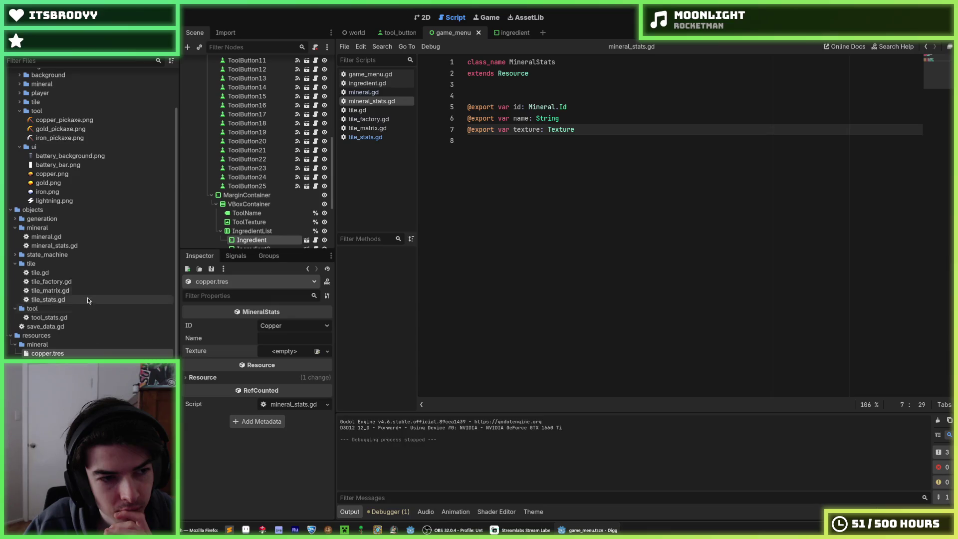
pyautogui.moveTo(52, 174)
pyautogui.mouseDown()
pyautogui.moveTo(55, 192)
pyautogui.moveTo(259, 237)
pyautogui.moveTo(239, 284)
pyautogui.moveTo(270, 352)
pyautogui.mouseUp()
pyautogui.click(283, 338)
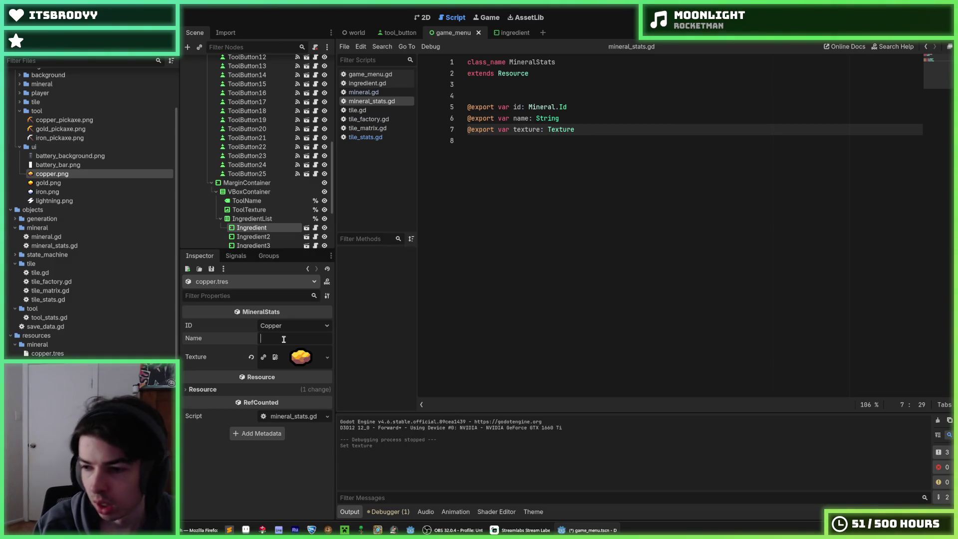
pyautogui.hotkey('ctrl', 's')
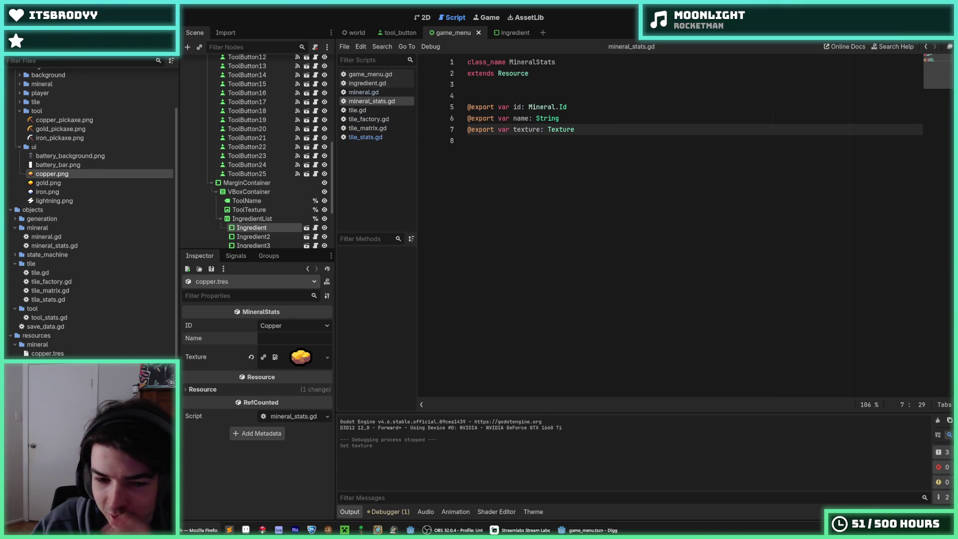
pyautogui.click(674, 297)
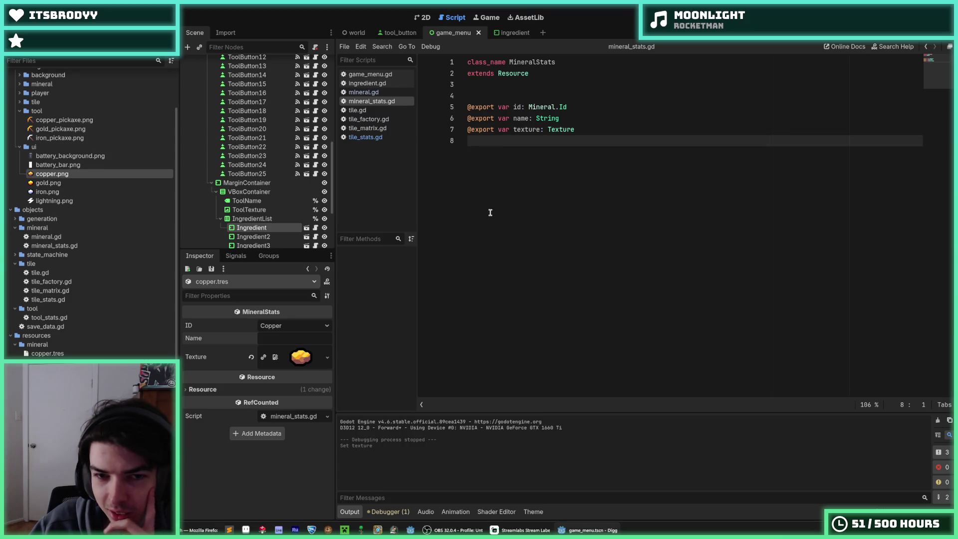
pyautogui.moveTo(509, 167); pyautogui.dragTo(454, 110)
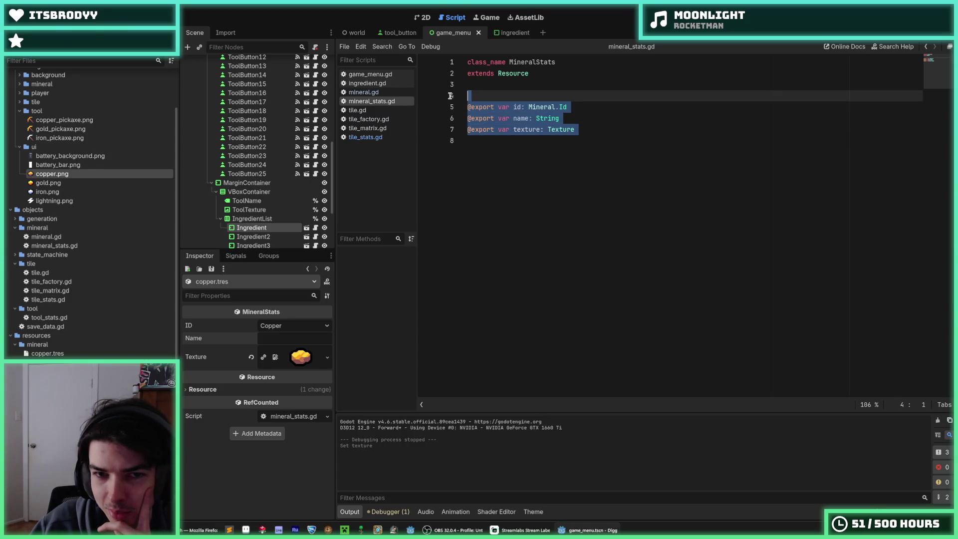
pyautogui.click(568, 165)
pyautogui.moveTo(568, 165); pyautogui.dragTo(453, 106)
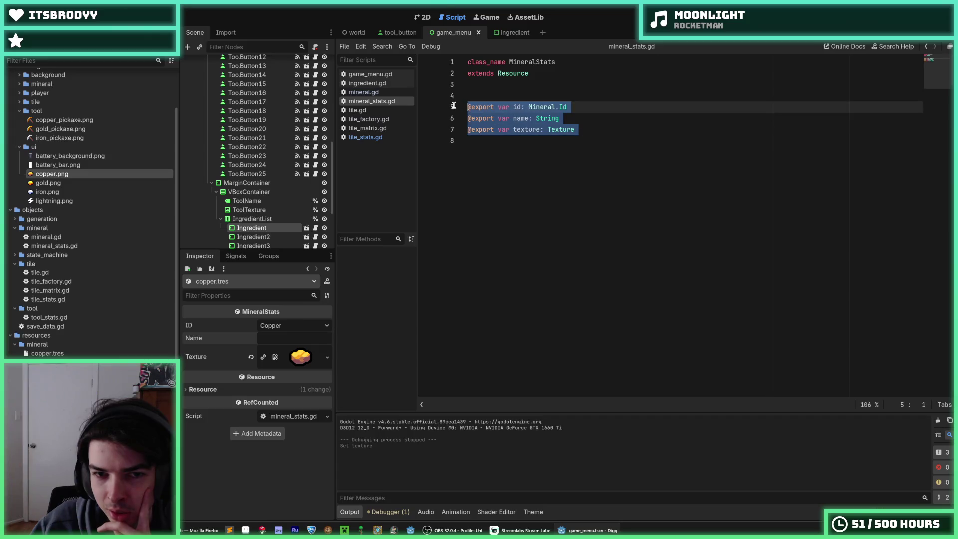
pyautogui.click(523, 147)
pyautogui.moveTo(517, 142)
pyautogui.mouseDown()
pyautogui.moveTo(481, 119)
pyautogui.moveTo(466, 85)
pyautogui.mouseUp()
pyautogui.click(623, 179)
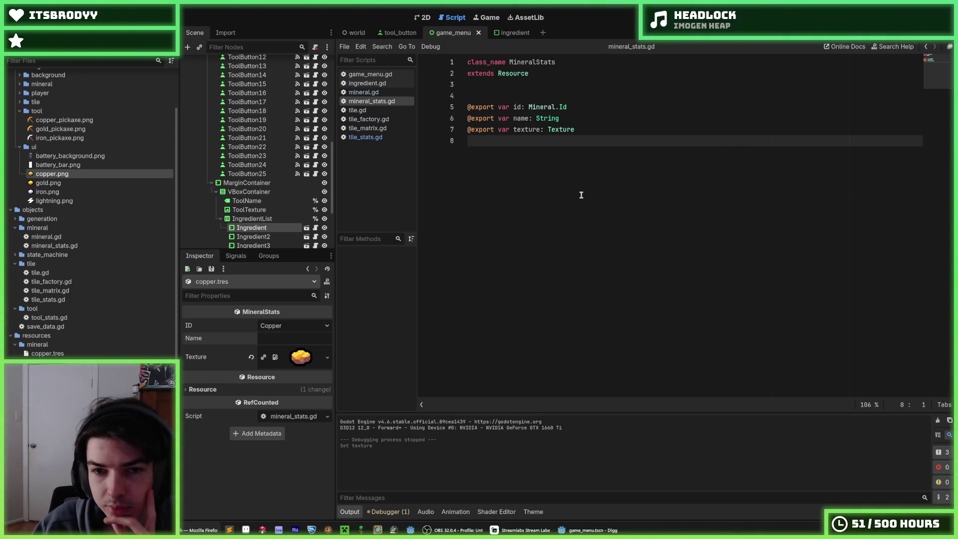
pyautogui.click(592, 134)
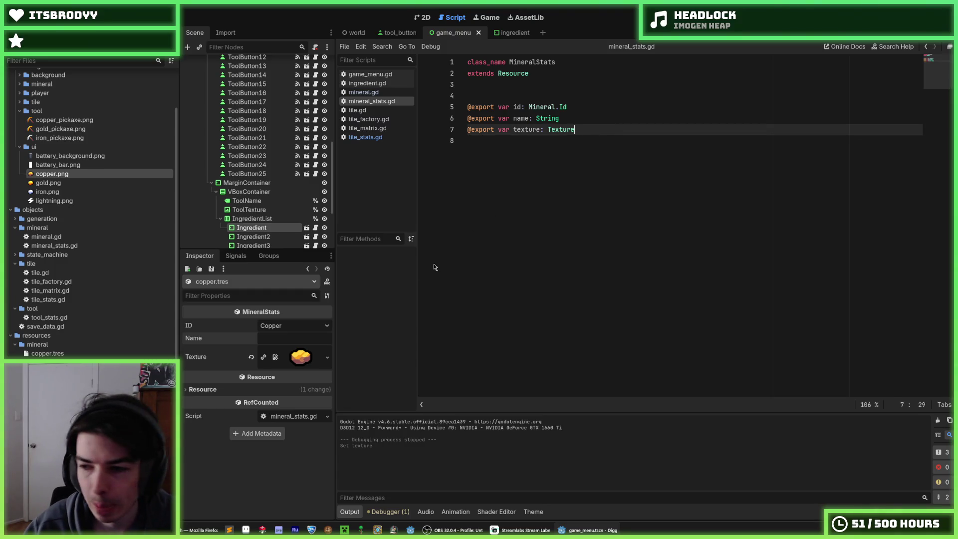
# Set copper.tres's Name to Copper and save
pyautogui.click(283, 339)
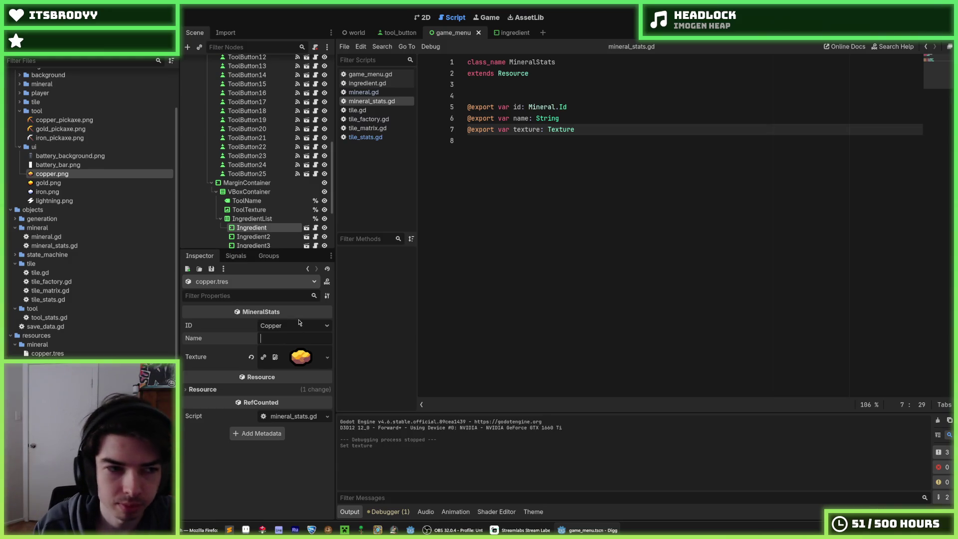
pyautogui.write('Copper')
pyautogui.press('Return')
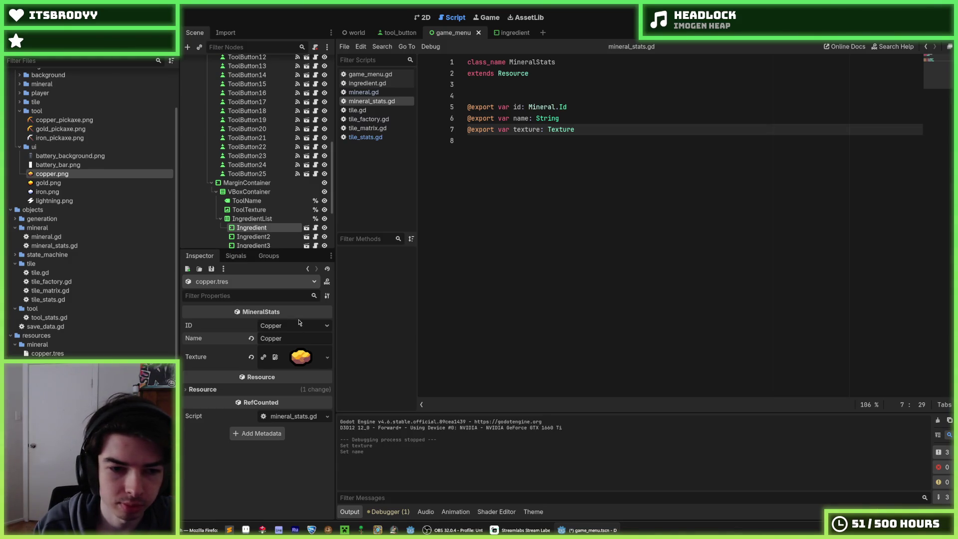
pyautogui.hotkey('ctrl', 's')
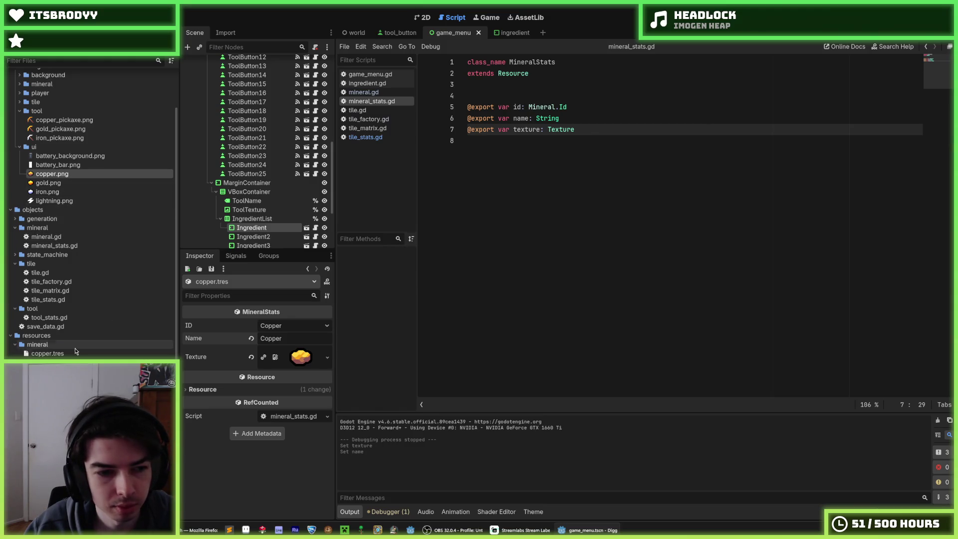
# Duplicate copper.tres as iron.tres
pyautogui.click(75, 352)
pyautogui.hotkey('ctrl', 'd')
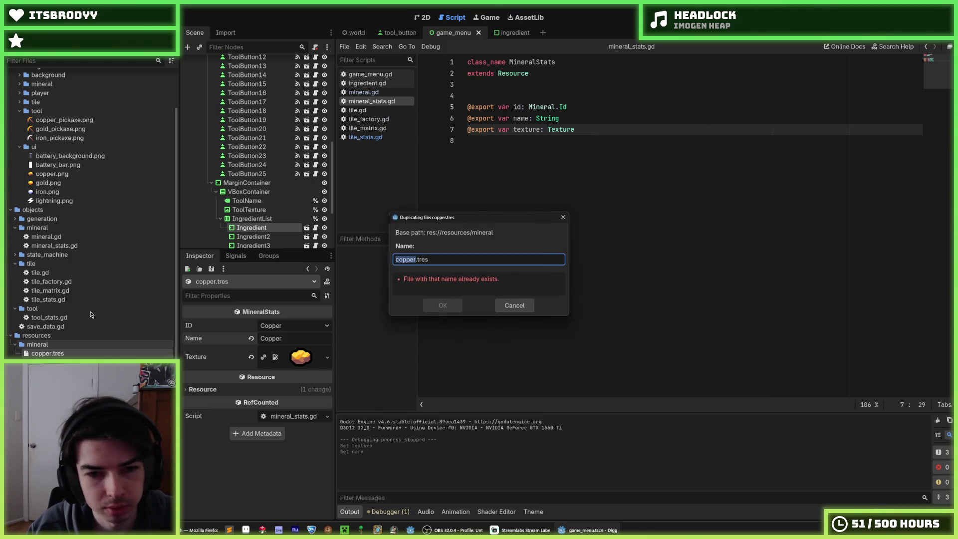
pyautogui.write('iron')
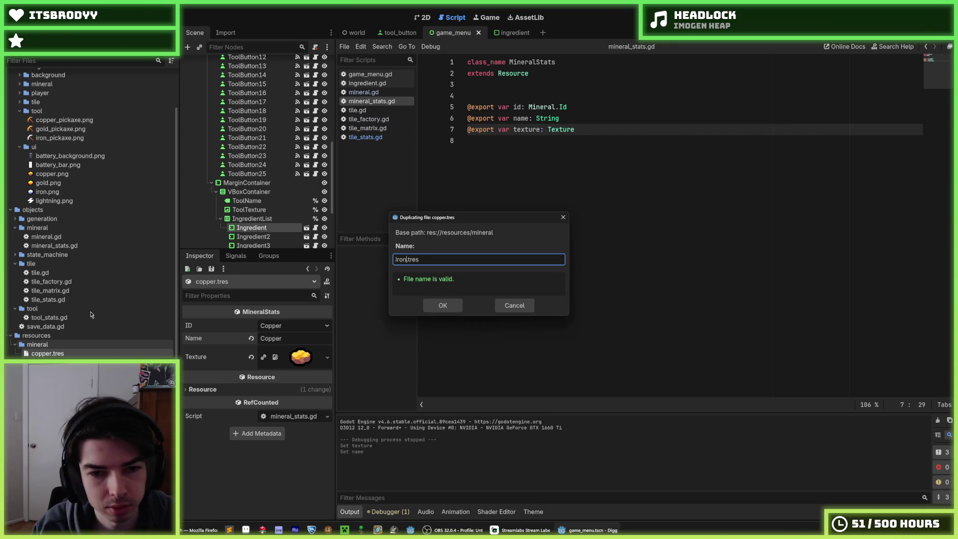
pyautogui.press('Return')
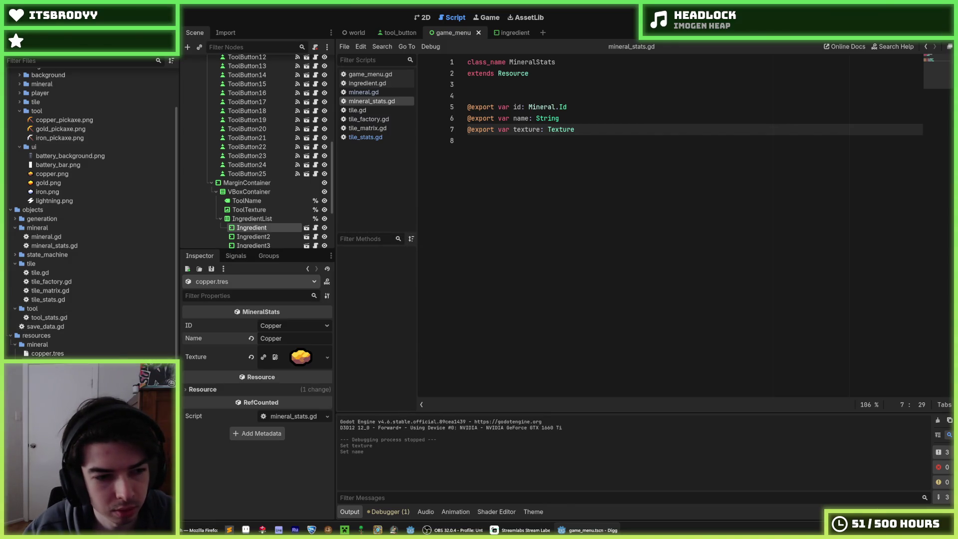
# Set iron.tres's ID and Name to Iron and assign iron.png as its texture
pyautogui.click(288, 326)
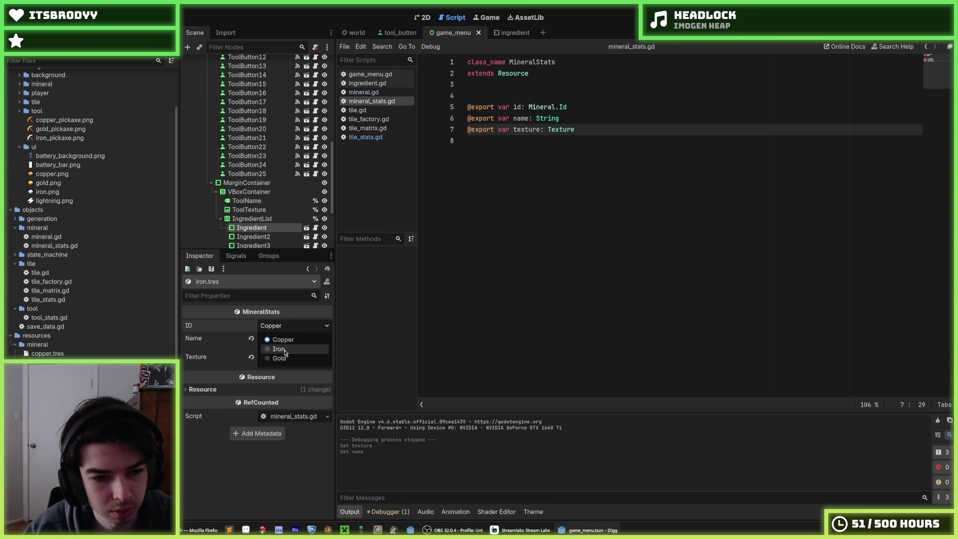
pyautogui.click(286, 350)
pyautogui.click(290, 338)
pyautogui.write('Iro')
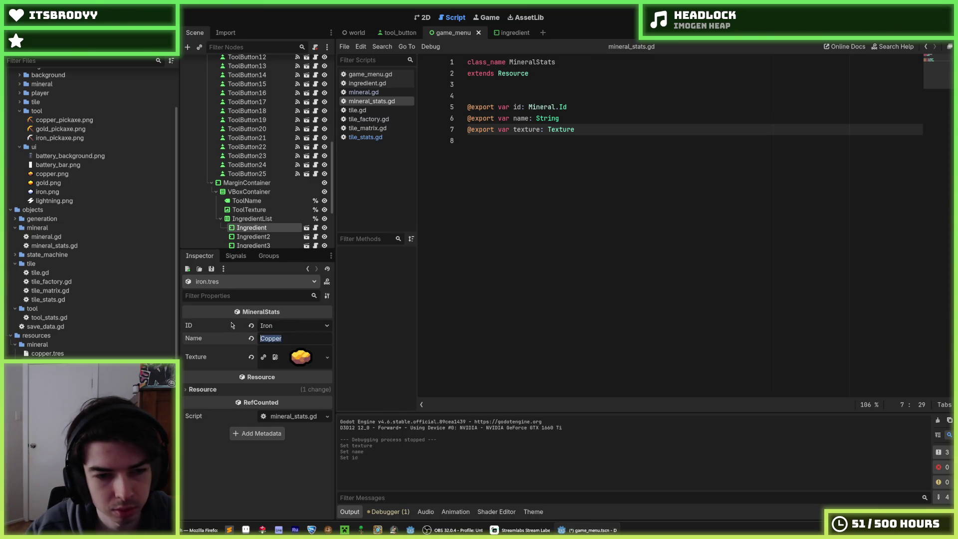
pyautogui.write('n')
pyautogui.moveTo(48, 192)
pyautogui.mouseDown()
pyautogui.moveTo(100, 207)
pyautogui.moveTo(280, 344)
pyautogui.mouseUp()
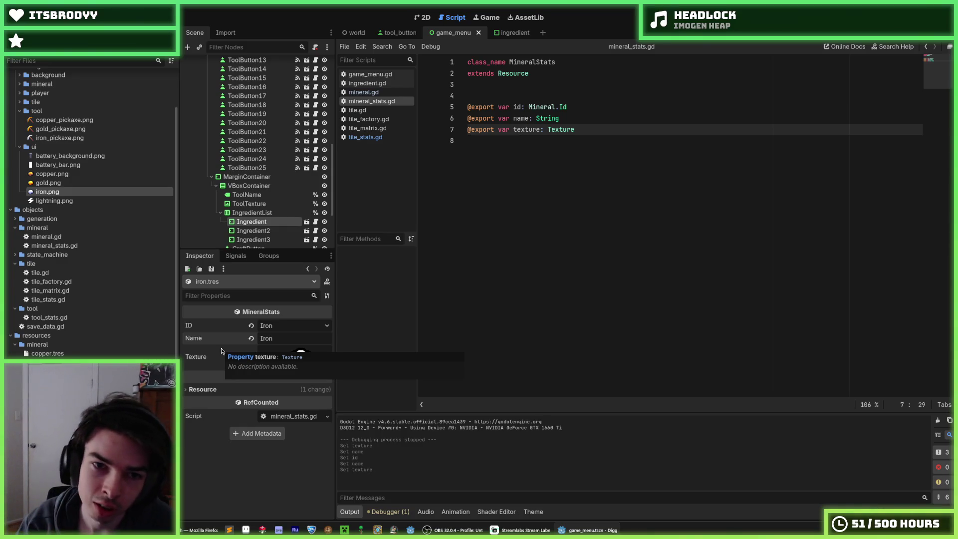
pyautogui.click(359, 110)
pyautogui.scroll(-2, 553, 225)
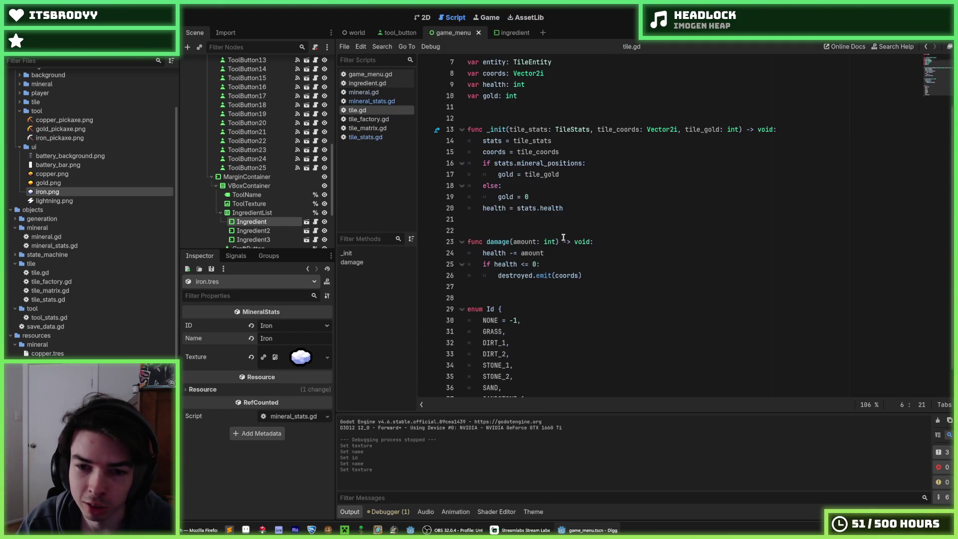
pyautogui.click(588, 208)
pyautogui.moveTo(587, 208); pyautogui.dragTo(466, 141)
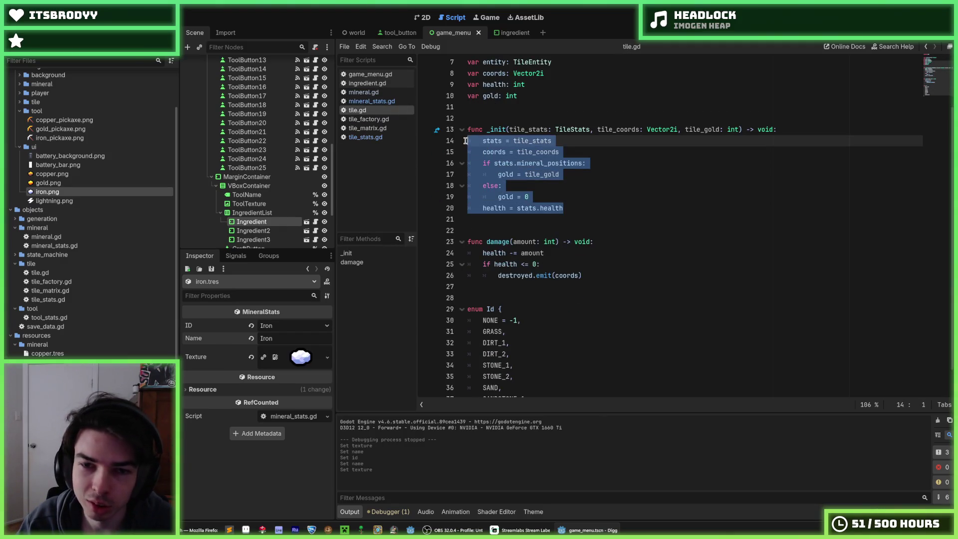
pyautogui.click(619, 174)
pyautogui.click(589, 208)
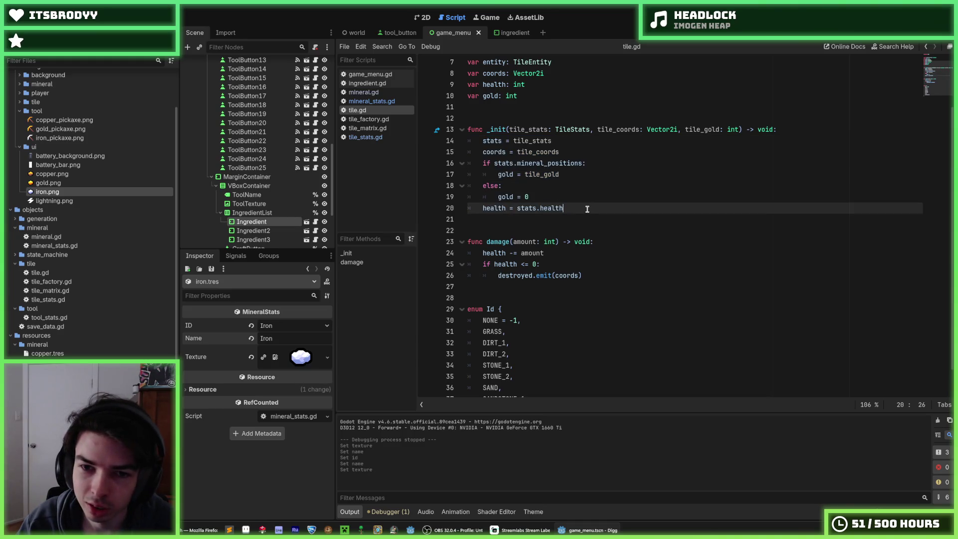
pyautogui.moveTo(589, 208)
pyautogui.mouseDown()
pyautogui.moveTo(510, 167)
pyautogui.moveTo(471, 163)
pyautogui.moveTo(468, 140)
pyautogui.mouseUp()
pyautogui.moveTo(594, 208)
pyautogui.mouseDown()
pyautogui.moveTo(499, 195)
pyautogui.moveTo(458, 141)
pyautogui.moveTo(467, 165)
pyautogui.mouseUp()
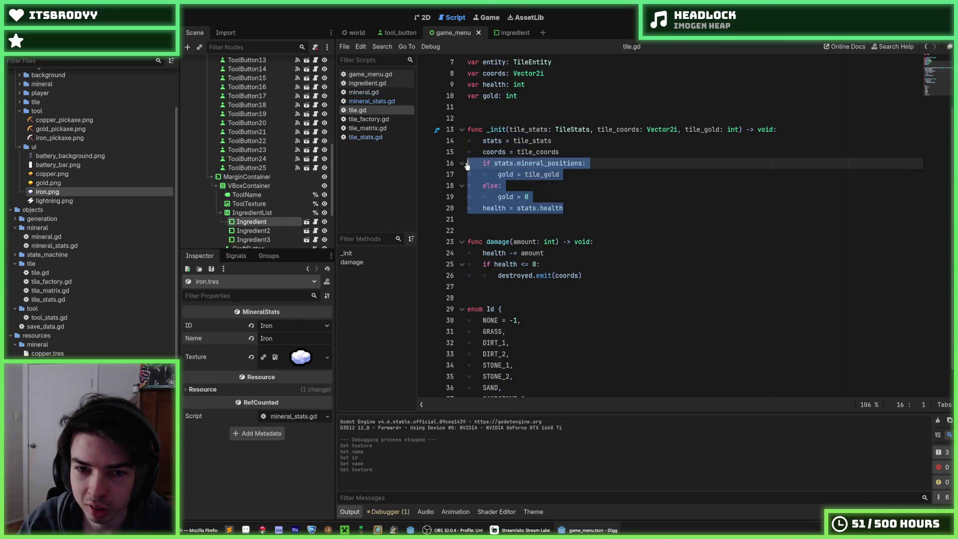
pyautogui.click(597, 205)
pyautogui.moveTo(584, 209); pyautogui.dragTo(464, 162)
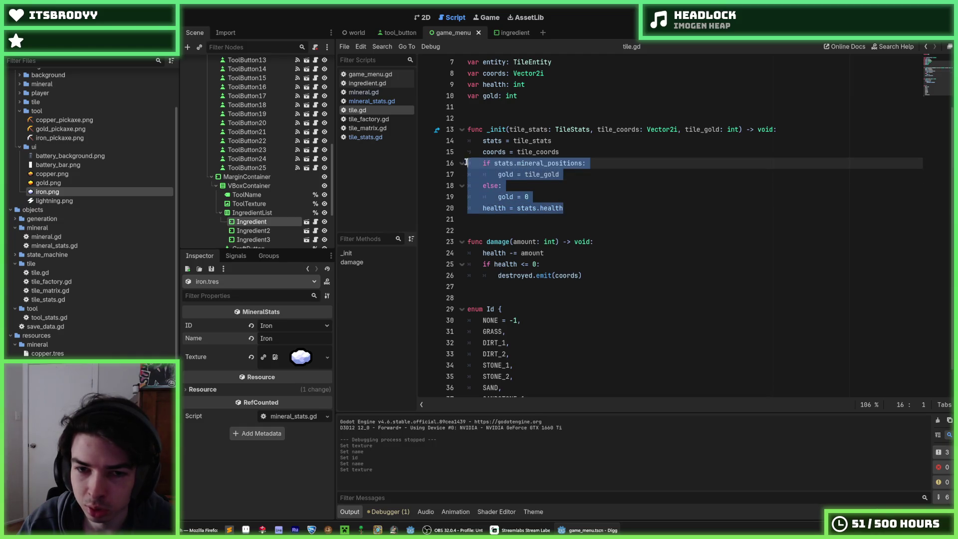
pyautogui.click(593, 206)
pyautogui.moveTo(593, 205)
pyautogui.mouseDown()
pyautogui.moveTo(467, 150)
pyautogui.moveTo(467, 141)
pyautogui.mouseUp()
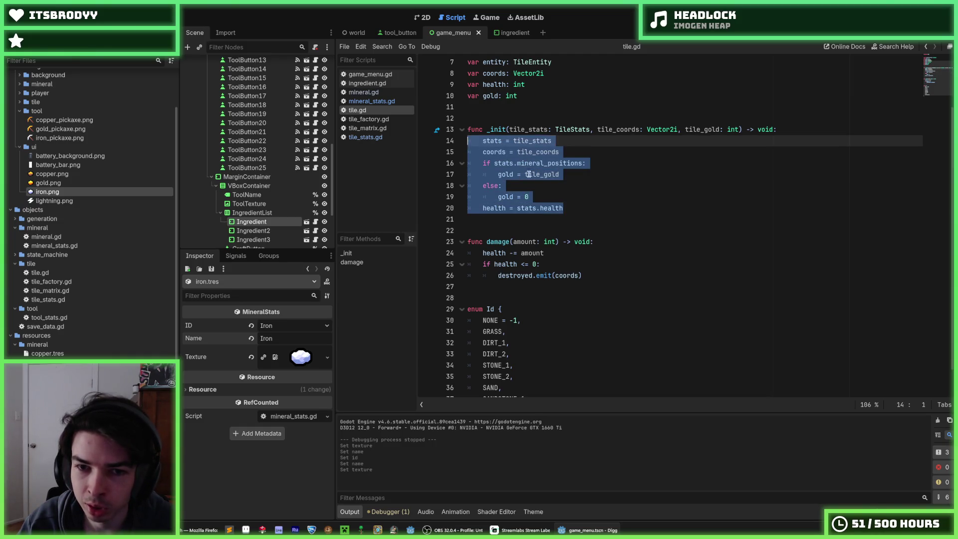
pyautogui.click(593, 208)
pyautogui.moveTo(592, 208); pyautogui.dragTo(467, 149)
pyautogui.click(634, 189)
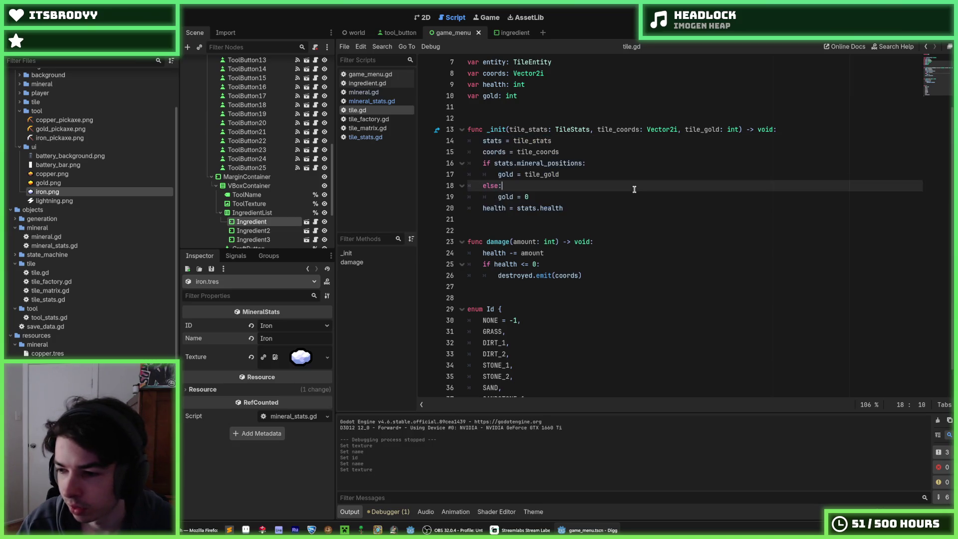
pyautogui.click(596, 163)
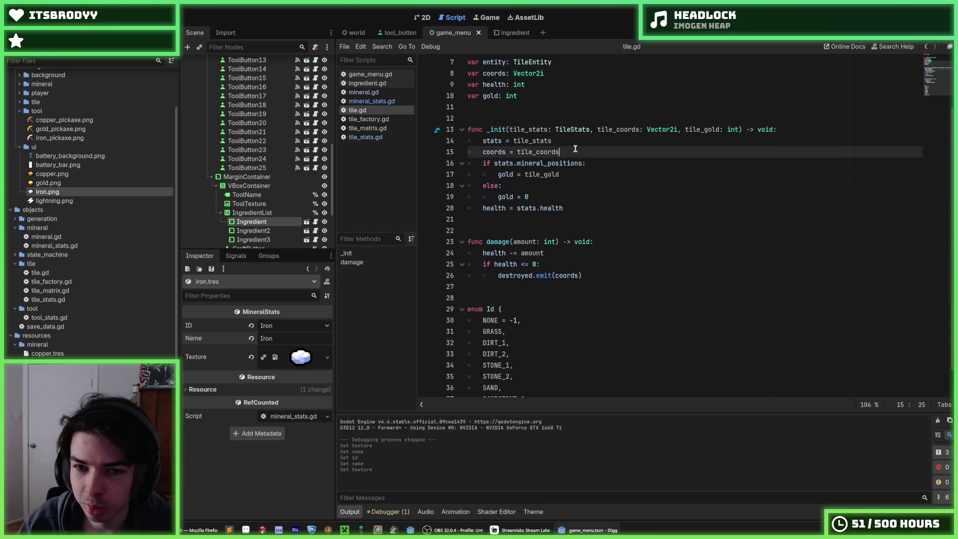
pyautogui.click(599, 154)
pyautogui.click(602, 160)
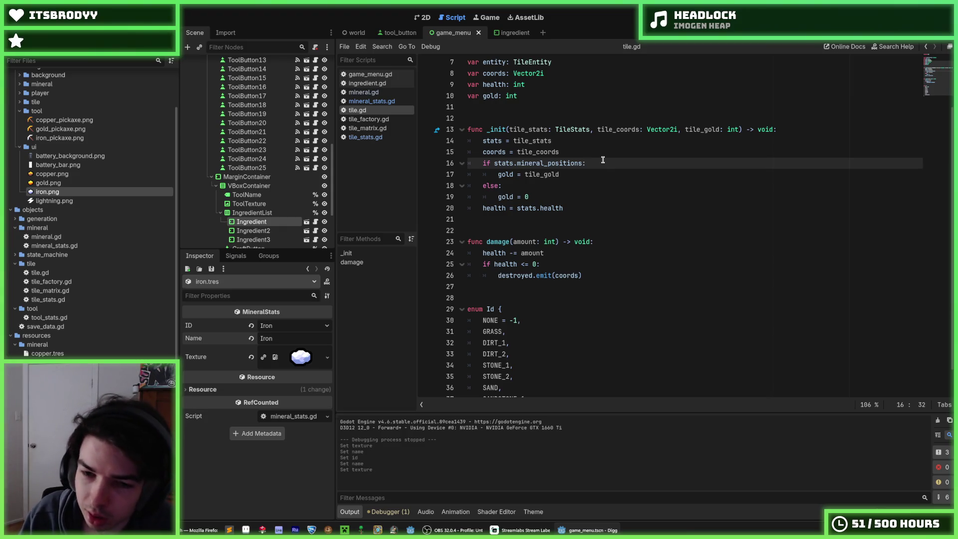
pyautogui.click(586, 153)
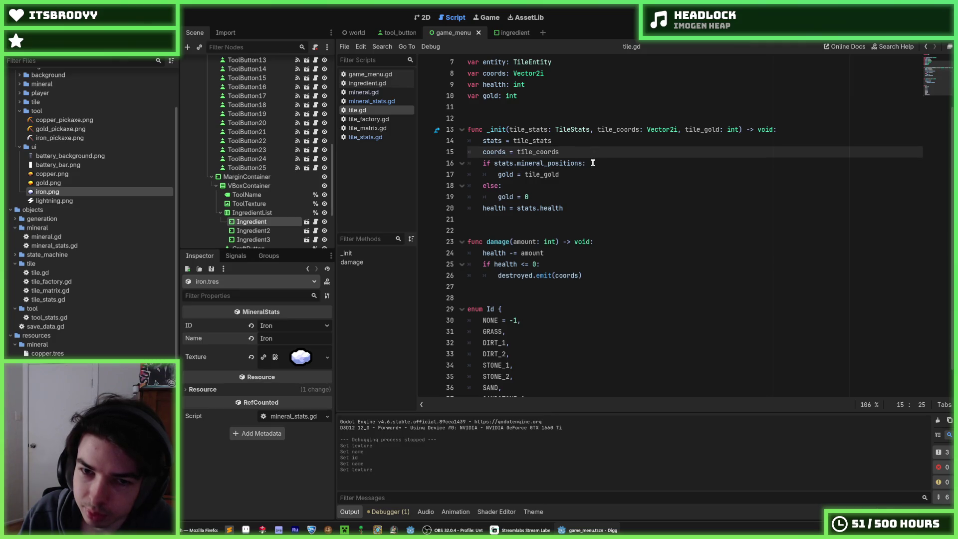
pyautogui.click(594, 163)
pyautogui.click(583, 151)
pyautogui.click(589, 163)
pyautogui.click(588, 153)
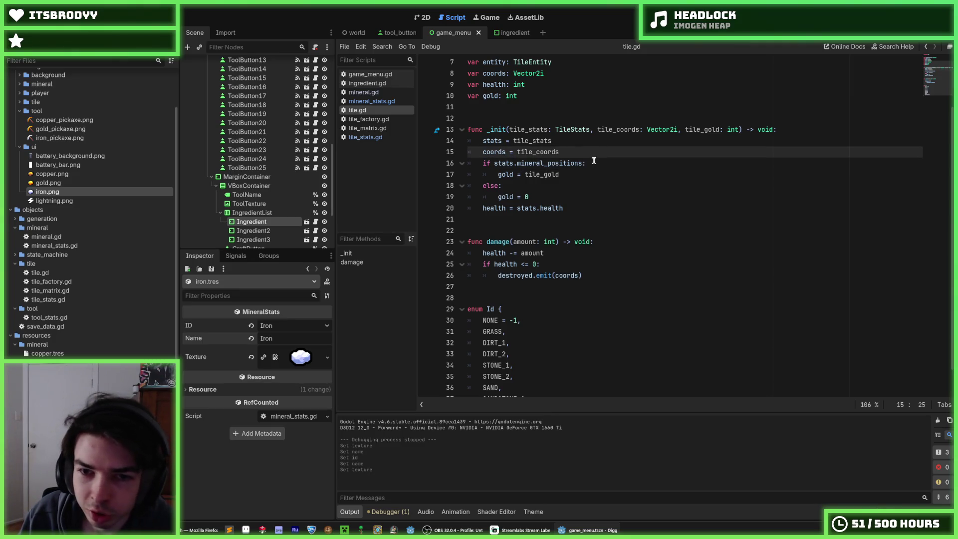
pyautogui.click(593, 161)
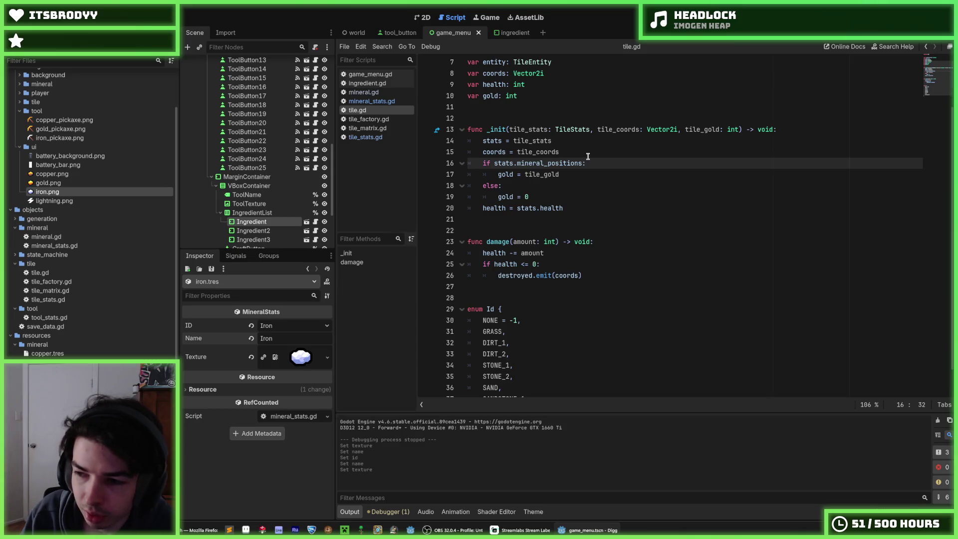
pyautogui.click(583, 150)
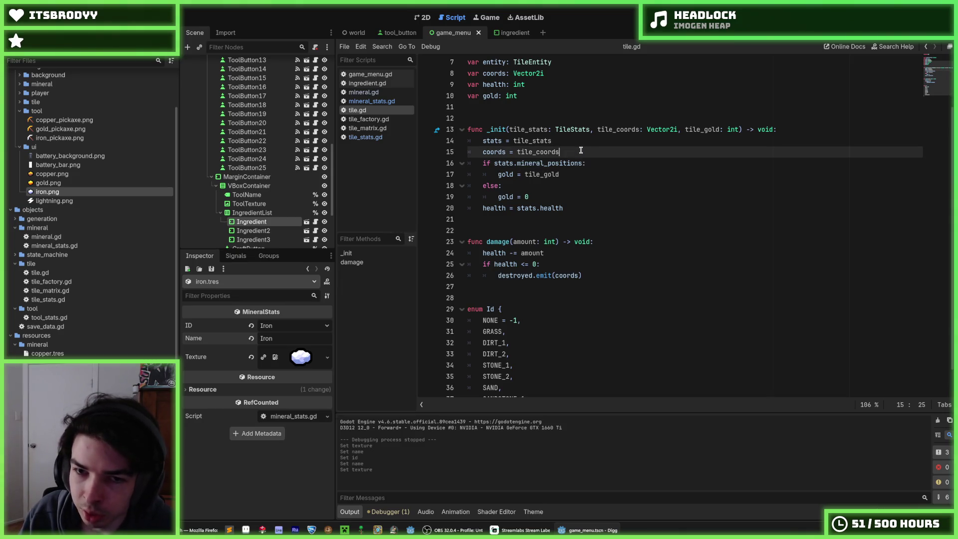
pyautogui.click(587, 162)
pyautogui.click(588, 152)
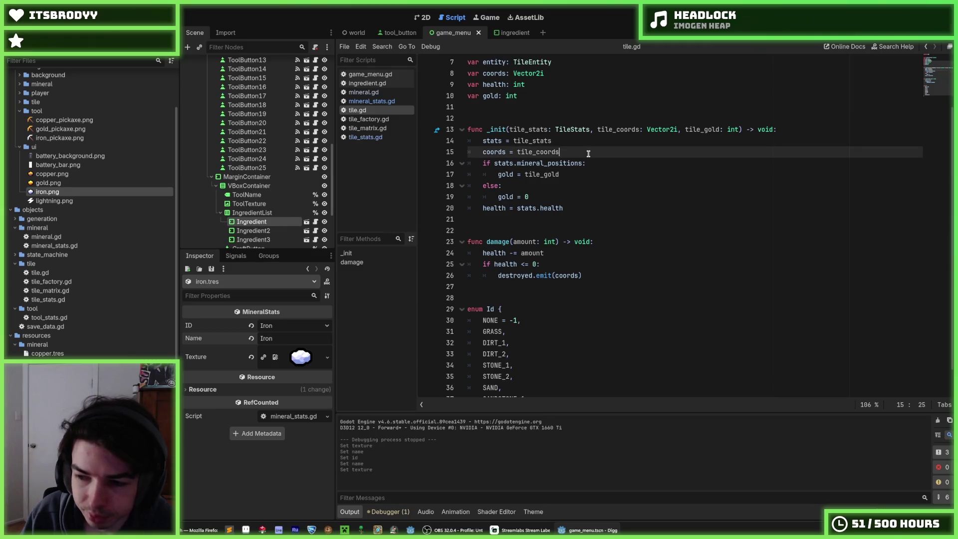
pyautogui.click(48, 182)
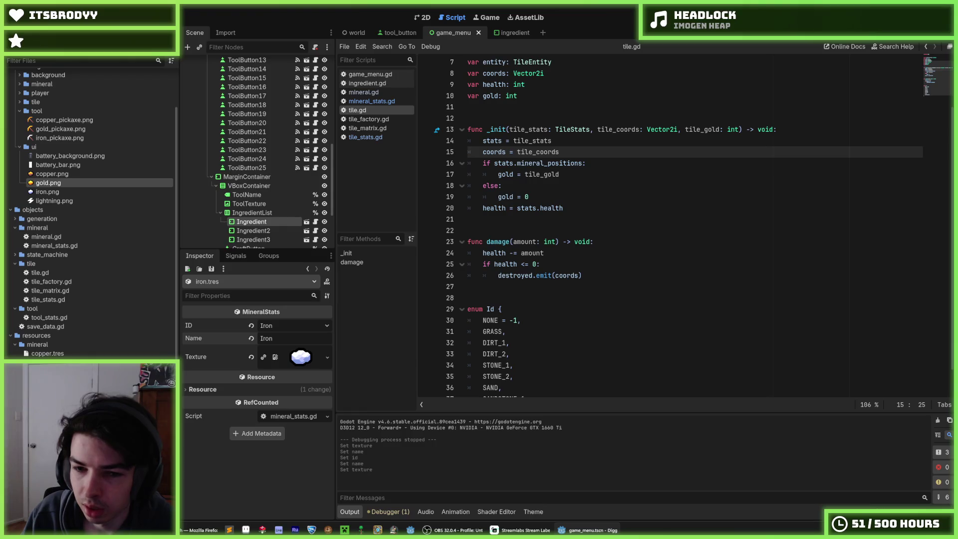
pyautogui.click(612, 234)
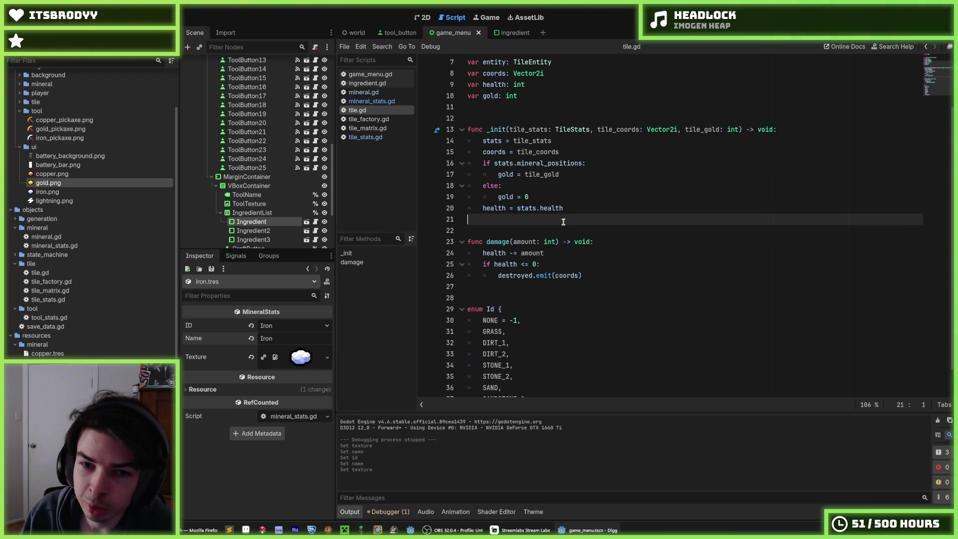
pyautogui.moveTo(645, 352); pyautogui.dragTo(509, 117)
pyautogui.click(509, 118)
pyautogui.scroll(2, 549, 225)
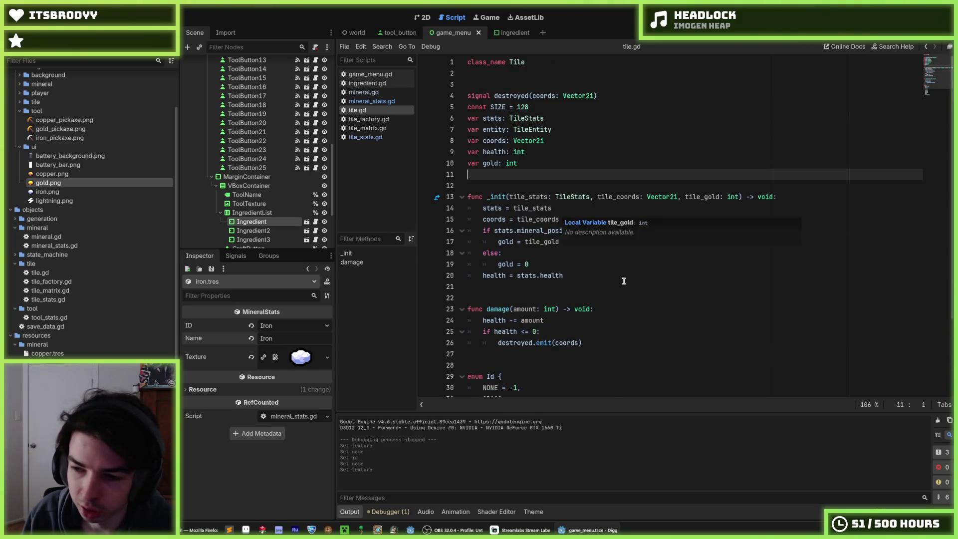
pyautogui.press('Up')
pyautogui.scroll(-3, 549, 314)
pyautogui.moveTo(623, 255)
pyautogui.mouseDown()
pyautogui.moveTo(499, 115)
pyautogui.moveTo(469, 194)
pyautogui.mouseUp()
pyautogui.scroll(3, 499, 115)
pyautogui.click(591, 255)
pyautogui.click(591, 267)
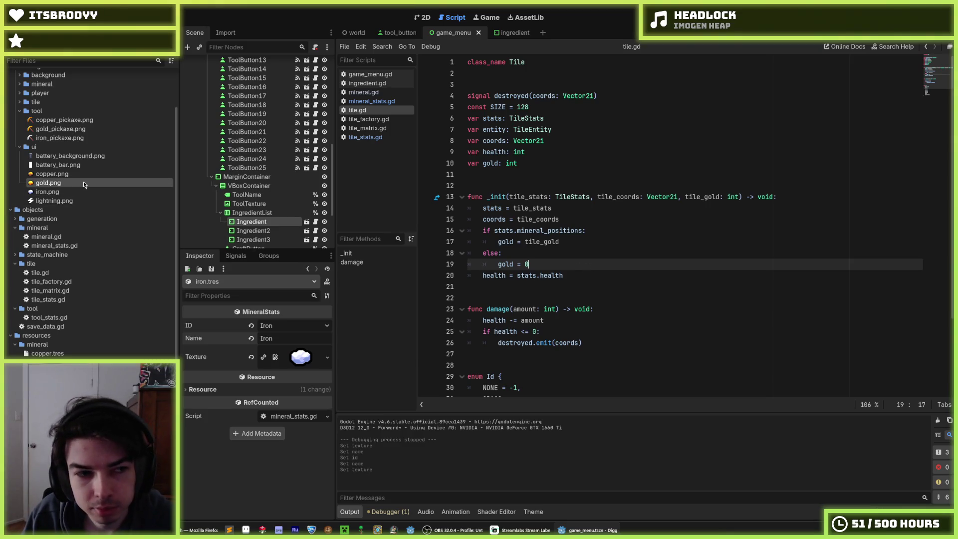
pyautogui.moveTo(85, 195)
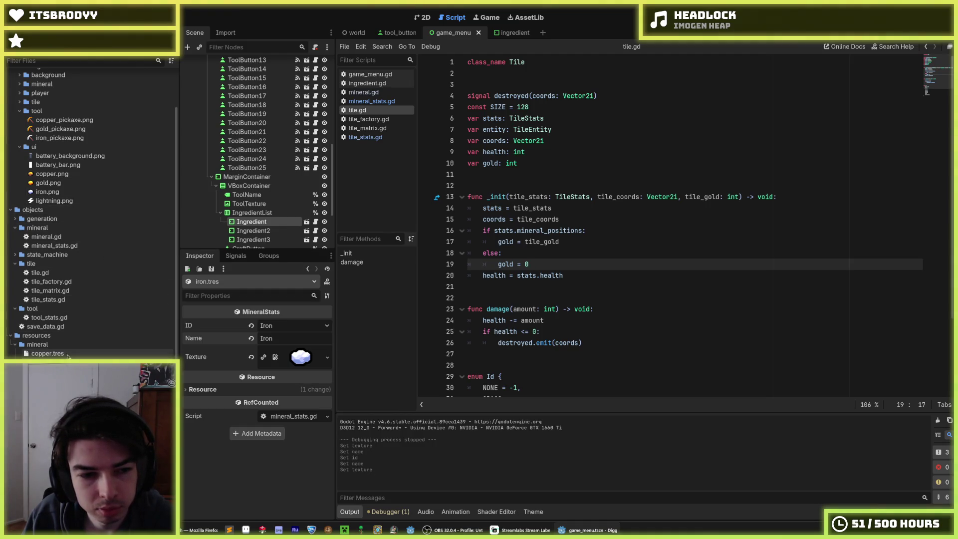
# Set the mineral resource's ID and Name to Gold and save
pyautogui.hotkey('ctrl', 'd')
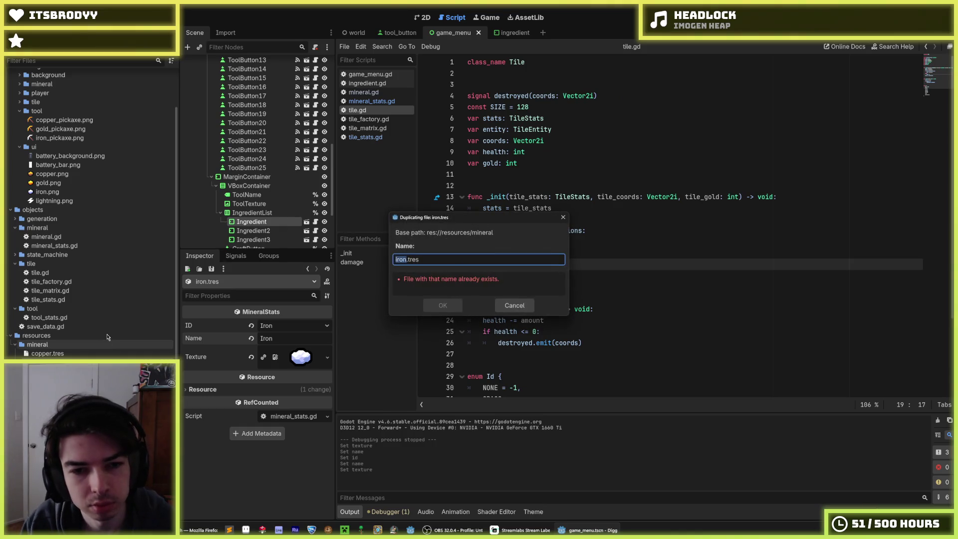
pyautogui.press('Escape')
pyautogui.click(277, 327)
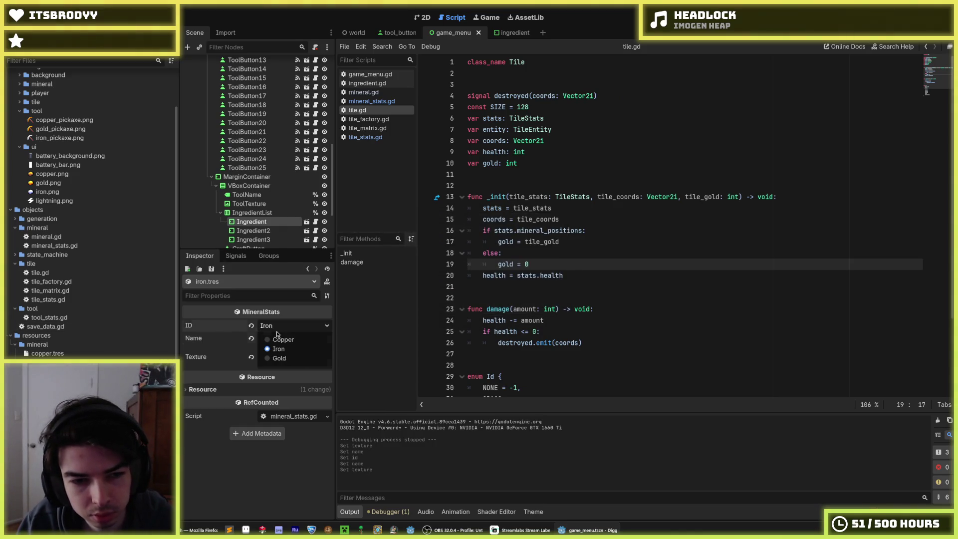
pyautogui.click(278, 358)
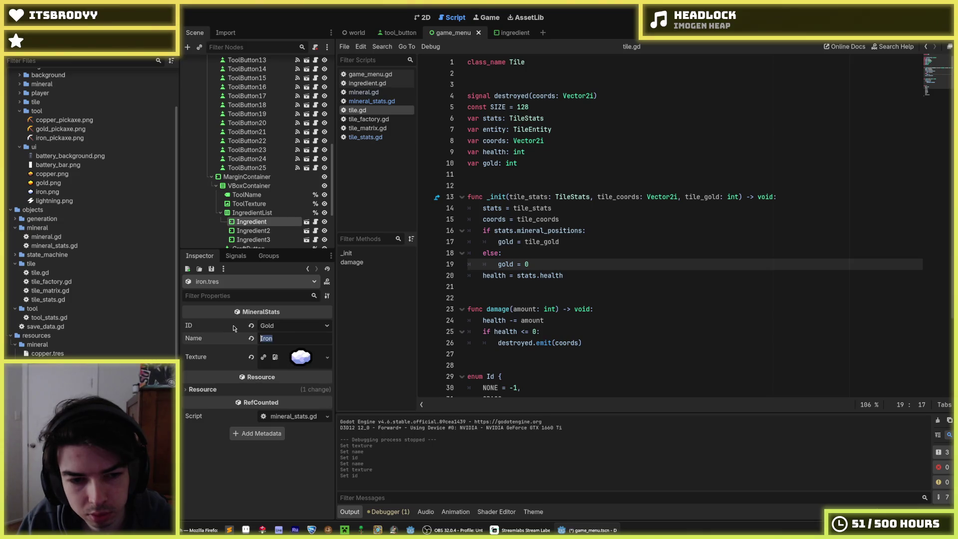
pyautogui.write('Gold')
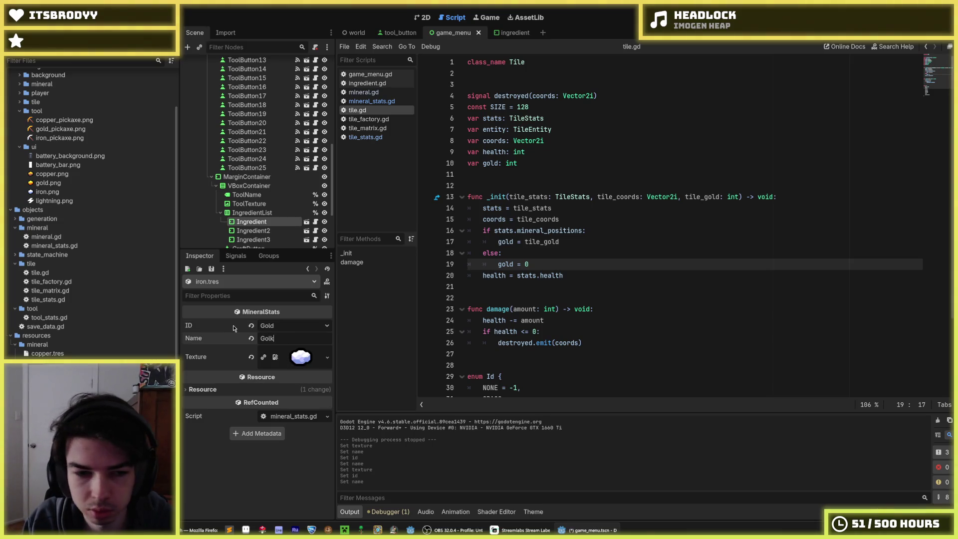
pyautogui.press('Return')
pyautogui.hotkey('ctrl', 's')
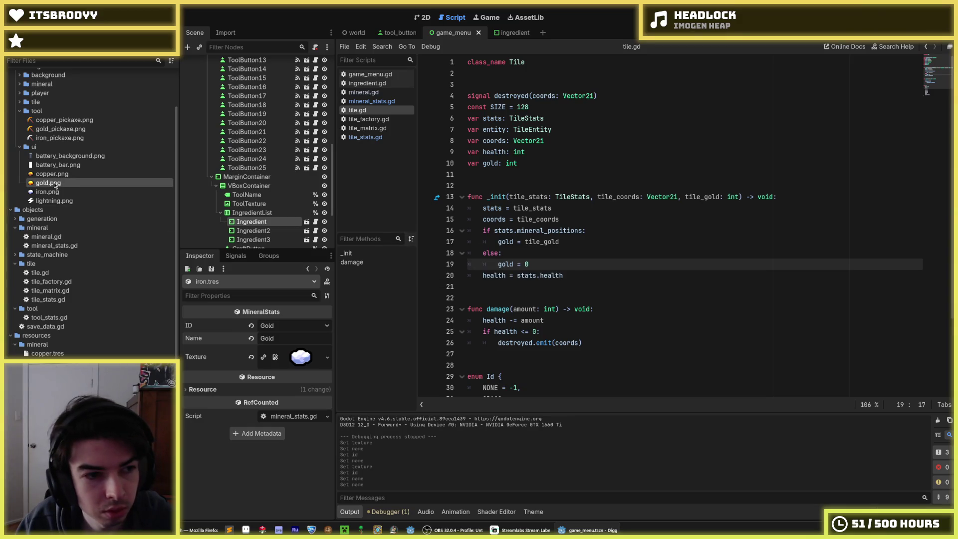
# Assign gold.png as the gold mineral's texture
pyautogui.moveTo(55, 184); pyautogui.dragTo(301, 356)
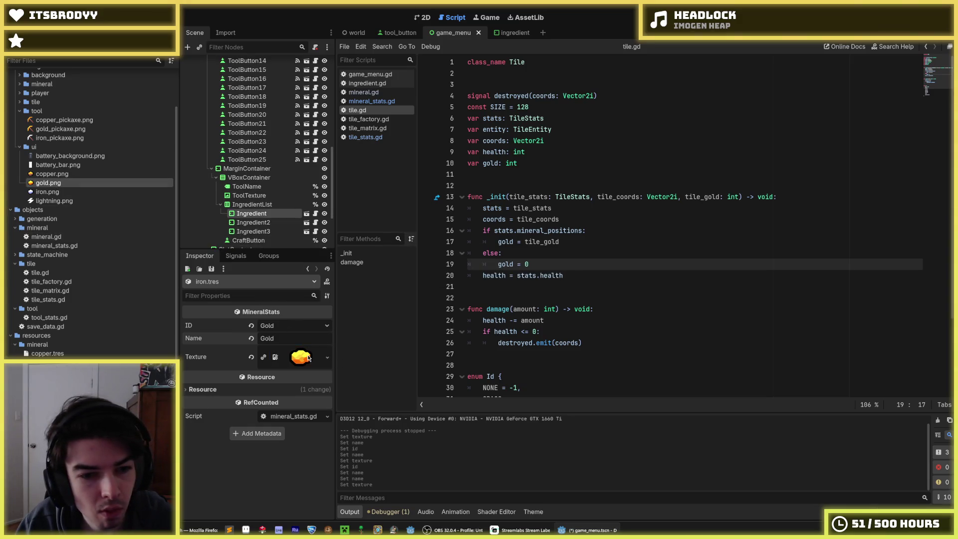
pyautogui.click(587, 288)
pyautogui.click(580, 275)
pyautogui.click(578, 284)
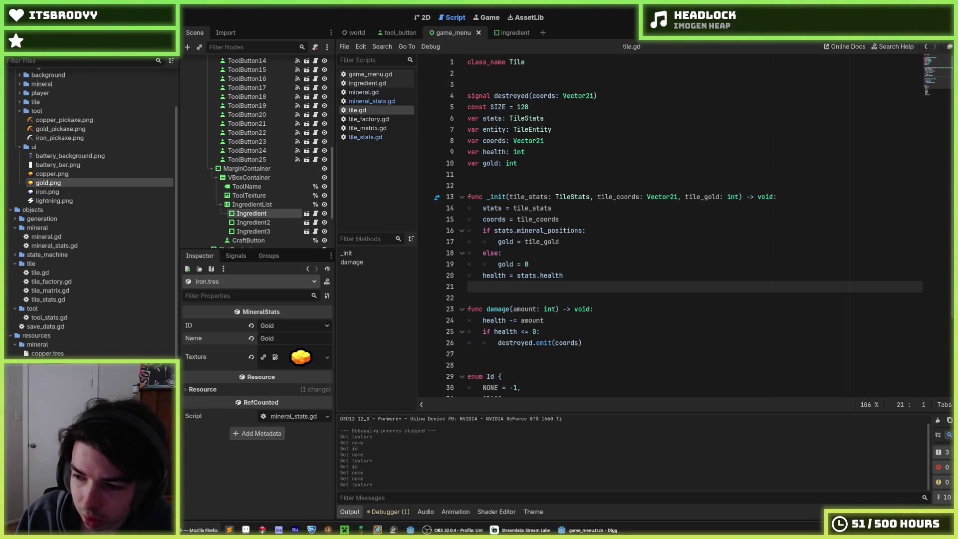
pyautogui.click(575, 270)
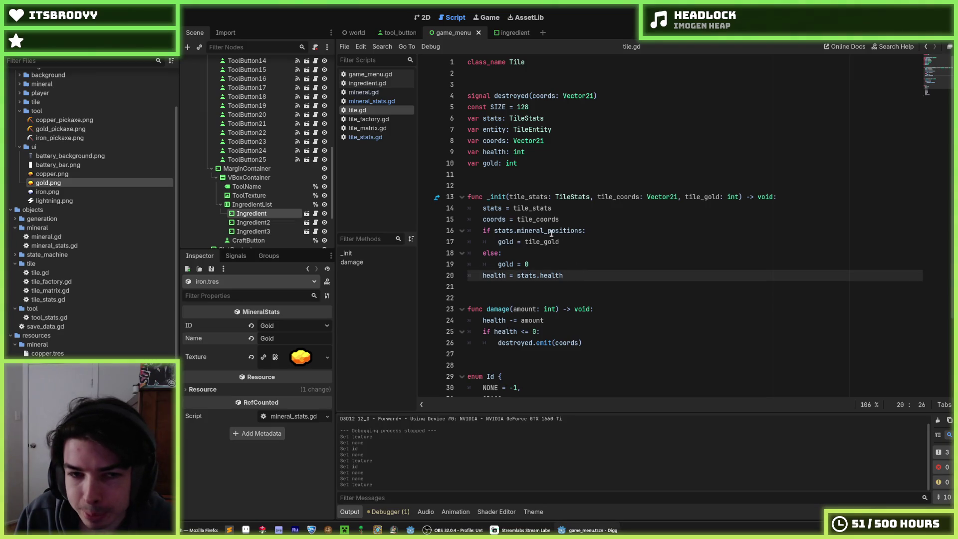
pyautogui.press('Up')
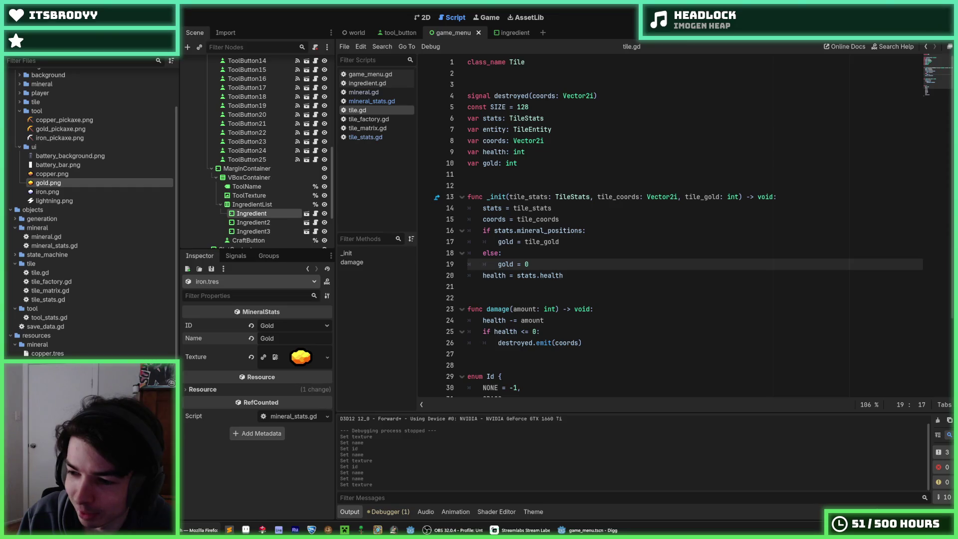
pyautogui.click(574, 277)
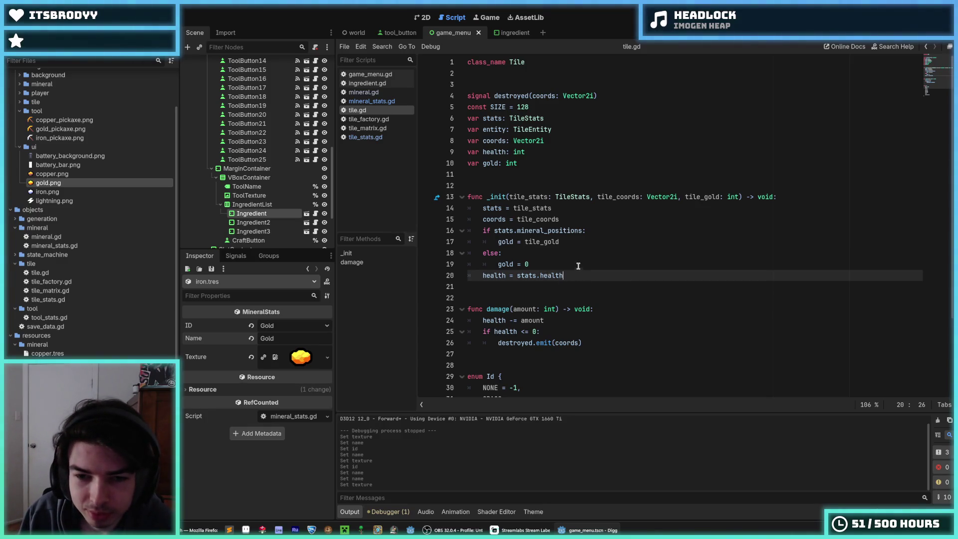
pyautogui.click(576, 264)
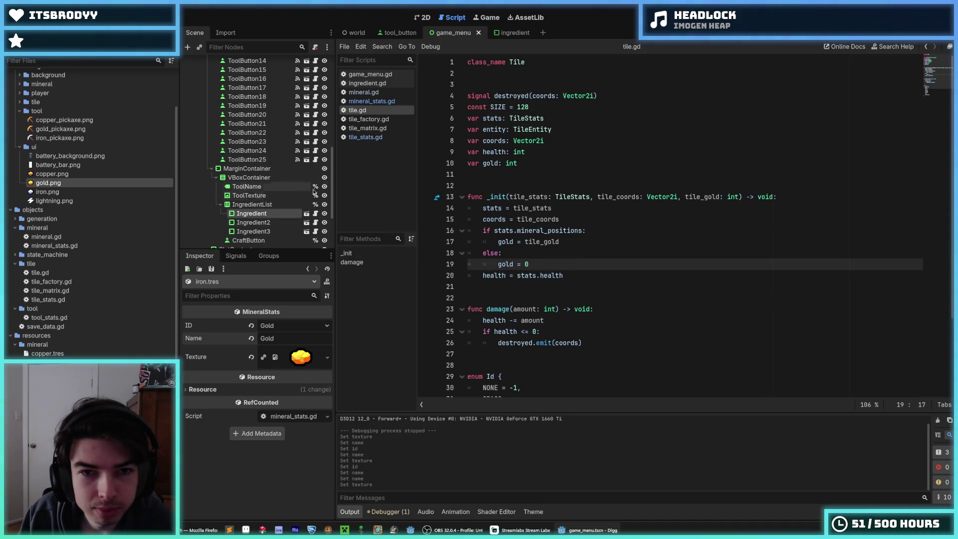
pyautogui.click(375, 100)
# Rename load_stats to _load_stats in mineral.gd, both the function and its call, and save
pyautogui.click(376, 93)
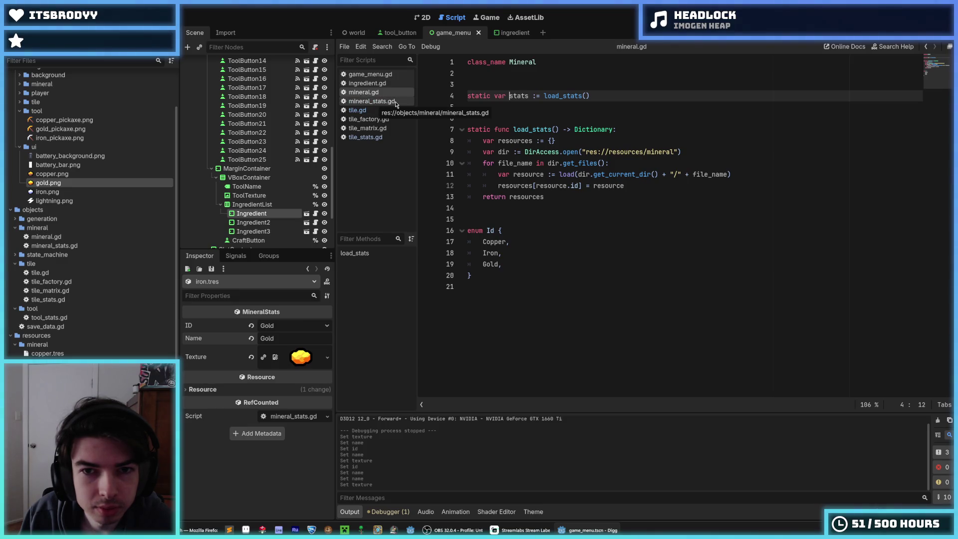
pyautogui.doubleClick(518, 96)
pyautogui.click(555, 207)
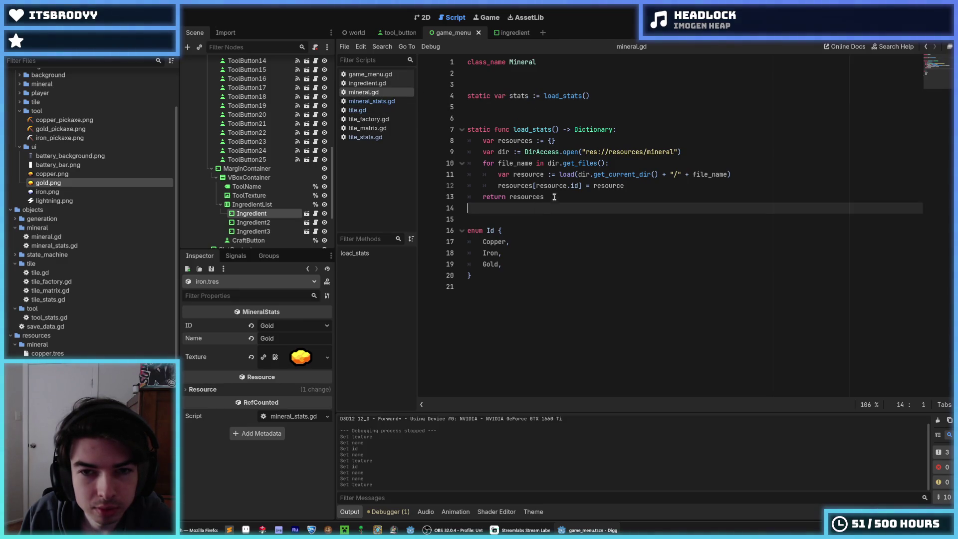
pyautogui.click(556, 198)
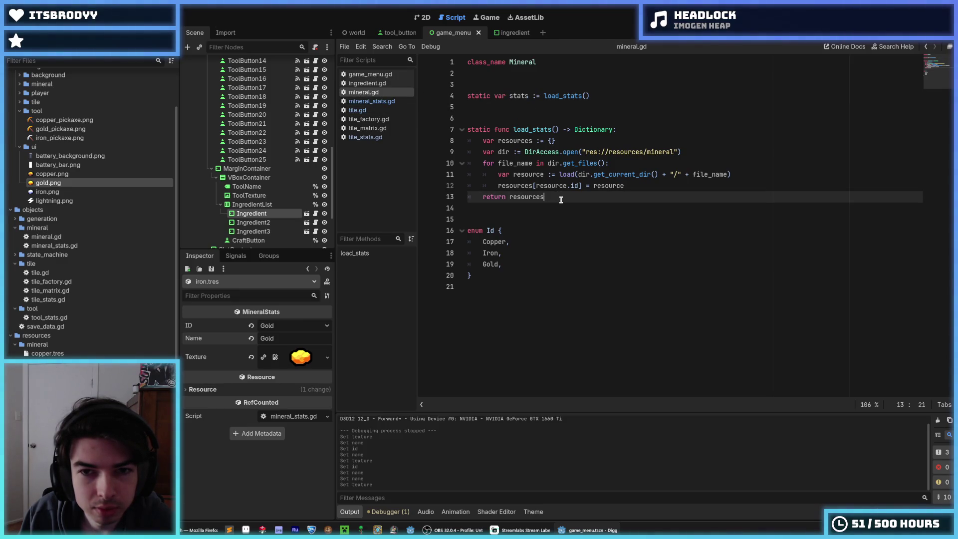
pyautogui.click(512, 129)
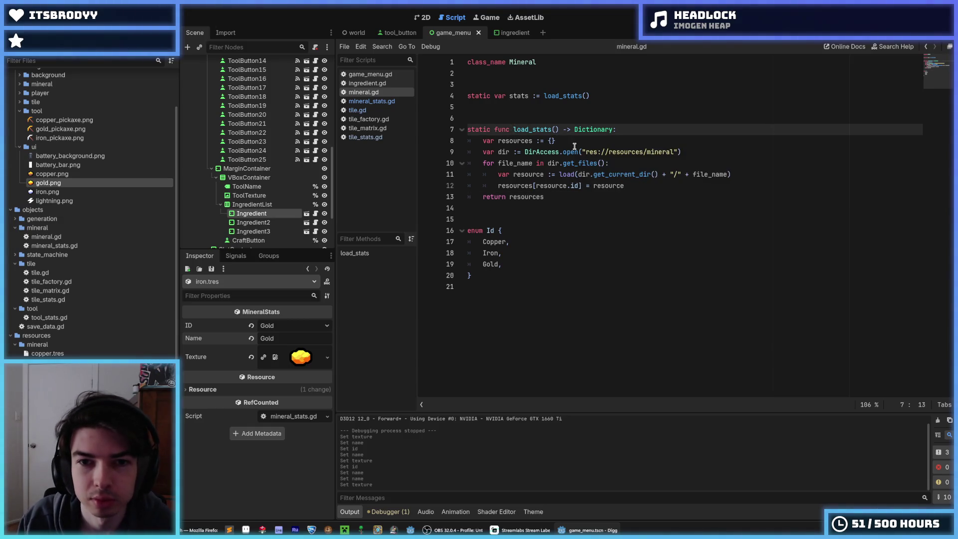
pyautogui.write('_')
pyautogui.click(544, 130)
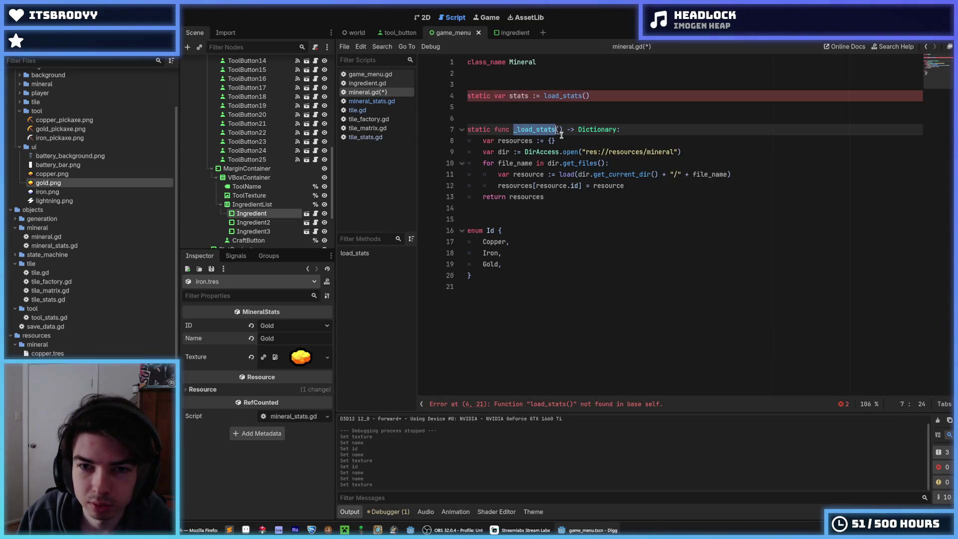
pyautogui.doubleClick(568, 96)
pyautogui.write('_load_stats')
pyautogui.hotkey('ctrl', 's')
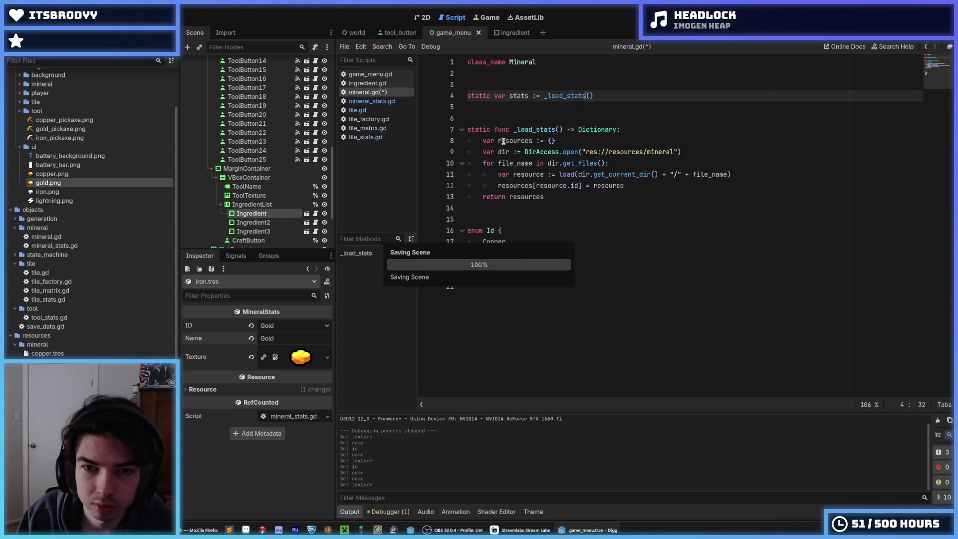
# Rename load_stats to _load_stats in tile_factory.gd's definition and call, and save
pyautogui.click(372, 136)
pyautogui.click(372, 111)
pyautogui.click(376, 102)
pyautogui.click(376, 106)
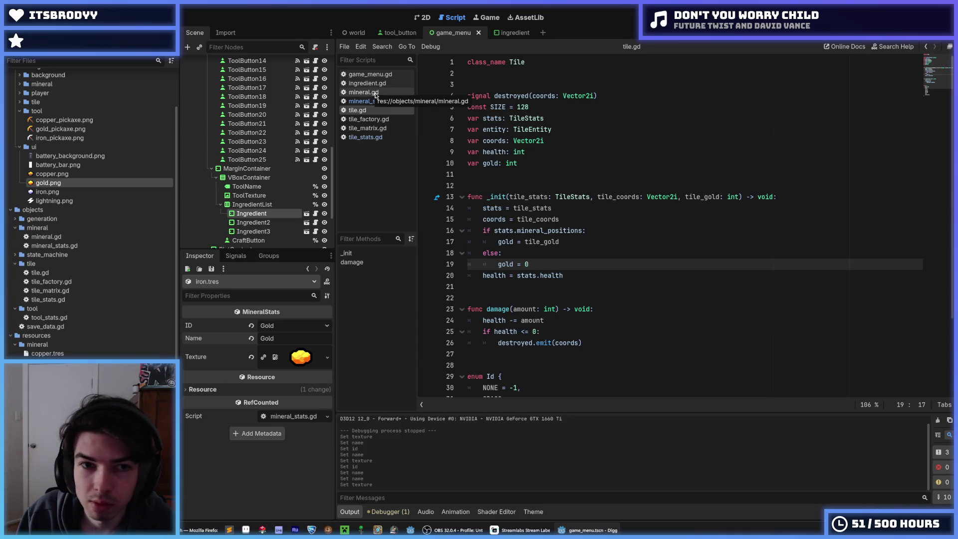
pyautogui.click(377, 93)
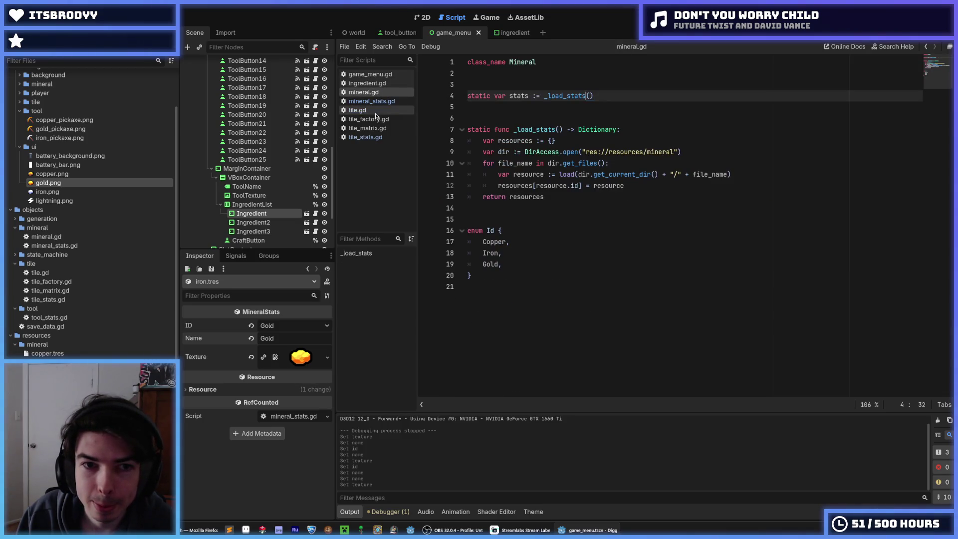
pyautogui.click(375, 112)
pyautogui.click(379, 120)
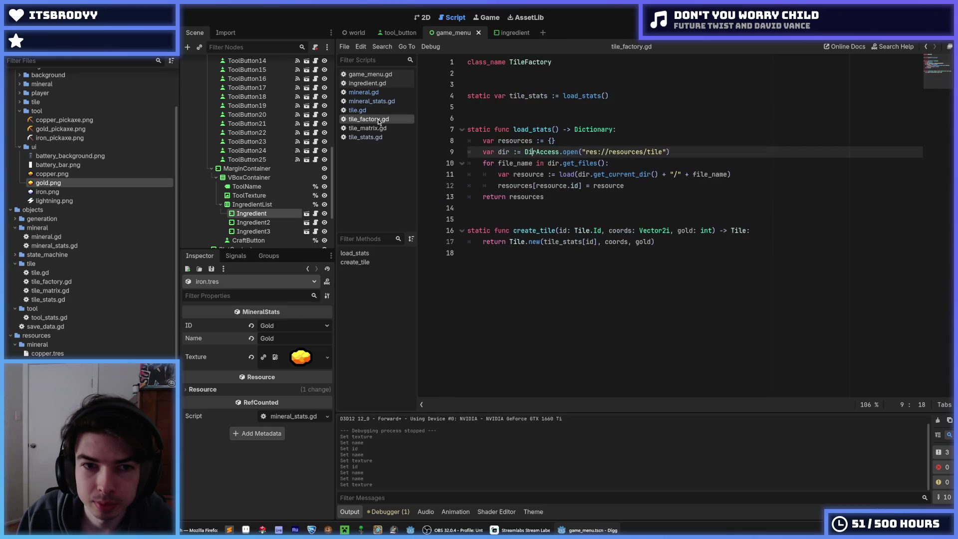
pyautogui.click(515, 129)
pyautogui.write('_')
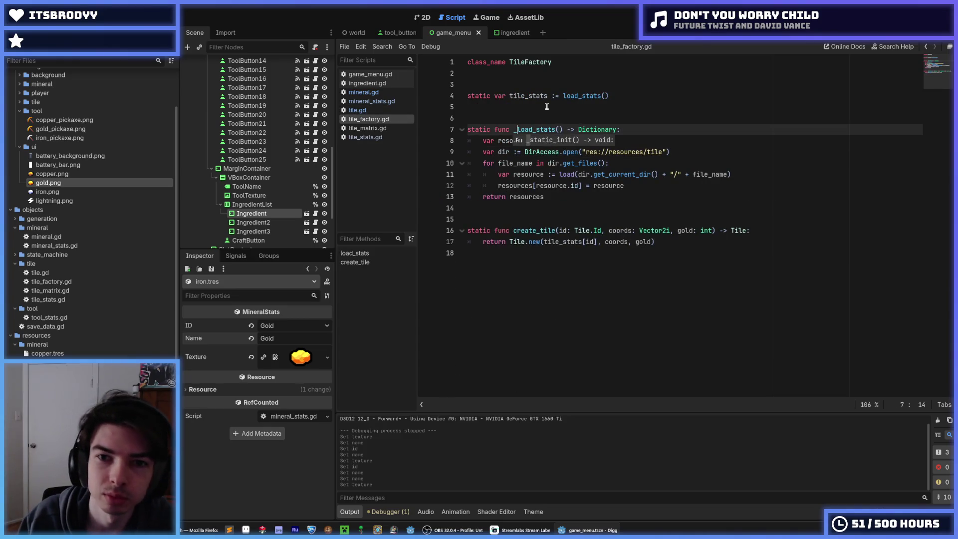
pyautogui.click(563, 95)
pyautogui.write('_')
pyautogui.hotkey('ctrl', 's')
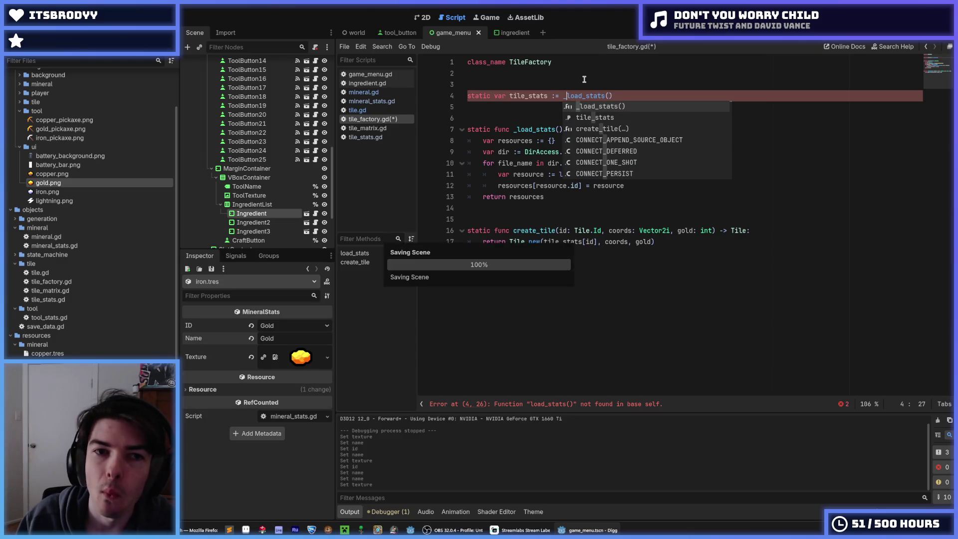
# Confirm mineral.gd's _load_stats header ends with '-> Dictionary' and save the script
pyautogui.click(363, 92)
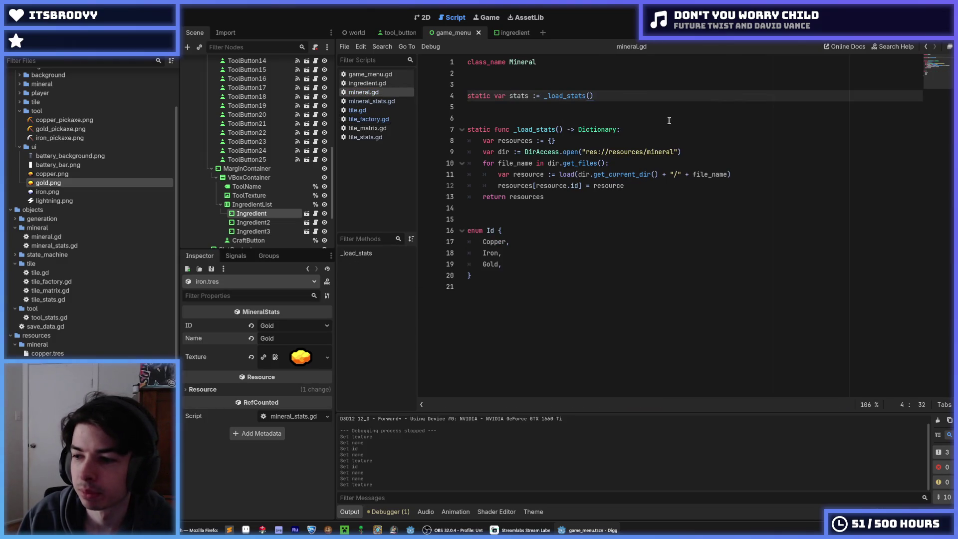
pyautogui.click(675, 120)
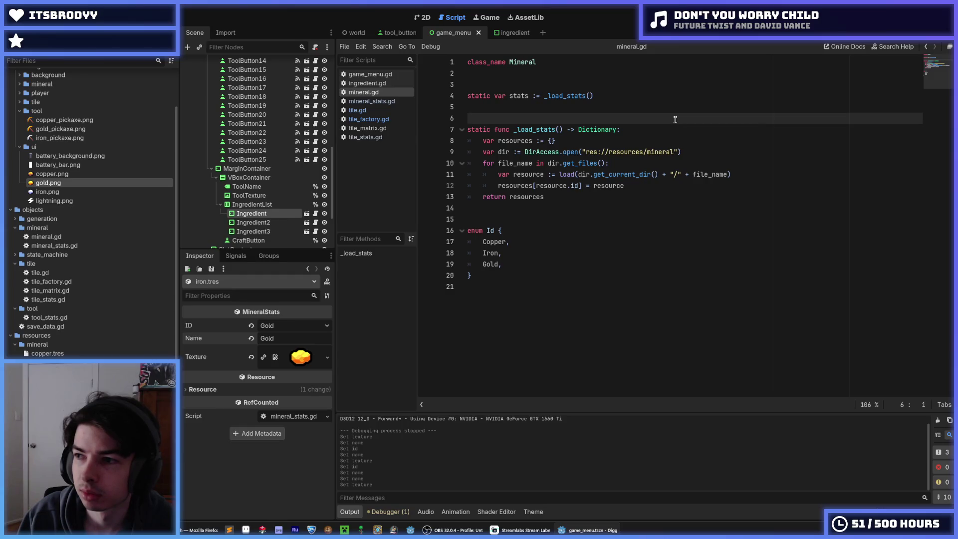
pyautogui.hotkey('ctrl', 's')
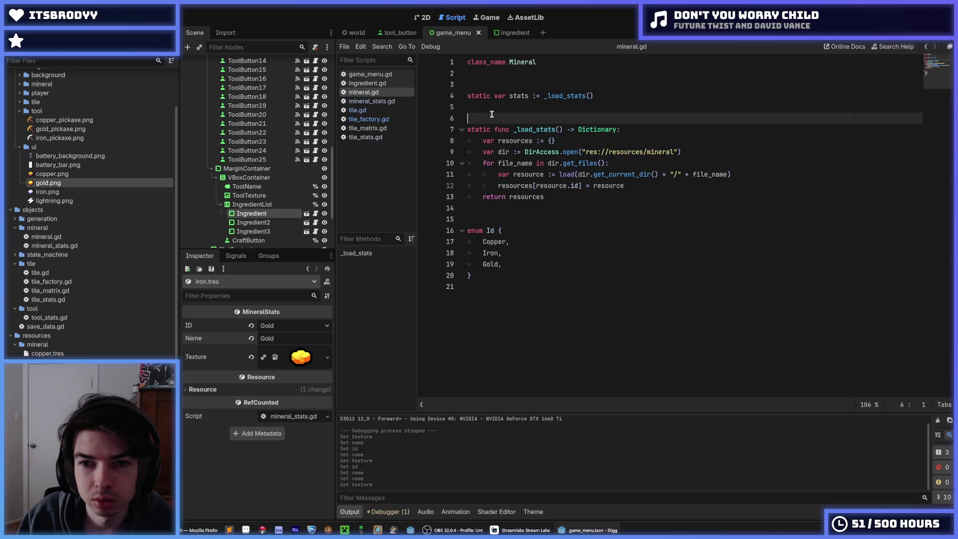
pyautogui.click(513, 106)
pyautogui.click(540, 117)
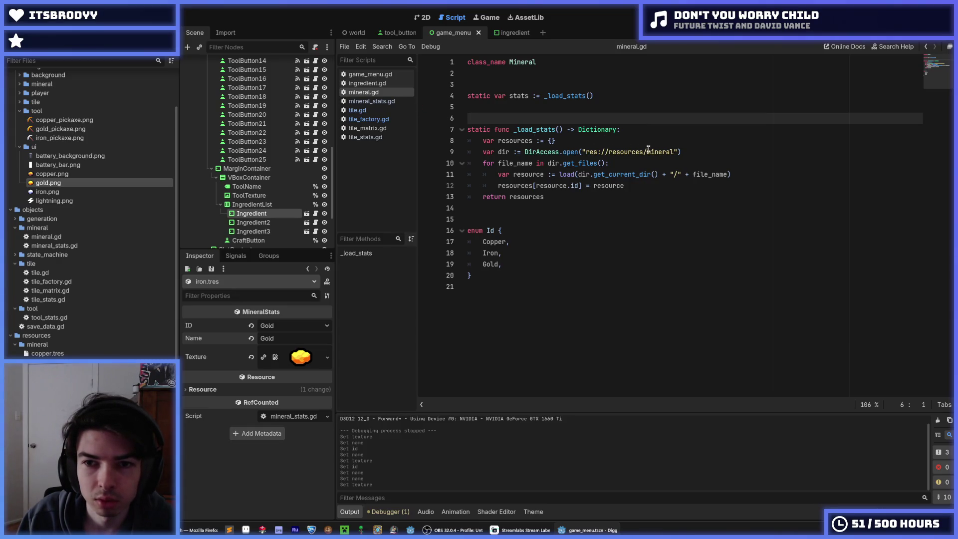
pyautogui.click(716, 151)
pyautogui.click(695, 144)
pyautogui.click(665, 132)
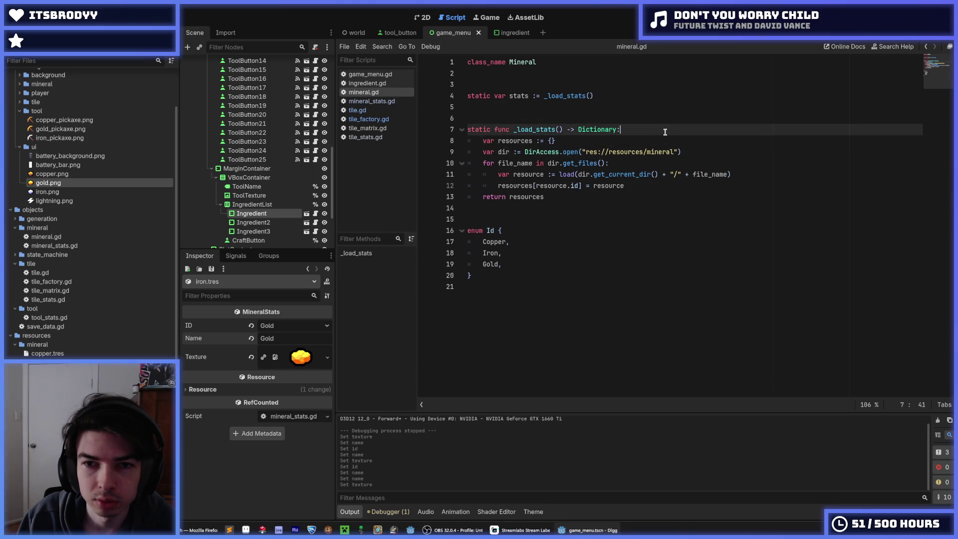
pyautogui.hotkey('ctrl', 's')
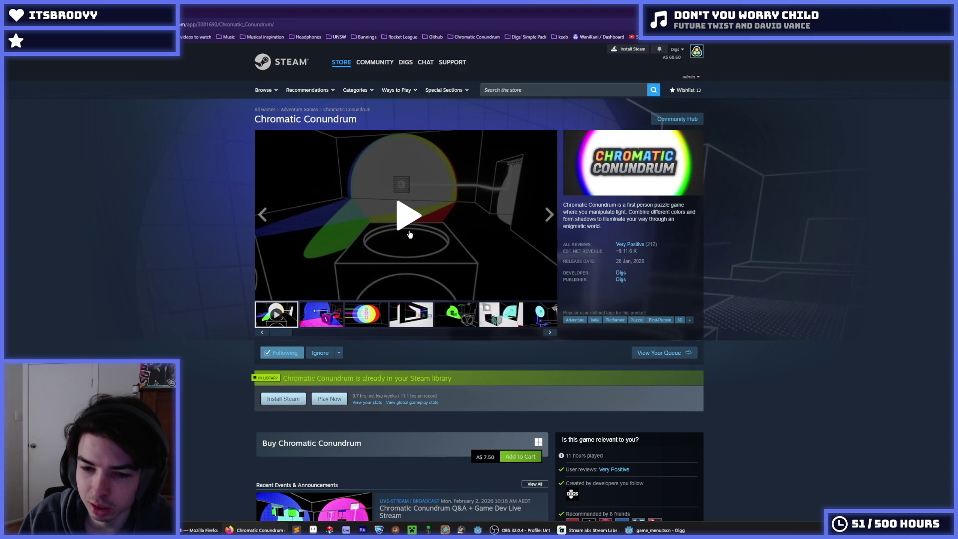
# Play the Chromatic Conundrum trailer and skip ahead to 0:12
pyautogui.click(409, 234)
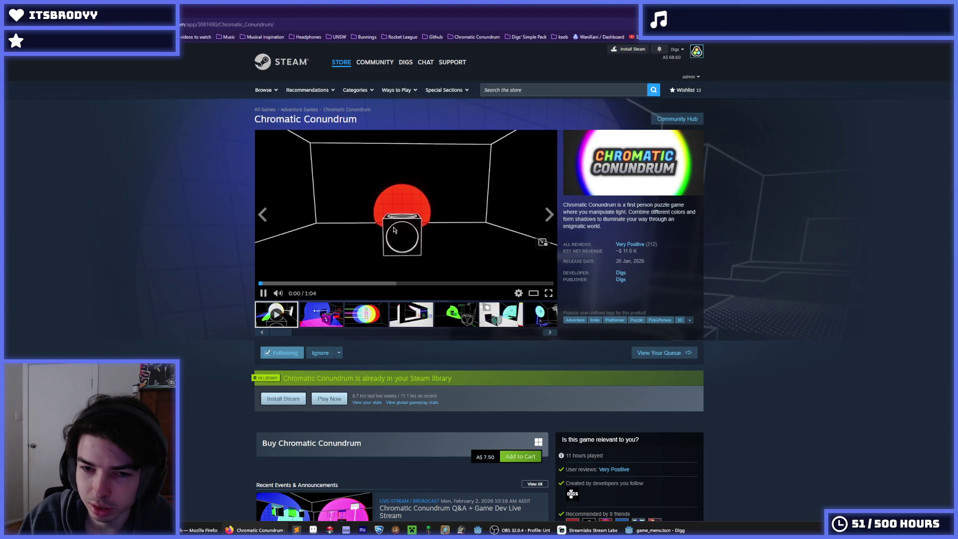
pyautogui.click(313, 283)
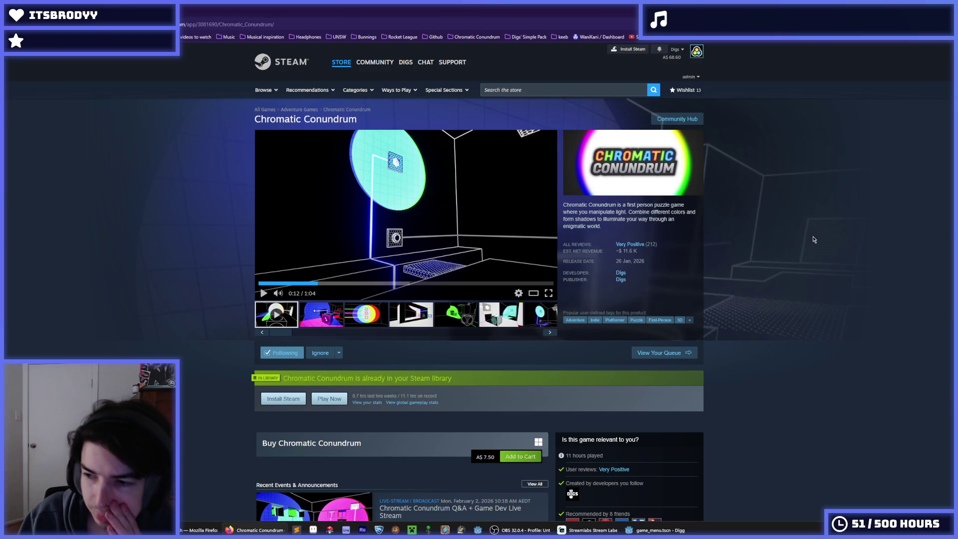
pyautogui.scroll(-3, 749, 262)
pyautogui.scroll(3, 749, 262)
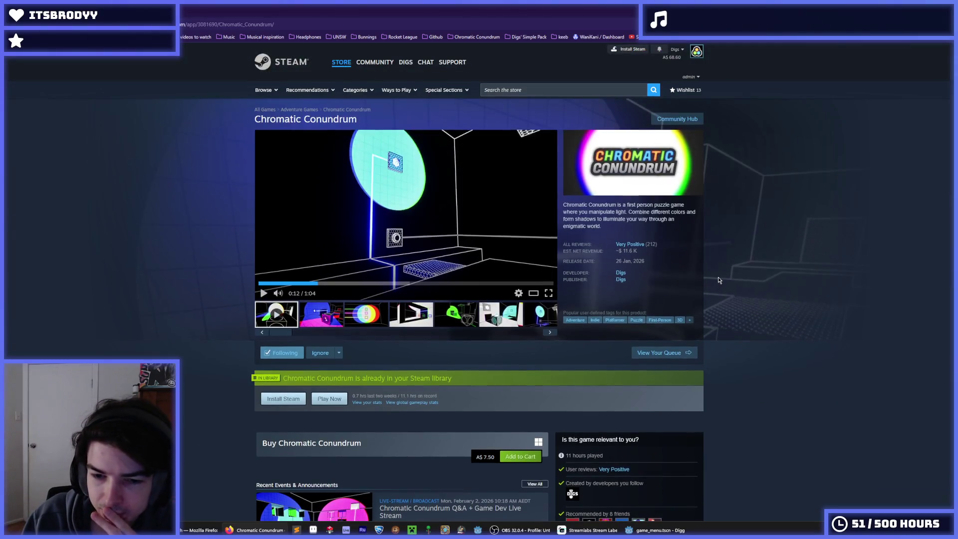
pyautogui.scroll(-3, 733, 281)
pyautogui.scroll(3, 698, 277)
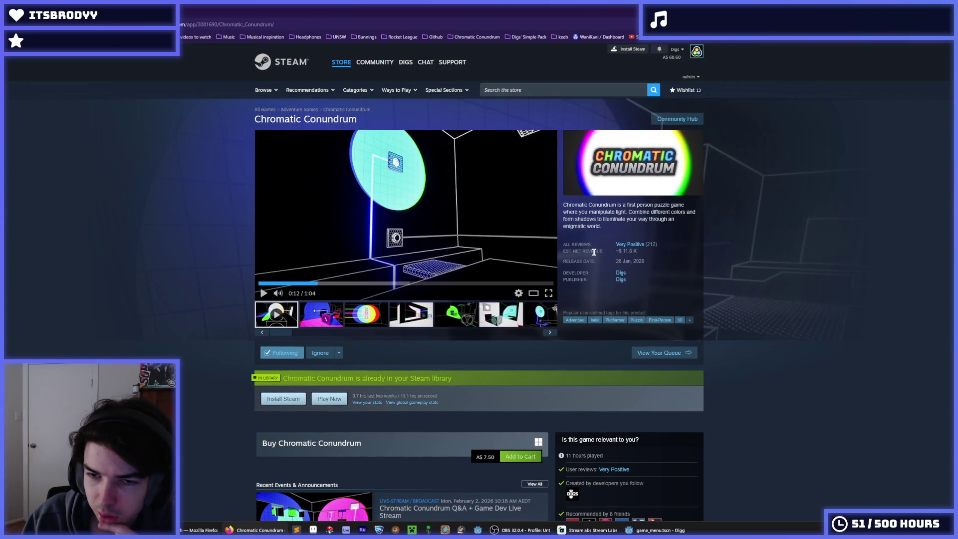
pyautogui.scroll(-5, 737, 262)
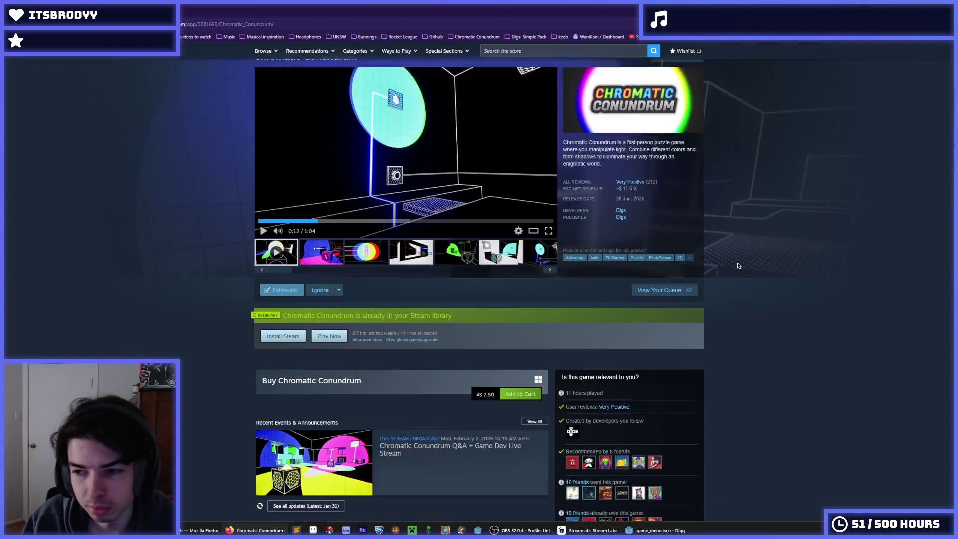
pyautogui.scroll(5, 722, 277)
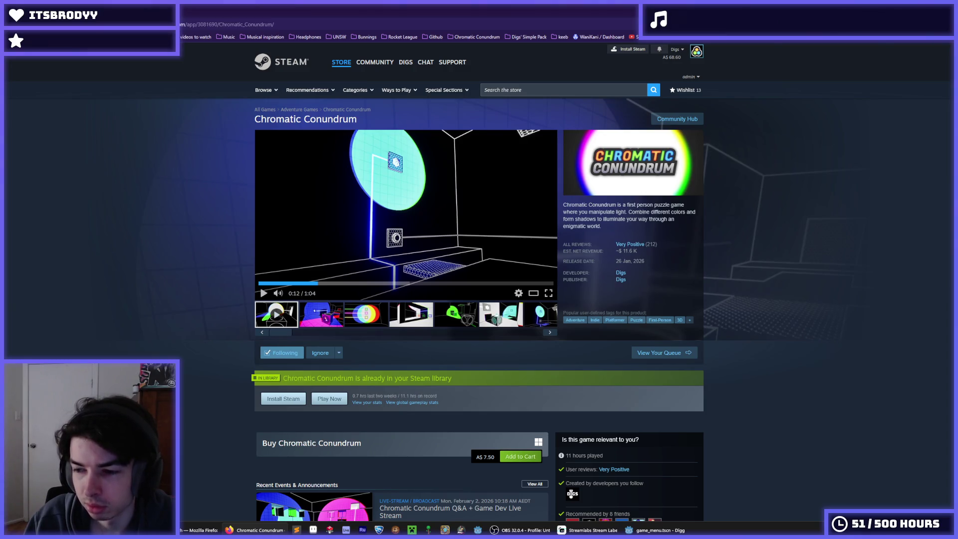
# Browse the store screenshots through the sixth one, then return to the Godot editor
pyautogui.click(320, 314)
pyautogui.click(365, 314)
pyautogui.click(413, 323)
pyautogui.click(442, 322)
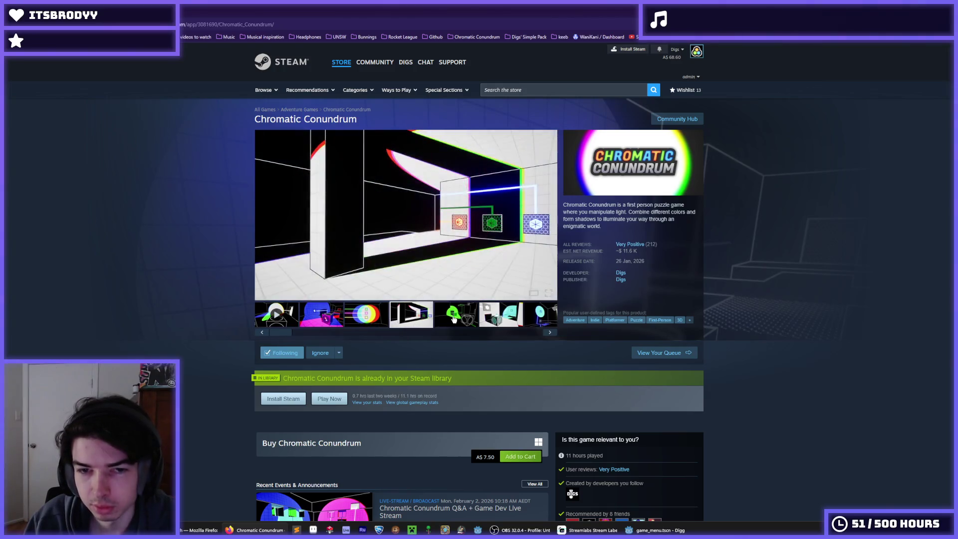
pyautogui.click(495, 319)
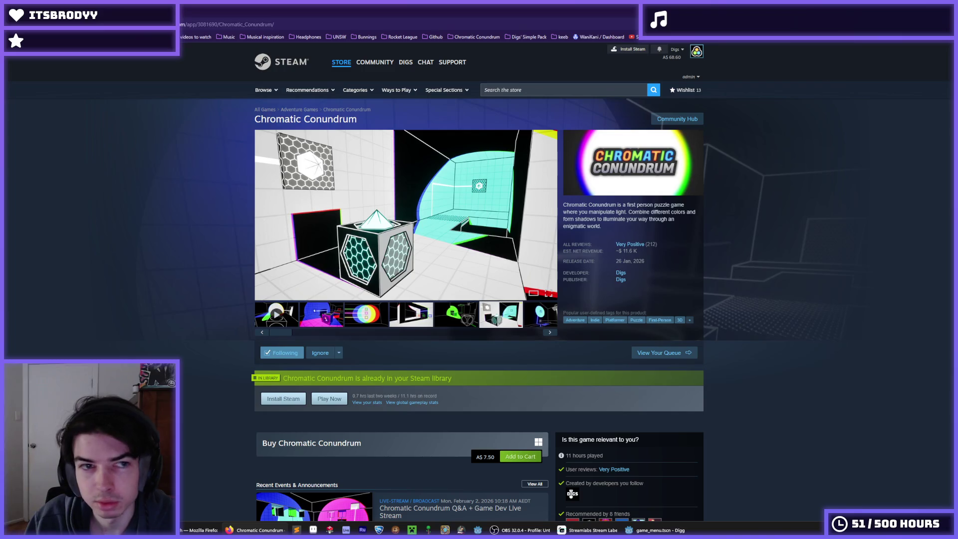
pyautogui.hotkey('alt', 'Tab')
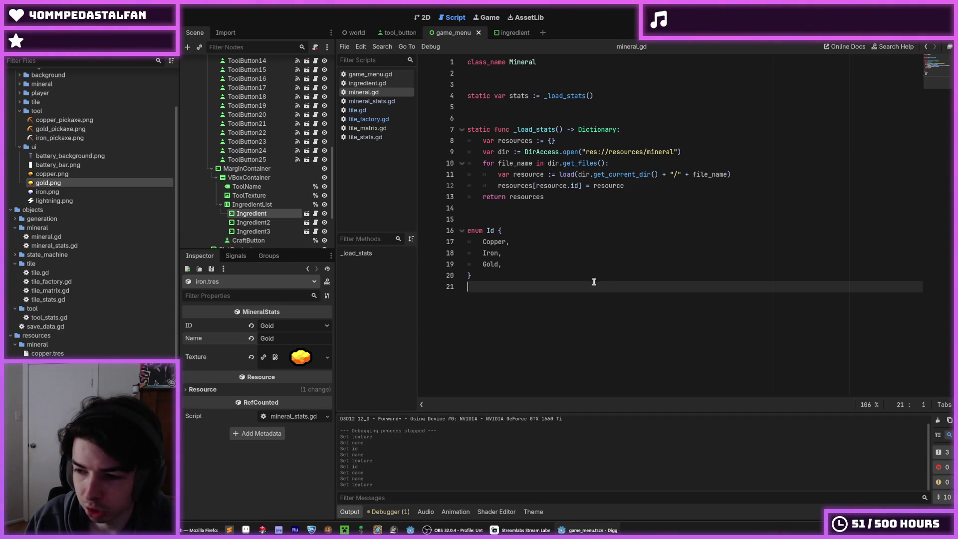
# Run the Digger project with F5, play-test it, then save mineral.gd
pyautogui.click(501, 278)
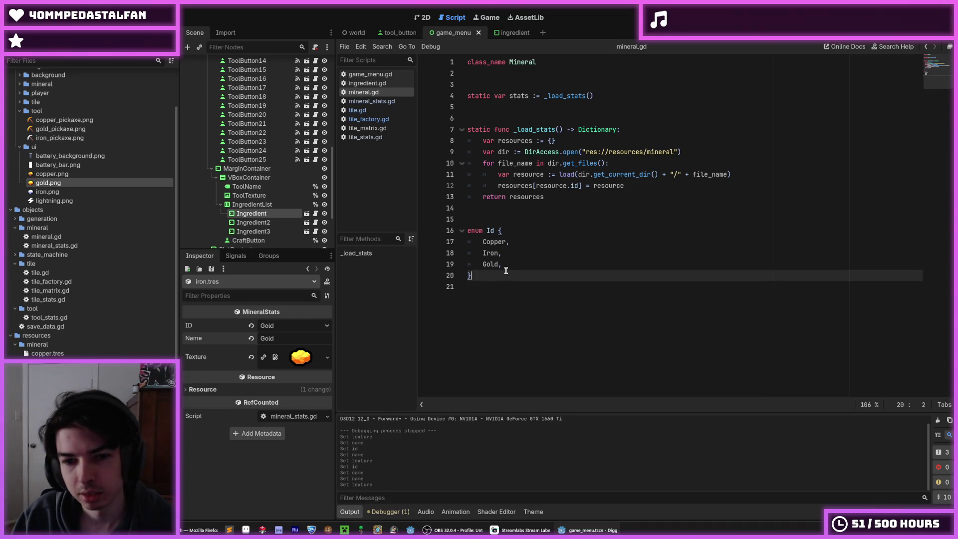
pyautogui.click(514, 244)
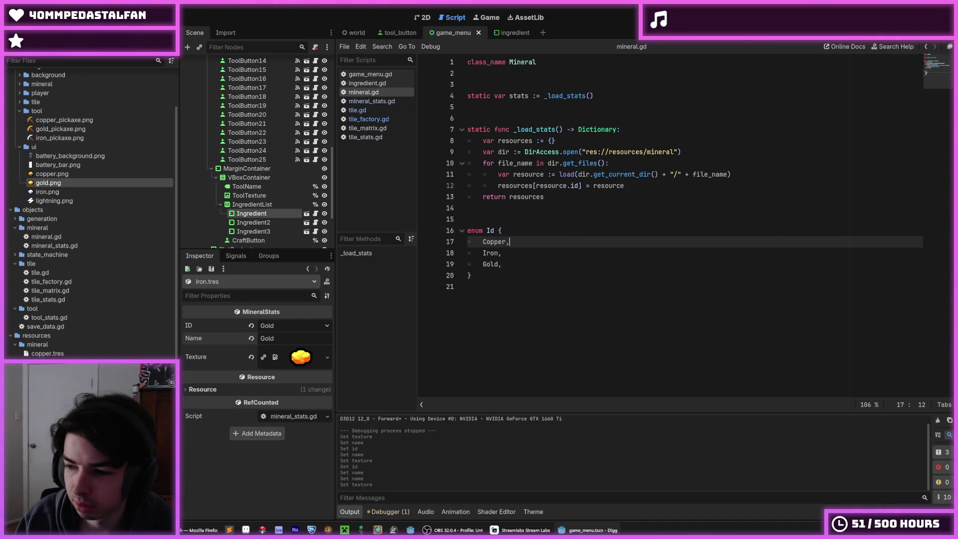
pyautogui.press('super+e')
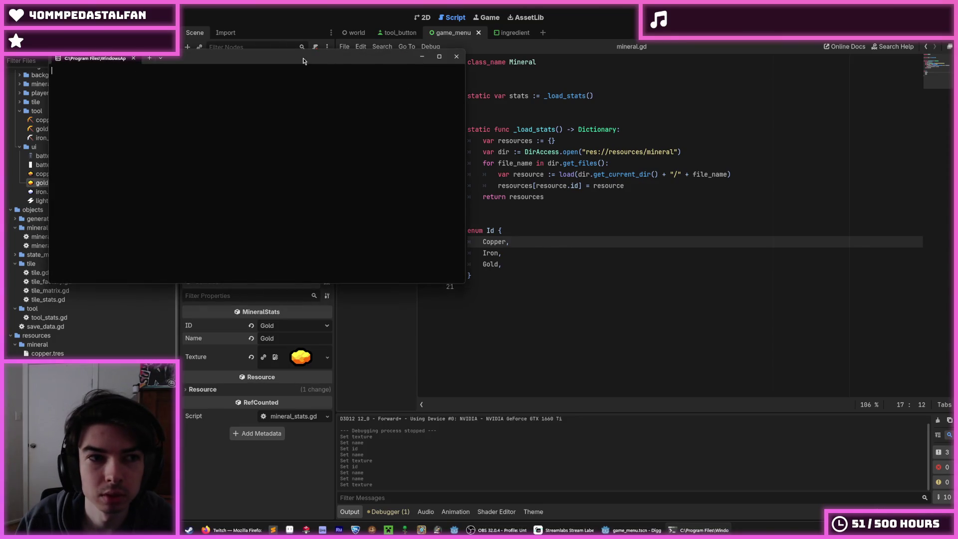
pyautogui.moveTo(303, 61); pyautogui.dragTo(722, 98)
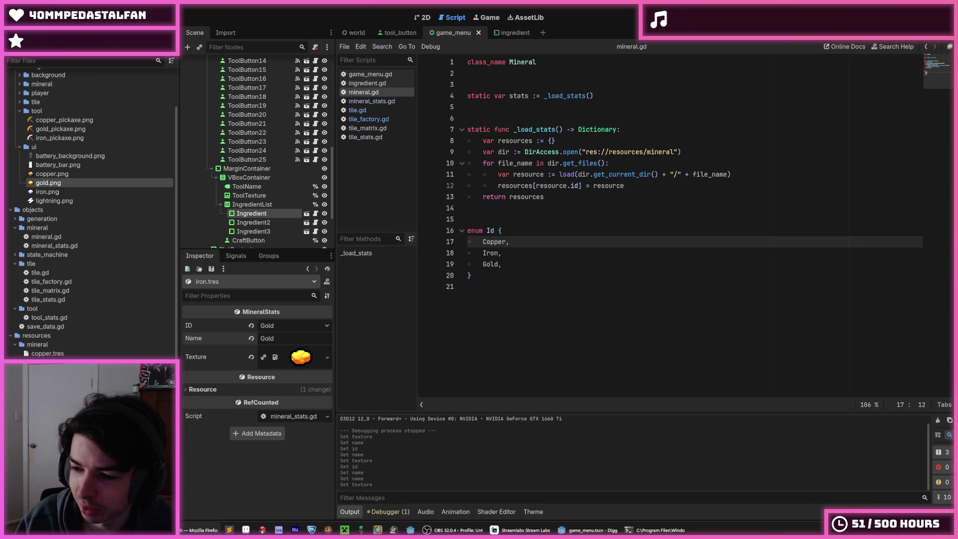
pyautogui.click(662, 327)
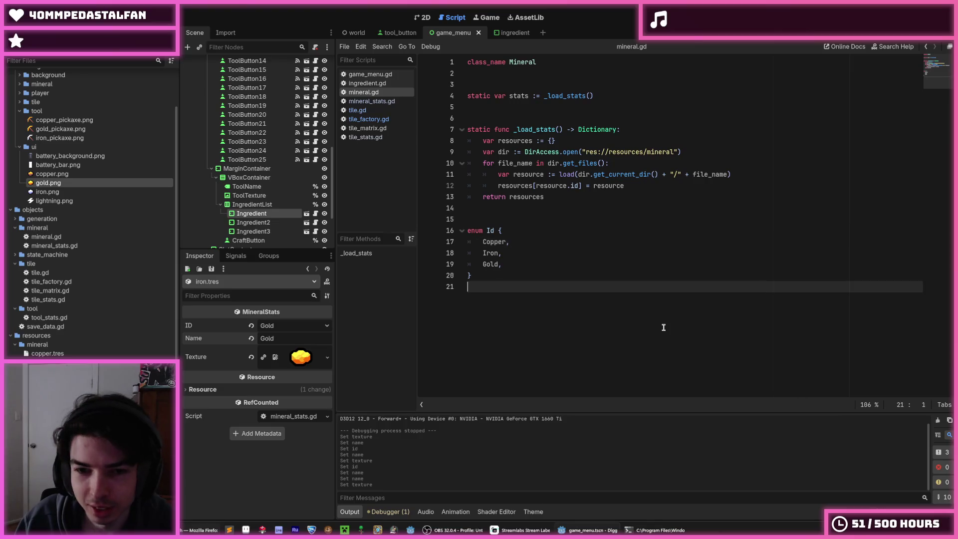
pyautogui.press('F5')
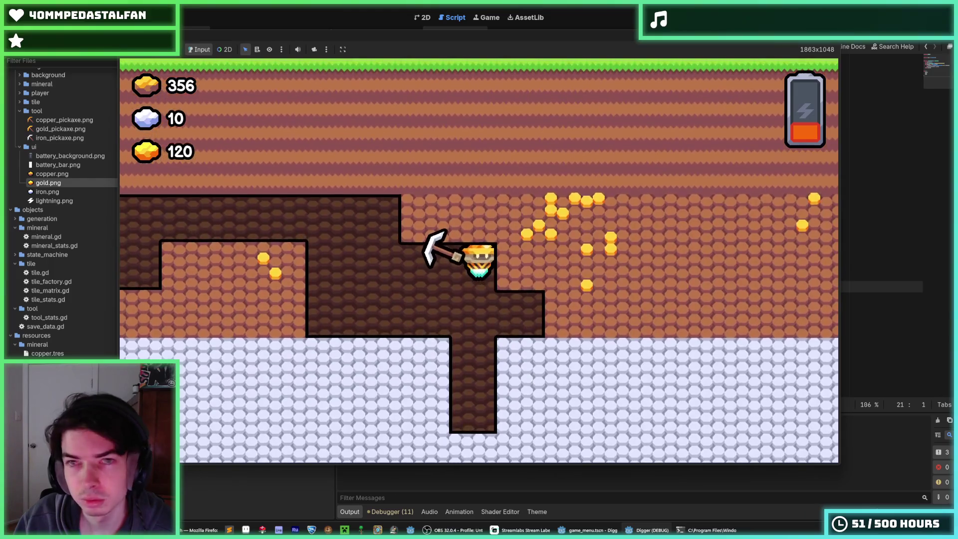
pyautogui.hotkey('ctrl', 's')
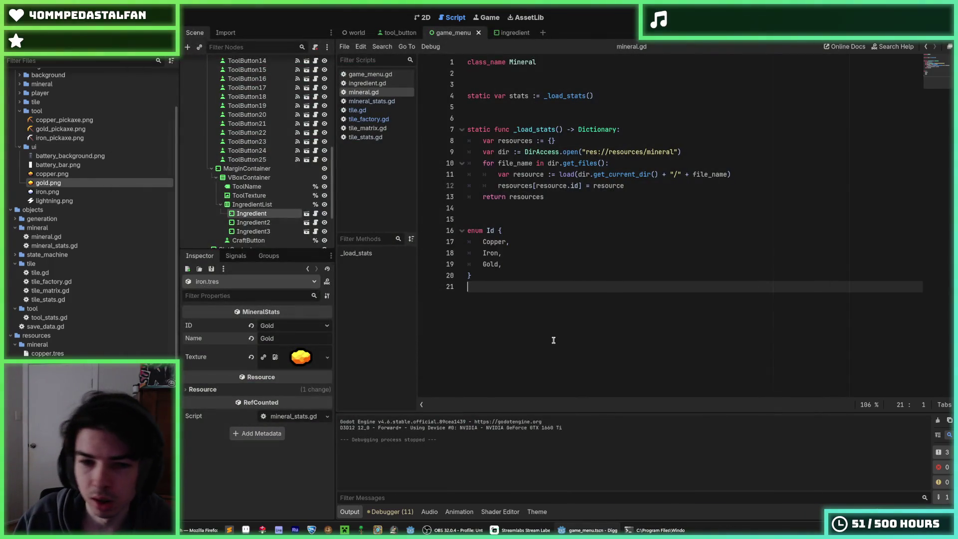
# Remove blank line 21, save mineral.gd, then inspect the gold, iron and copper mineral resources
pyautogui.press('BackSpace')
pyautogui.hotkey('ctrl', 's')
pyautogui.hotkey('ctrl', 's')
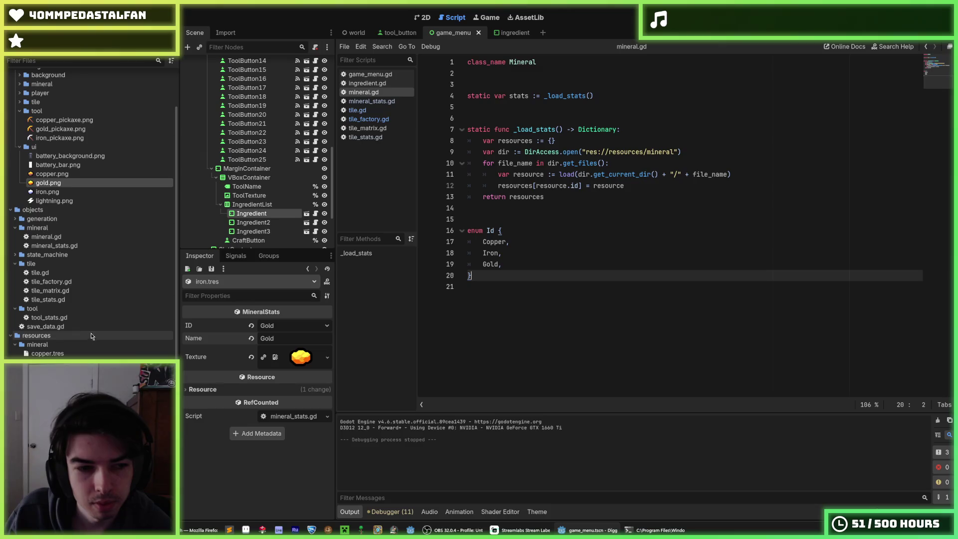
pyautogui.moveTo(69, 191)
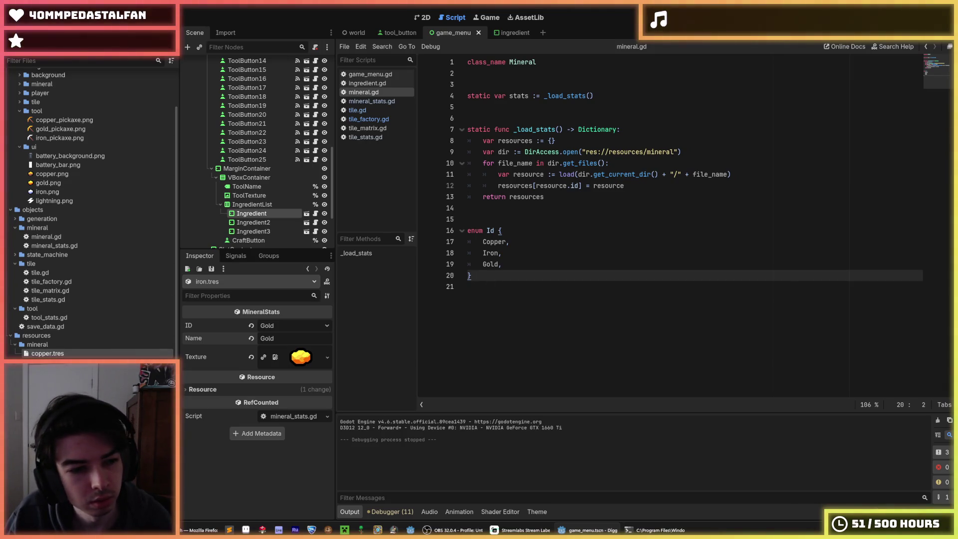
pyautogui.scroll(-3, 55, 349)
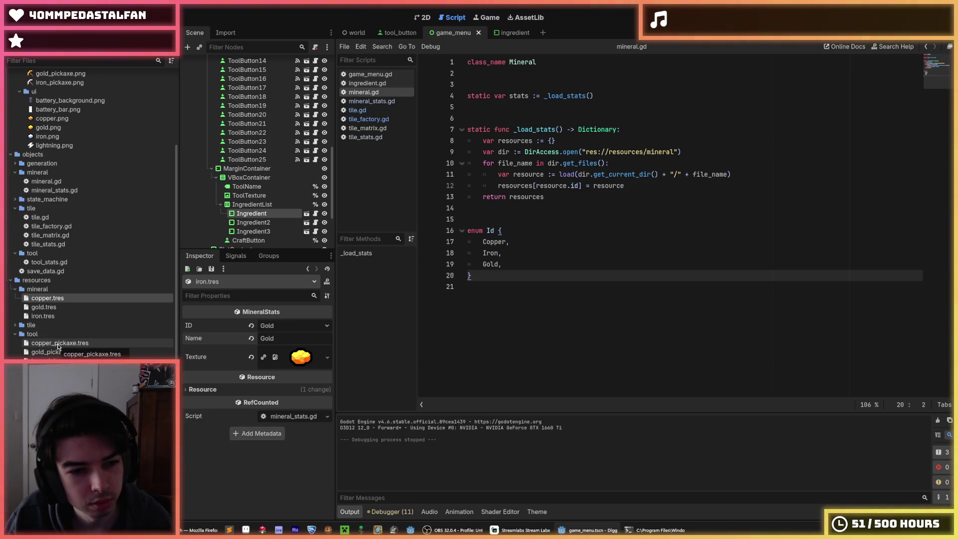
pyautogui.click(58, 308)
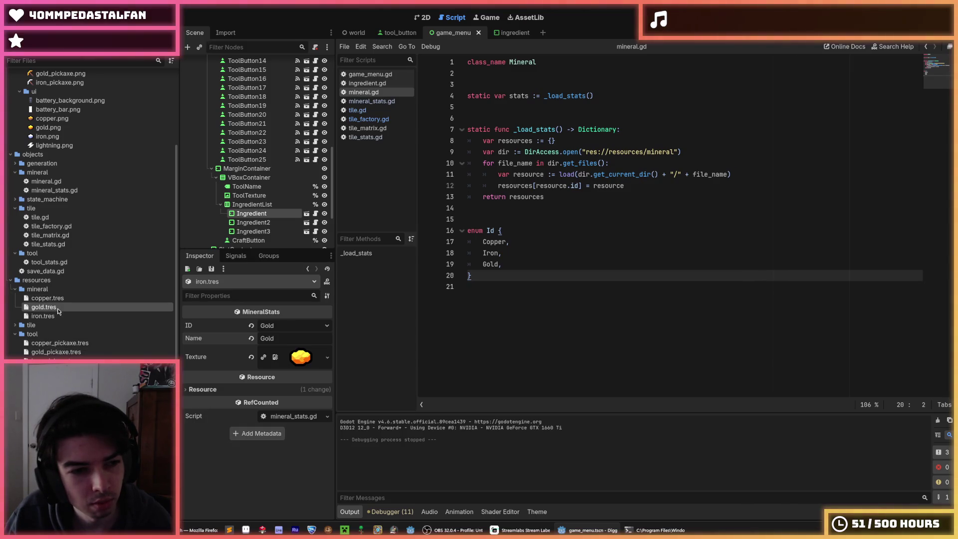
pyautogui.click(59, 314)
pyautogui.press('Down')
pyautogui.press('Down')
pyautogui.press('Down')
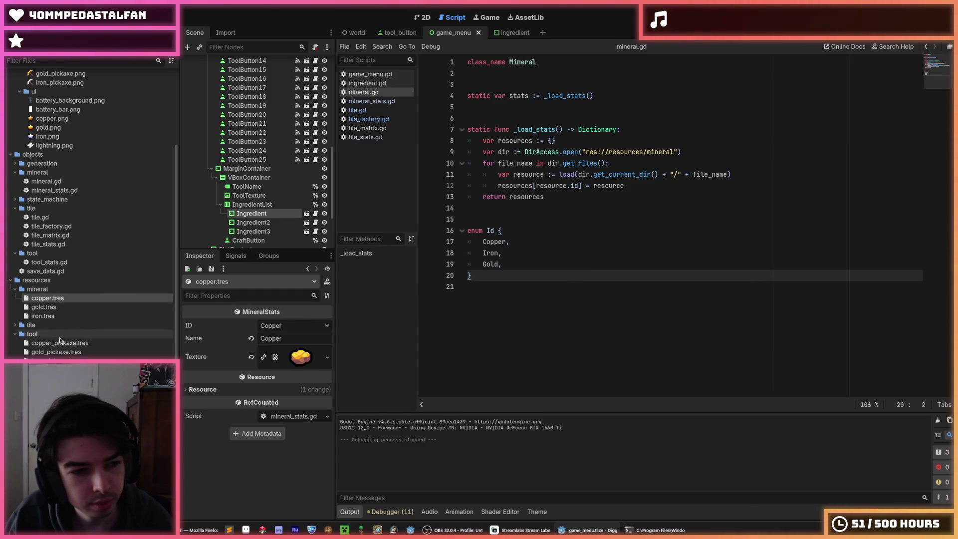
pyautogui.press('Up')
pyautogui.press('Up')
pyautogui.press('Up')
pyautogui.scroll(4, 61, 300)
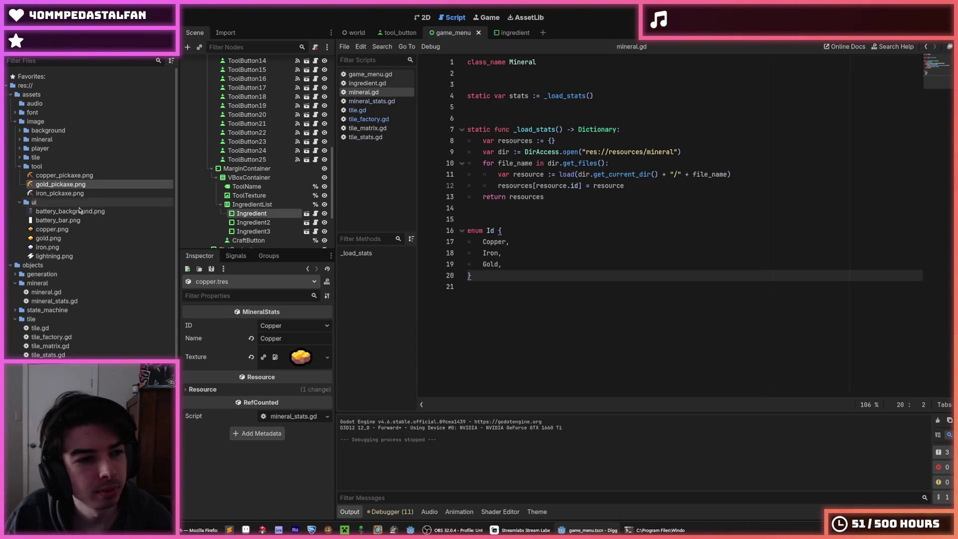
pyautogui.moveTo(80, 215)
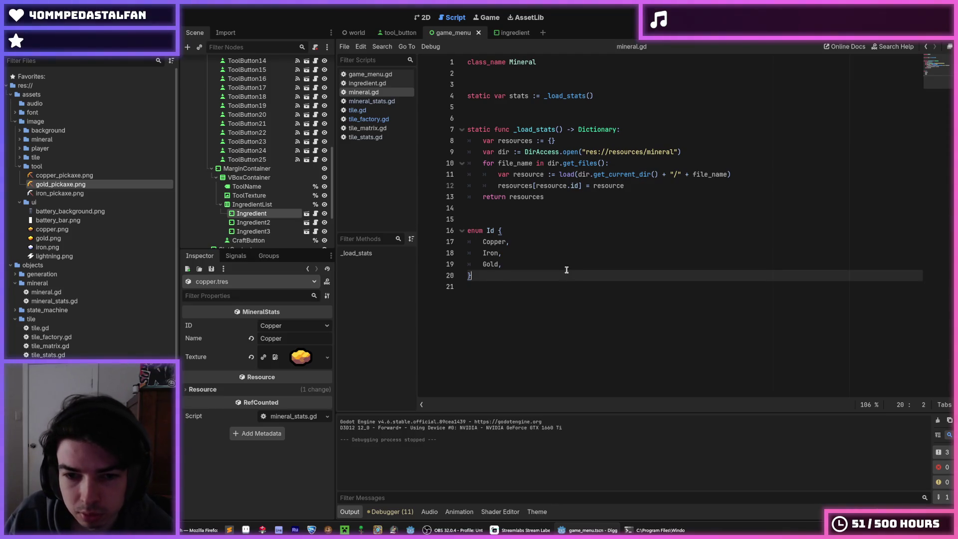
# Review the Copper and Iron entries in mineral.gd and select 'stats' on line 4
pyautogui.click(529, 238)
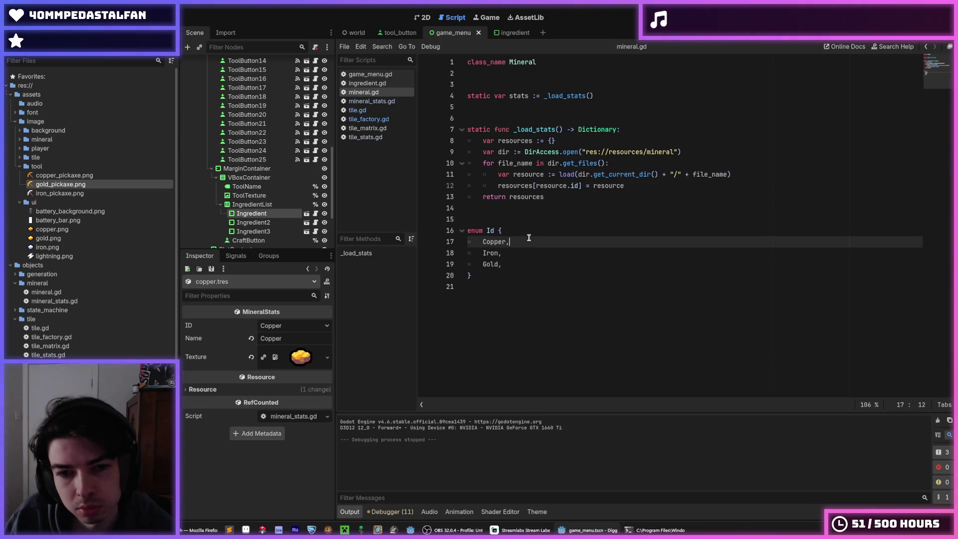
pyautogui.click(521, 255)
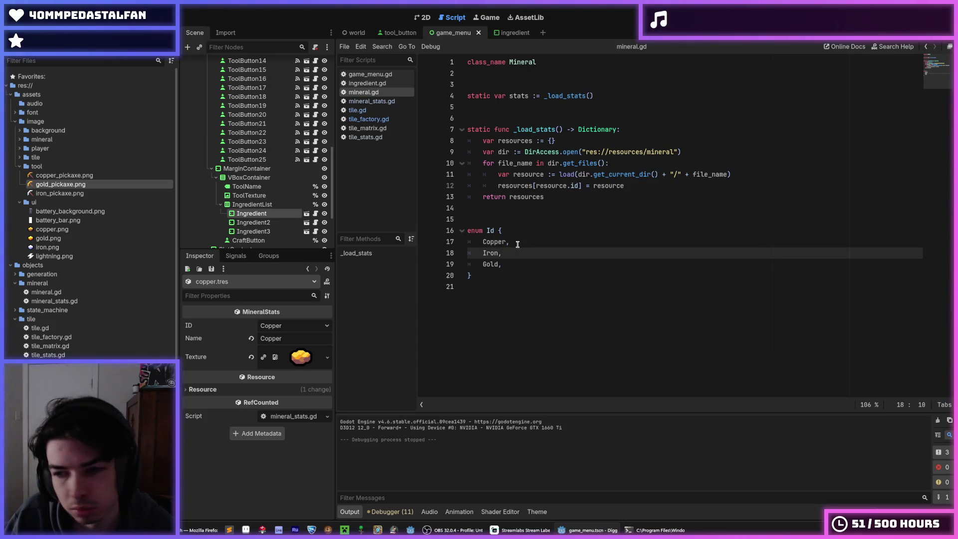
pyautogui.click(519, 240)
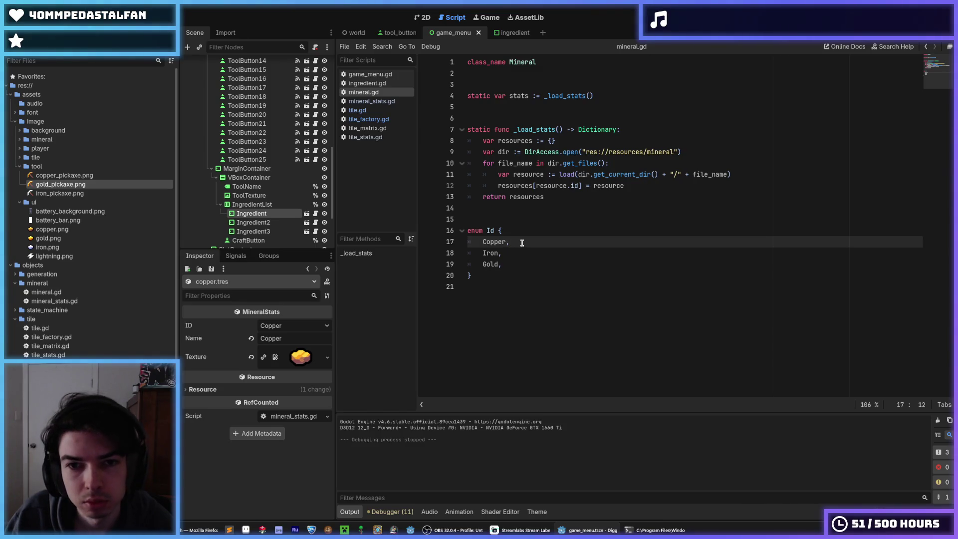
pyautogui.doubleClick(519, 96)
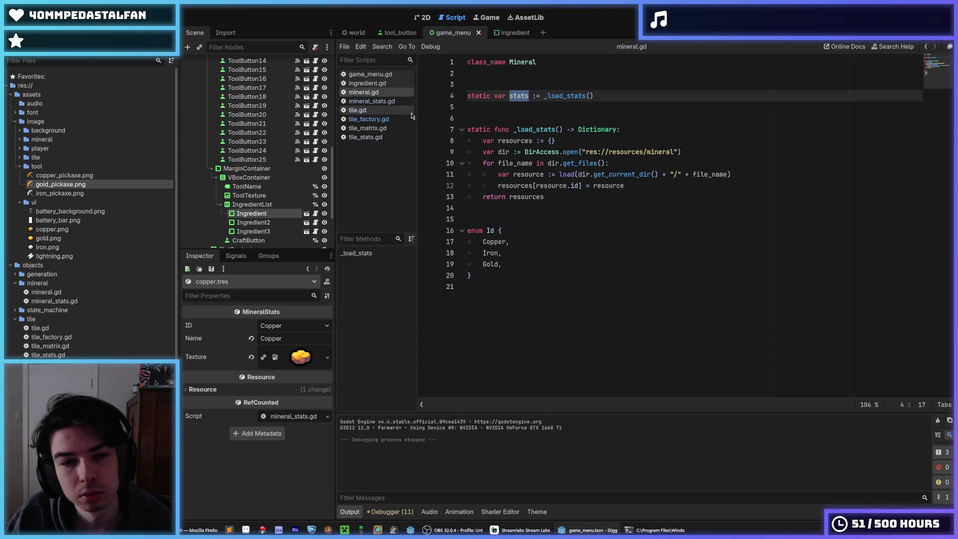
# Look through game_menu.gd, tile_factory.gd, tile_matrix.gd, tile_stats.gd and tile.gd, ending on mineral_stats.gd
pyautogui.click(368, 102)
pyautogui.click(371, 94)
pyautogui.click(380, 83)
pyautogui.click(380, 75)
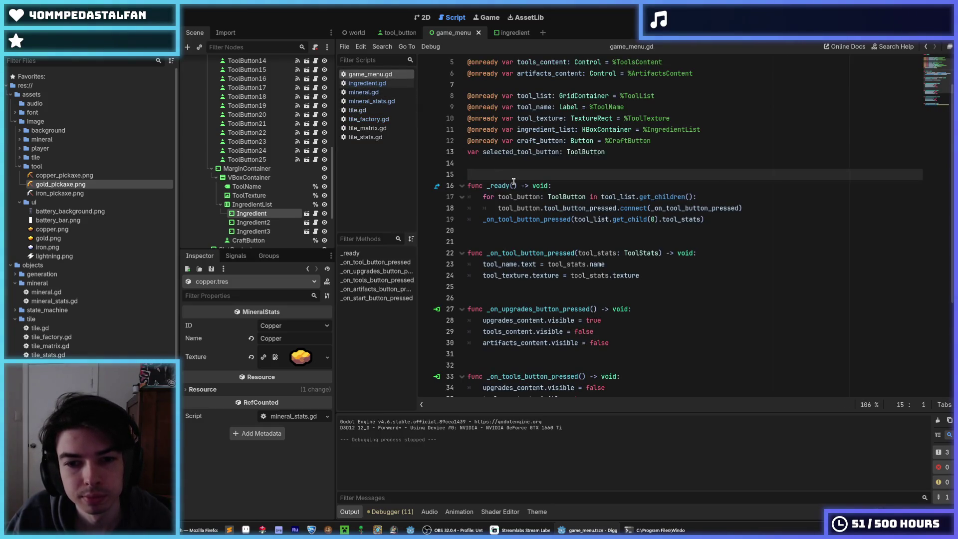
pyautogui.scroll(-2, 513, 182)
pyautogui.click(369, 118)
pyautogui.click(368, 128)
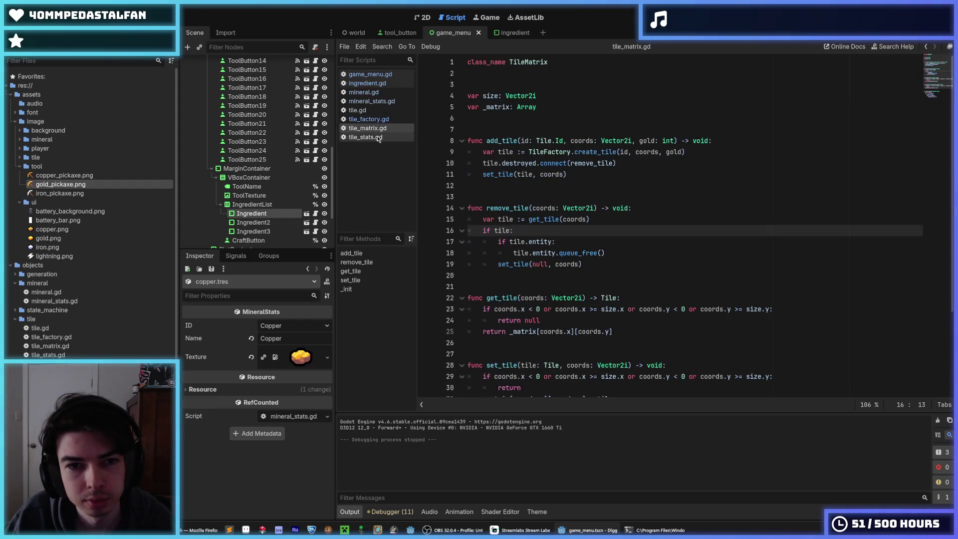
pyautogui.click(377, 138)
pyautogui.click(371, 119)
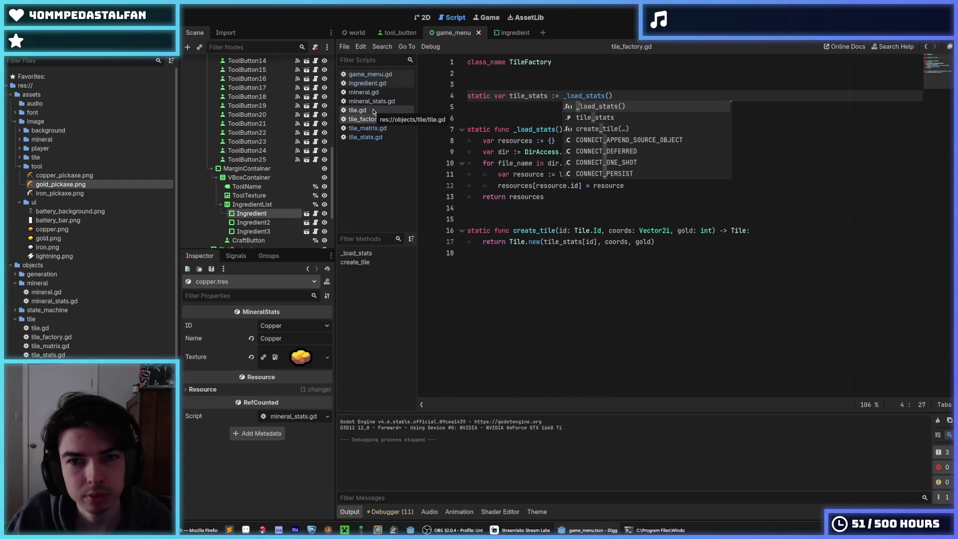
pyautogui.click(372, 109)
pyautogui.click(374, 103)
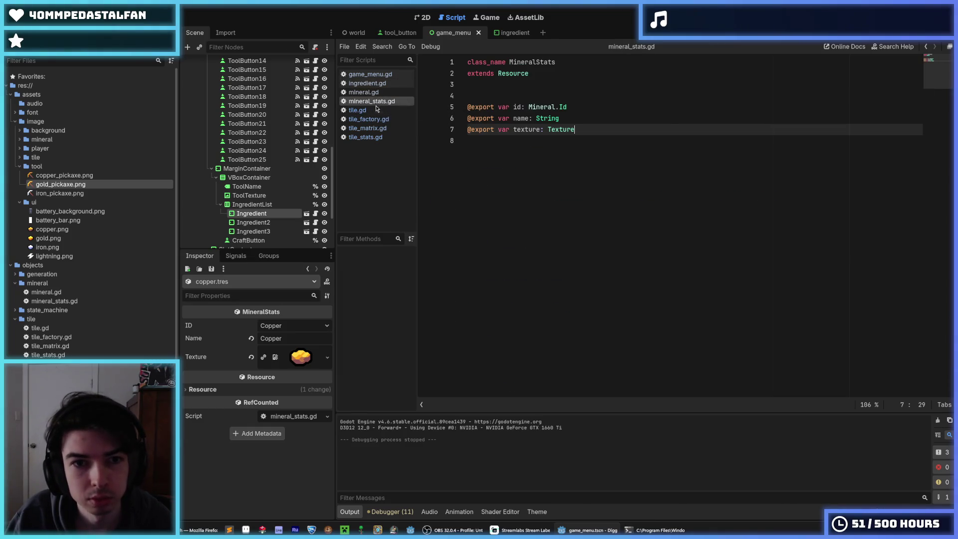
# In ingredient.gd, replace the pass in set_mineral with Mineral.stats[id]
pyautogui.click(367, 82)
pyautogui.click(541, 107)
pyautogui.press('BackSpace')
pyautogui.press('BackSpace')
pyautogui.press('BackSpace')
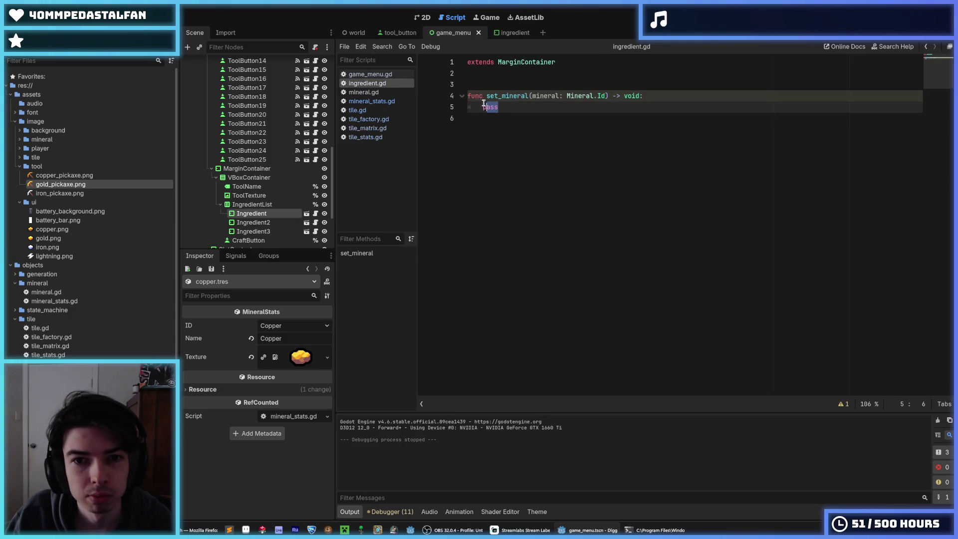
pyautogui.write('stats')
pyautogui.press('BackSpace')
pyautogui.press('BackSpace')
pyautogui.press('BackSpace')
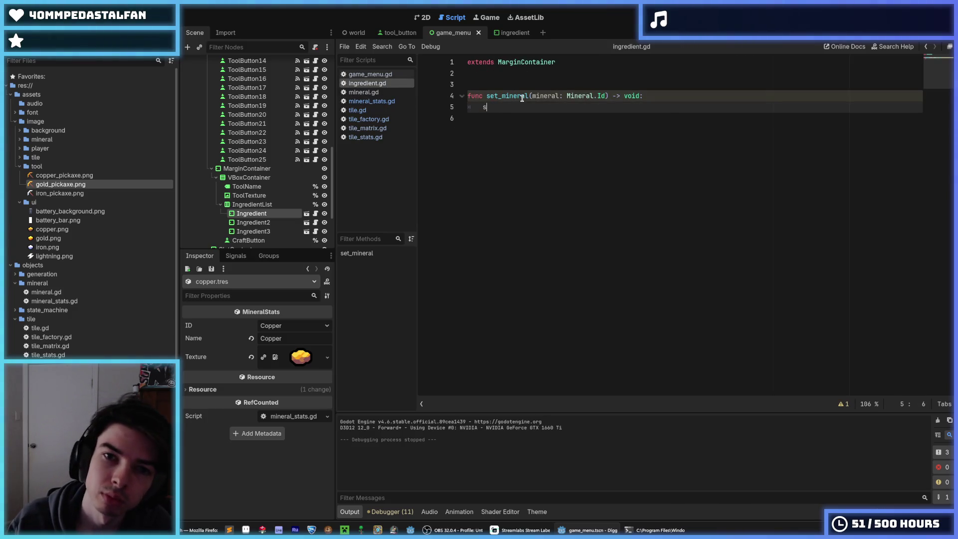
pyautogui.write('Mineral.stats')
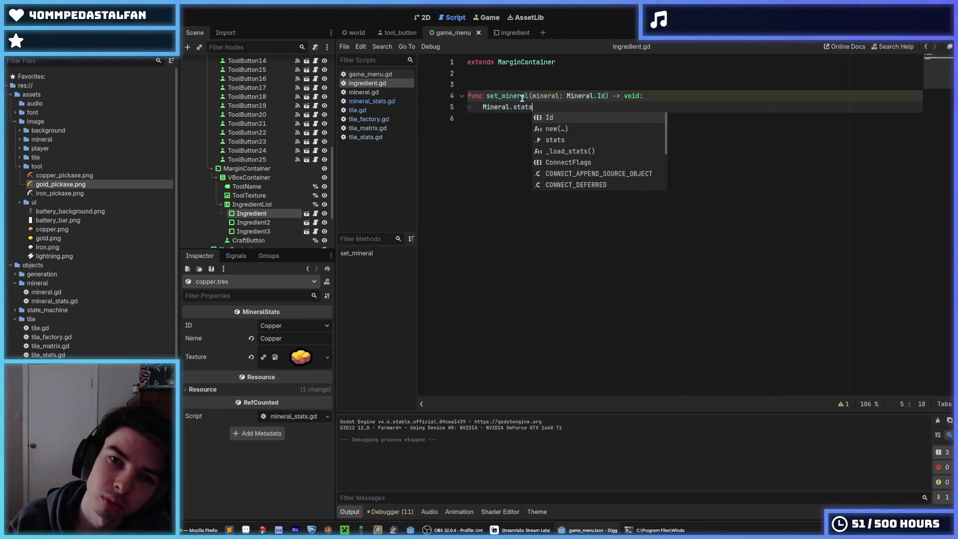
pyautogui.write('[id')
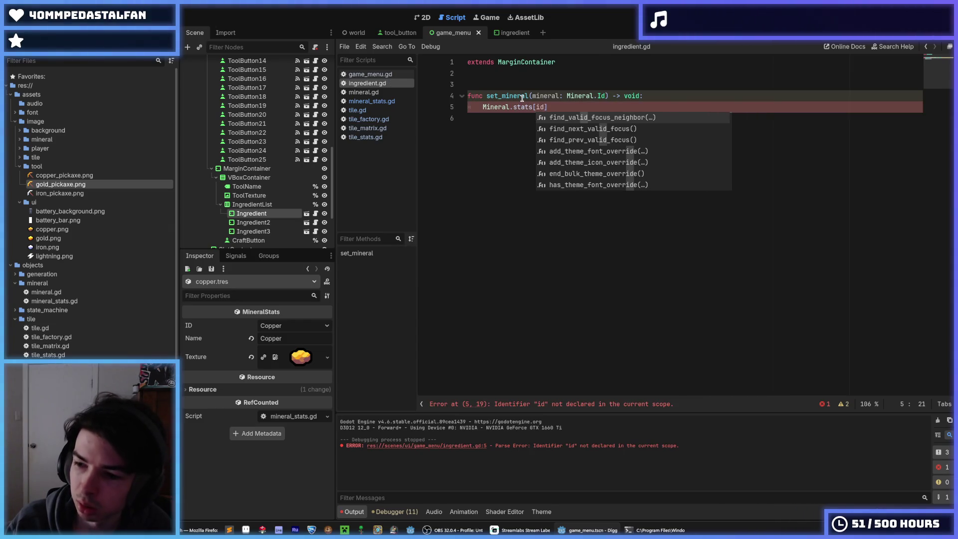
pyautogui.write(']')
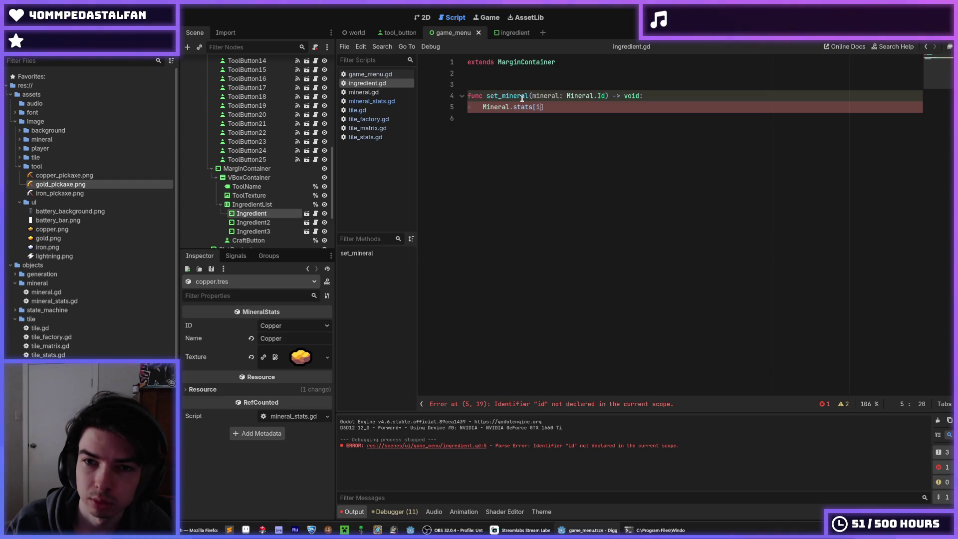
pyautogui.press('BackSpace')
pyautogui.press('BackSpace')
pyautogui.write('mineral')
pyautogui.press('BackSpace')
pyautogui.press('BackSpace')
pyautogui.press('BackSpace')
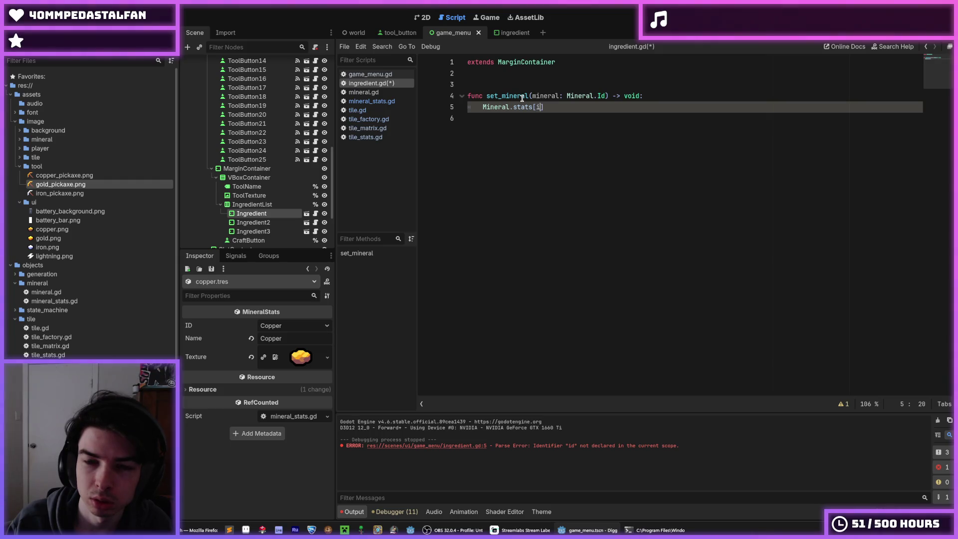
pyautogui.write('d')
# Rename the set_mineral parameter from mineral to id and save ingredient.gd
pyautogui.press('Escape')
pyautogui.press('Up')
pyautogui.press('Delete')
pyautogui.press('BackSpace')
pyautogui.press('BackSpace')
pyautogui.press('BackSpace')
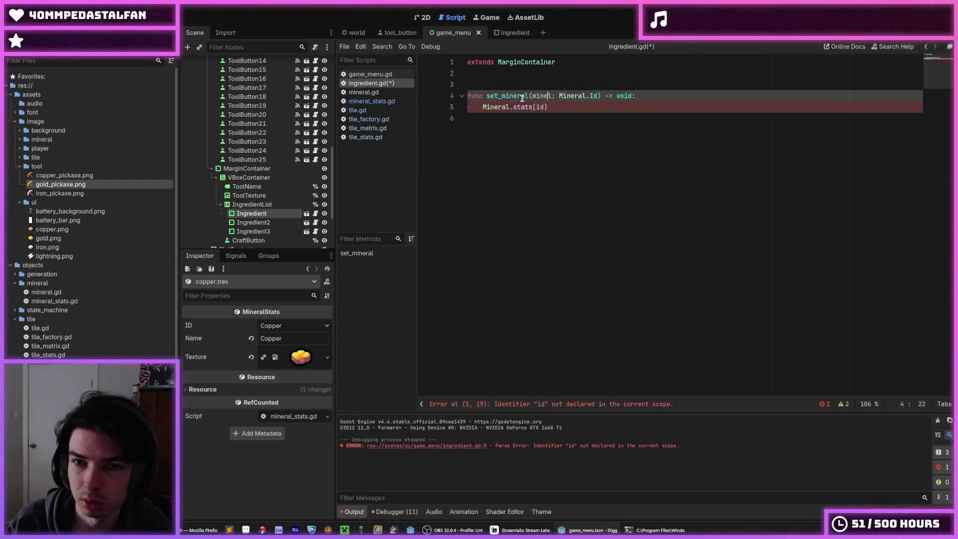
pyautogui.write('id')
pyautogui.hotkey('ctrl', 's')
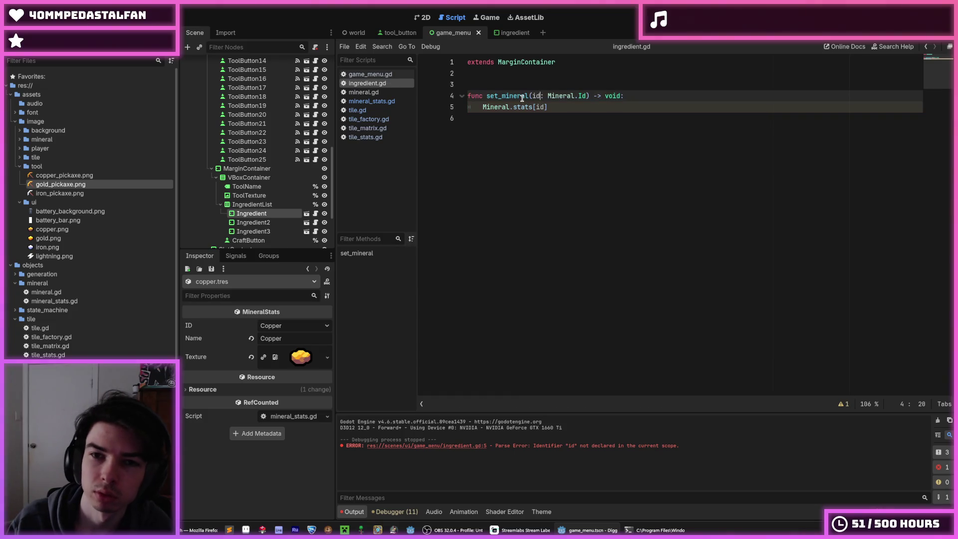
# Check the parameter and stats lookup line, then launch the game with F5
pyautogui.press('Down')
pyautogui.press('F5')
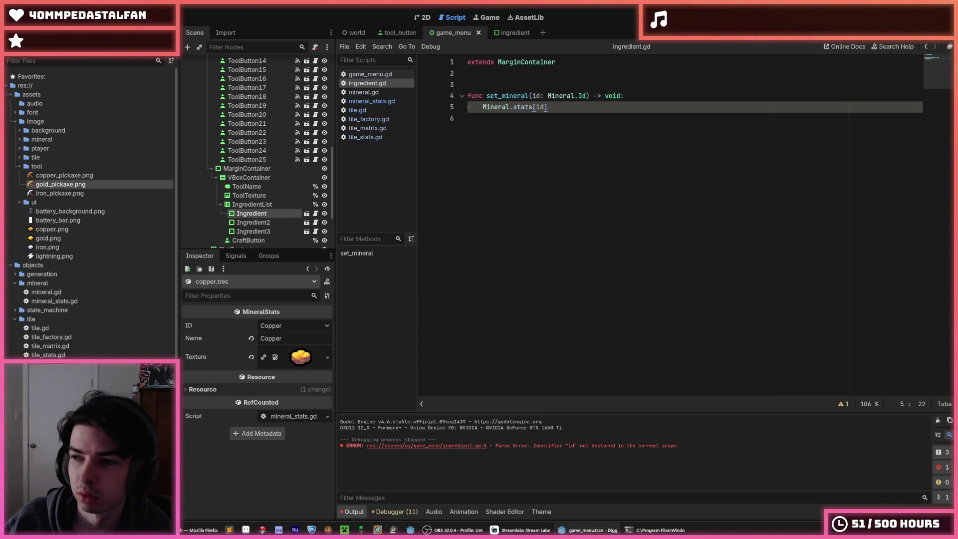
pyautogui.doubleClick(537, 93)
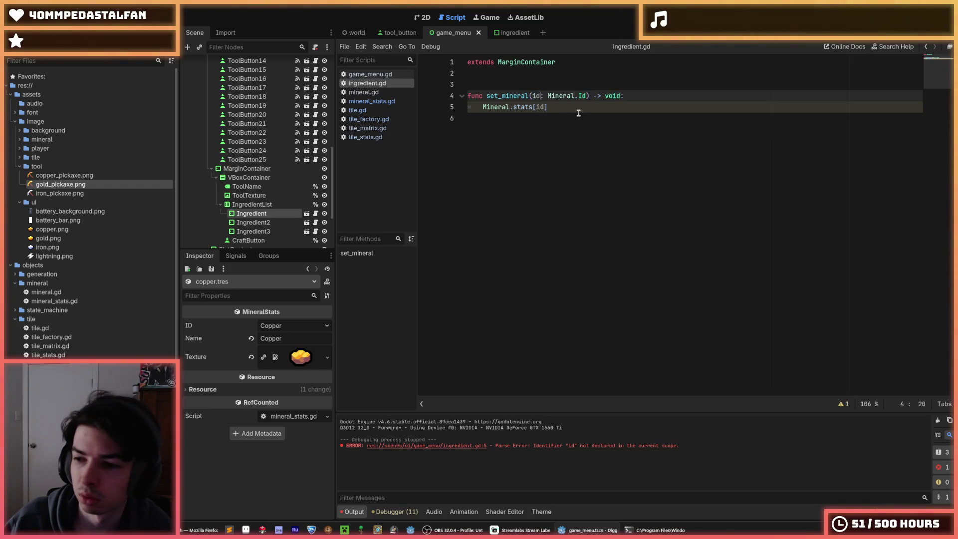
pyautogui.click(624, 106)
pyautogui.press('Home')
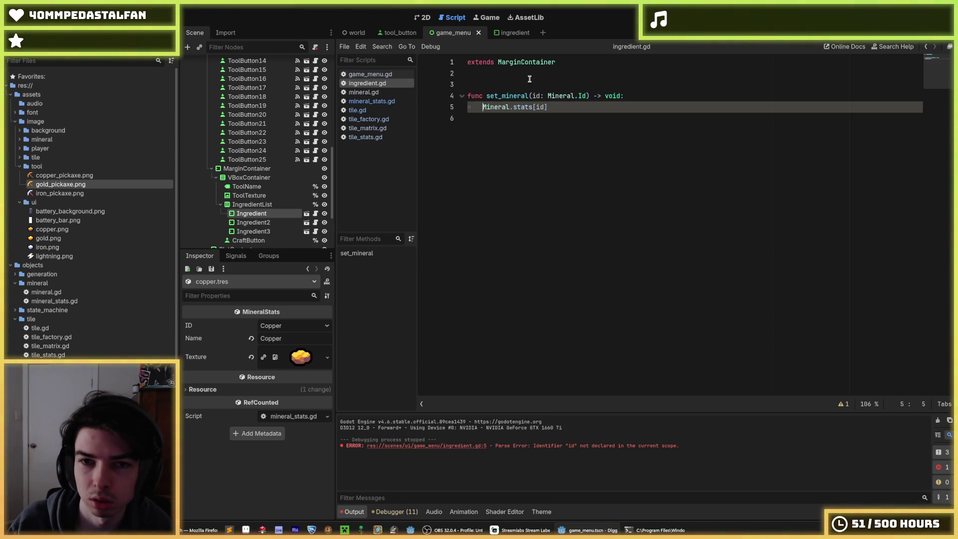
pyautogui.press('F5')
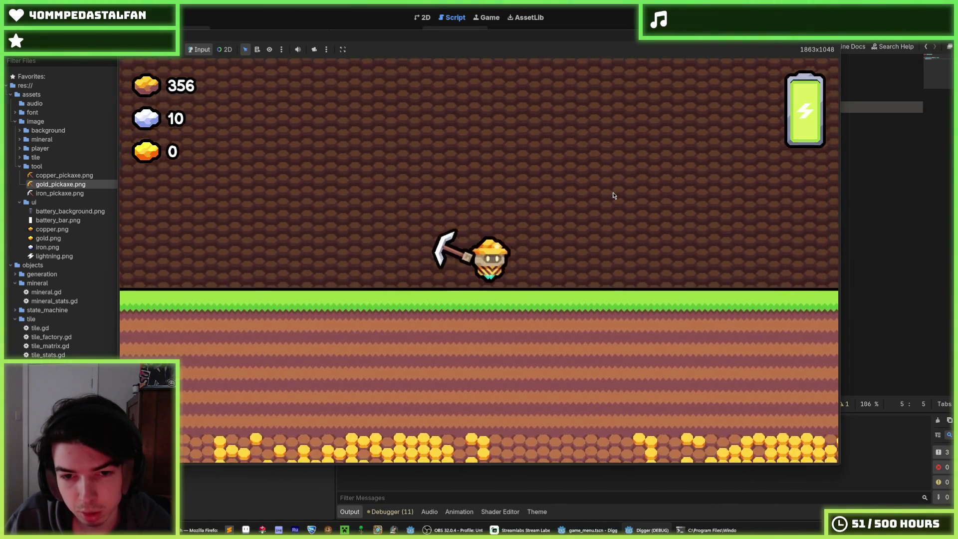
# Dig the miner down and across through the gold, collecting ore
pyautogui.press('Down')
pyautogui.press('Down')
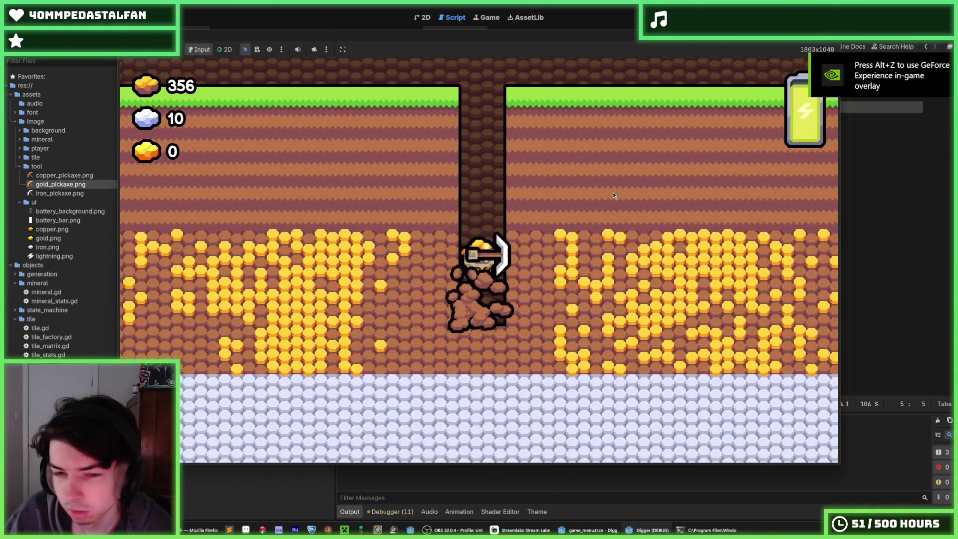
pyautogui.press('Right')
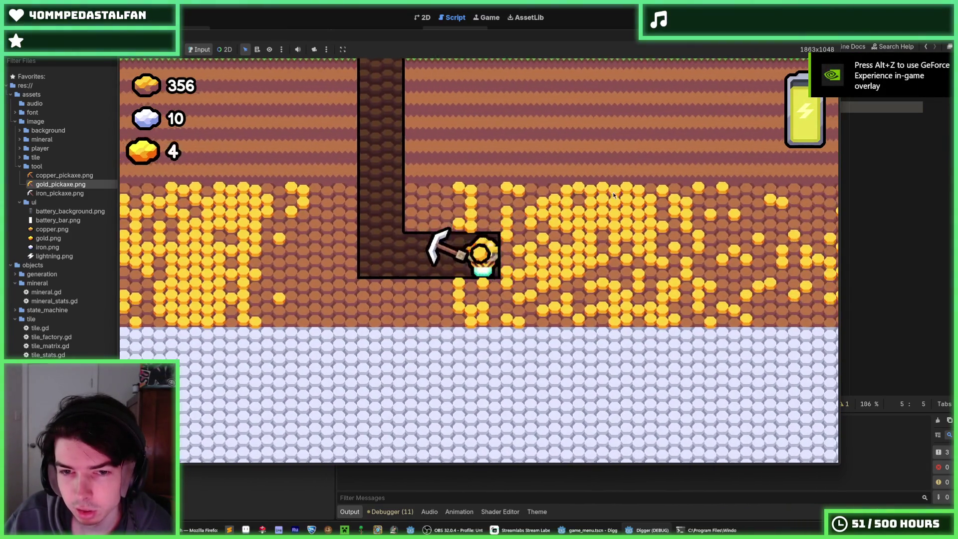
pyautogui.press('Up')
pyautogui.press('Right')
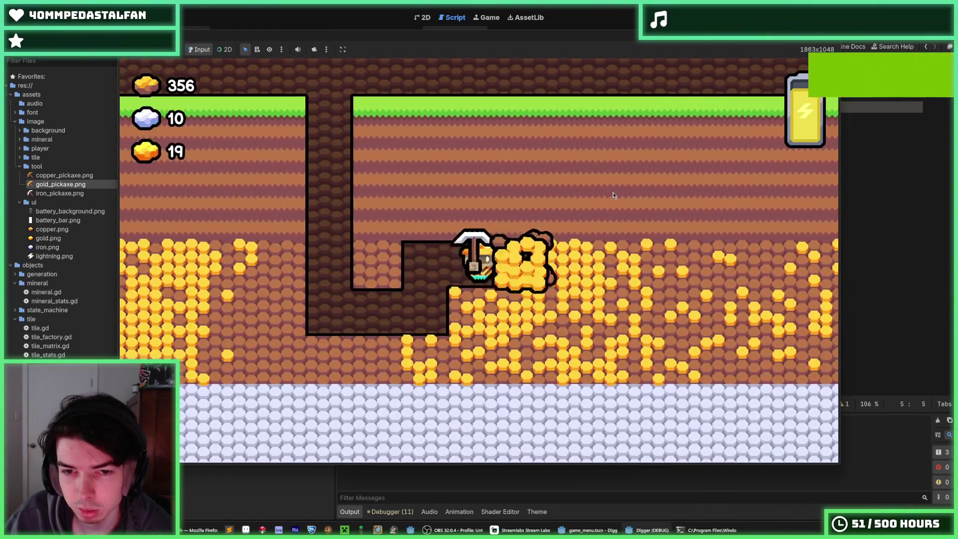
pyautogui.press('Left')
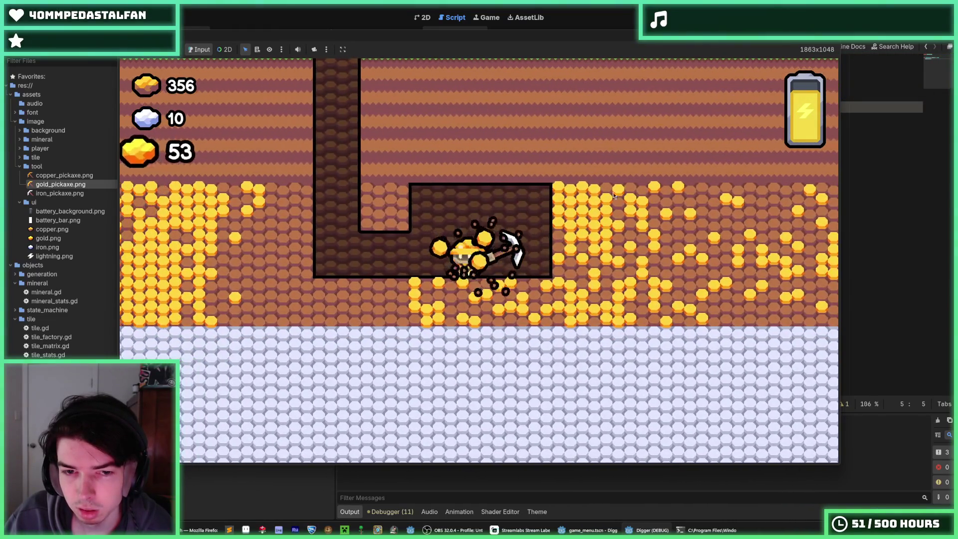
pyautogui.press('Down')
pyautogui.press('Right')
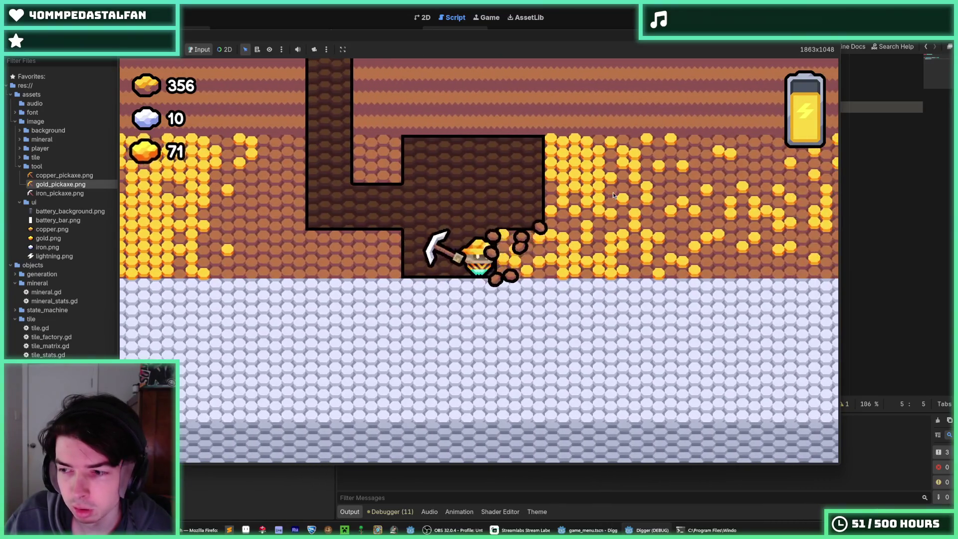
pyautogui.press('Up')
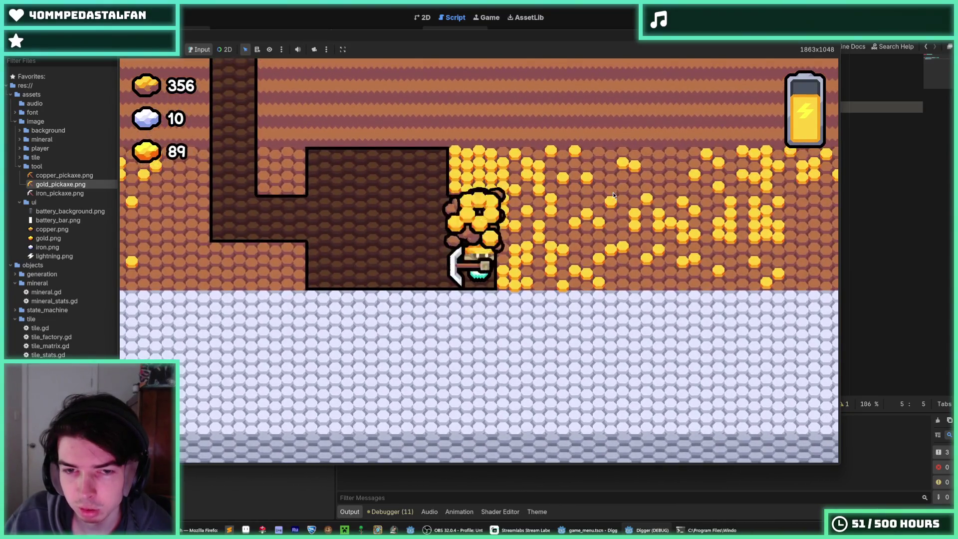
pyautogui.press('Right')
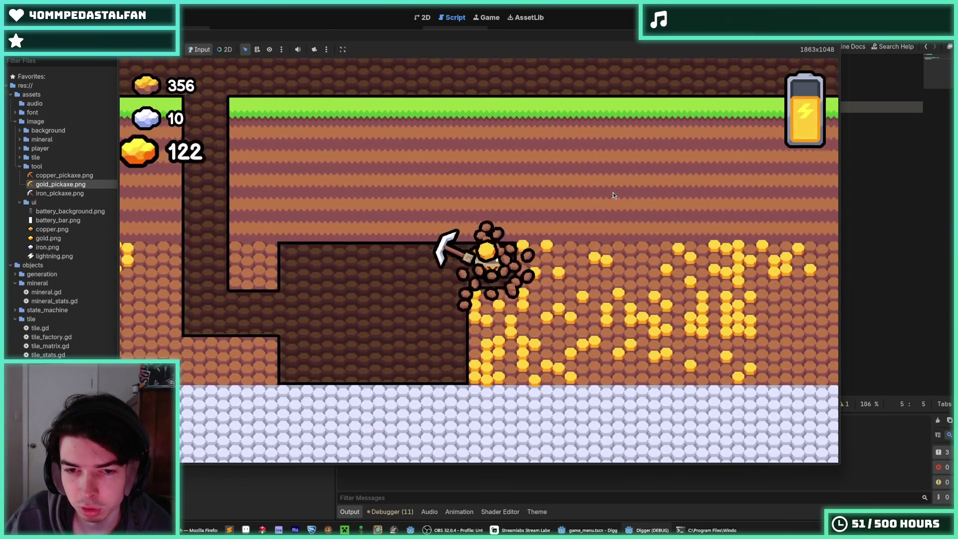
pyautogui.press('Down')
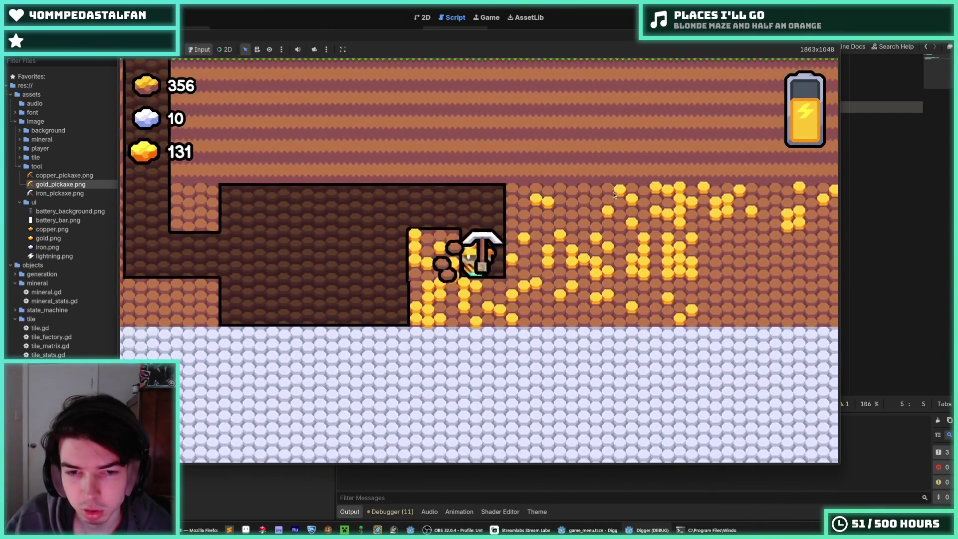
pyautogui.press('Right')
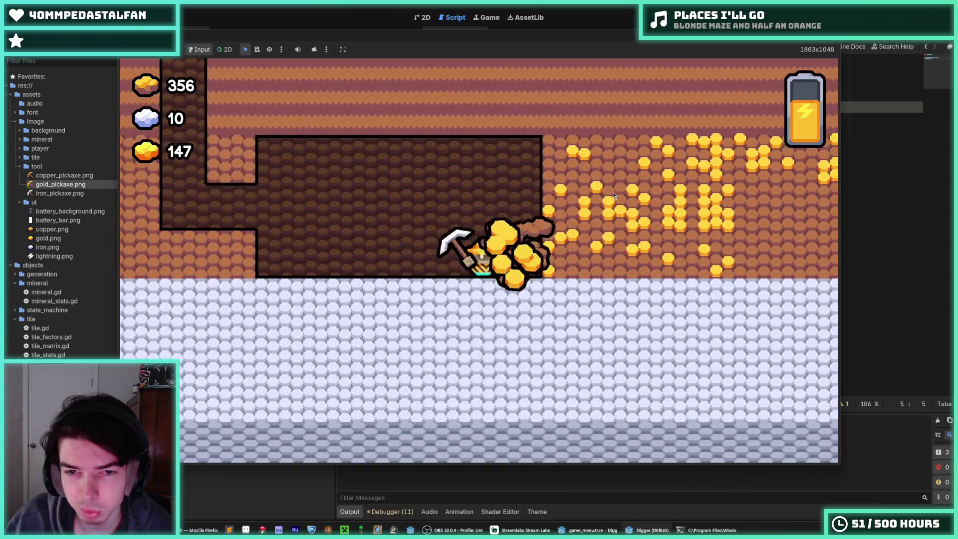
pyautogui.press('Up')
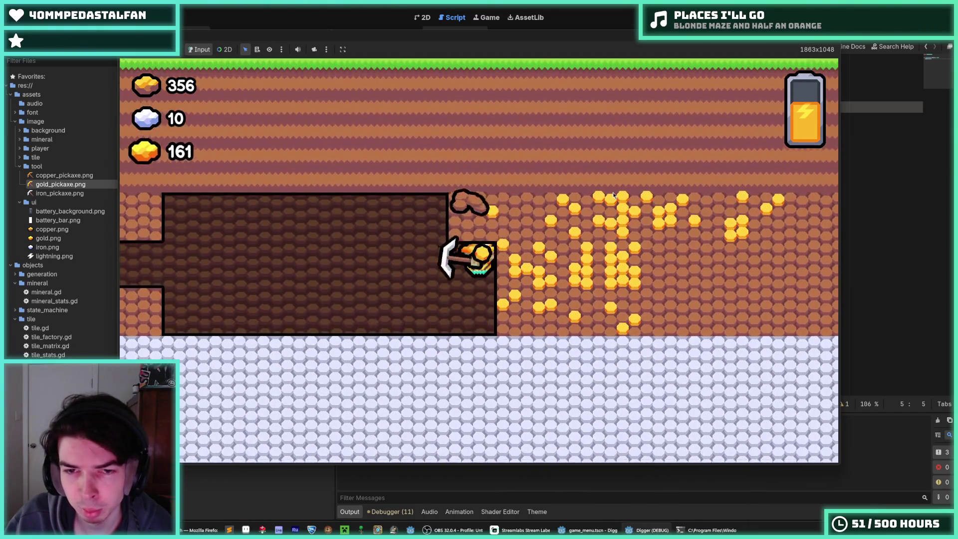
# Tunnel down into the white stone layer, then back up into the ore layer
pyautogui.press('Down')
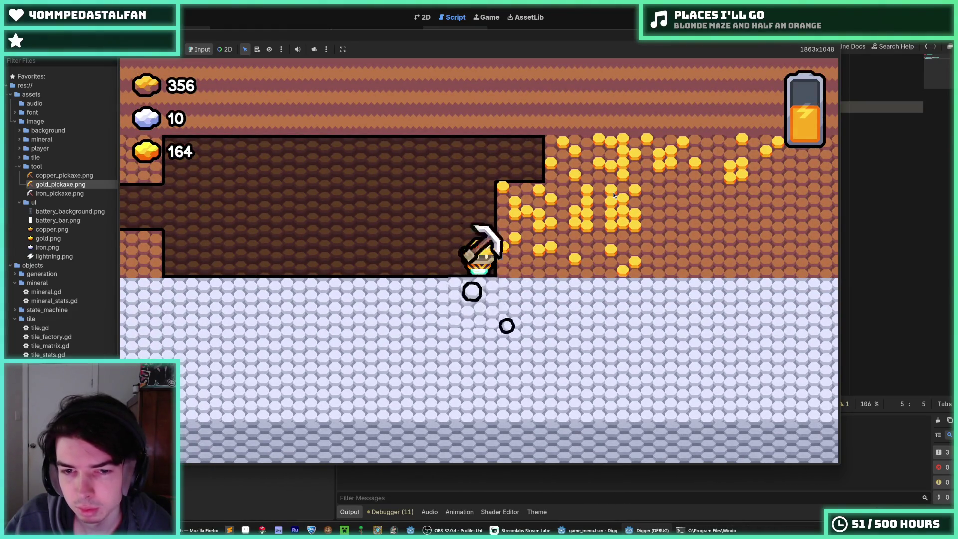
pyautogui.press('Down')
pyautogui.press('Down')
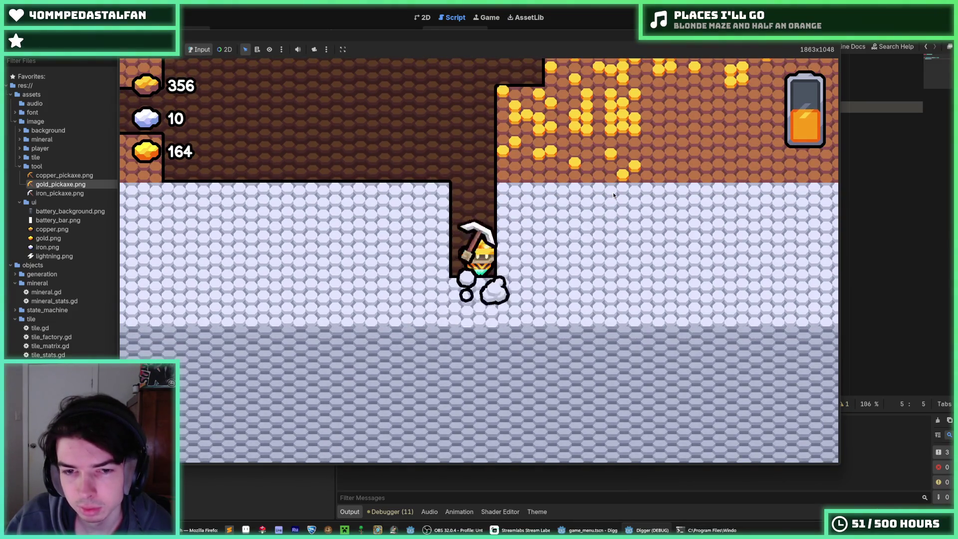
pyautogui.press('Down')
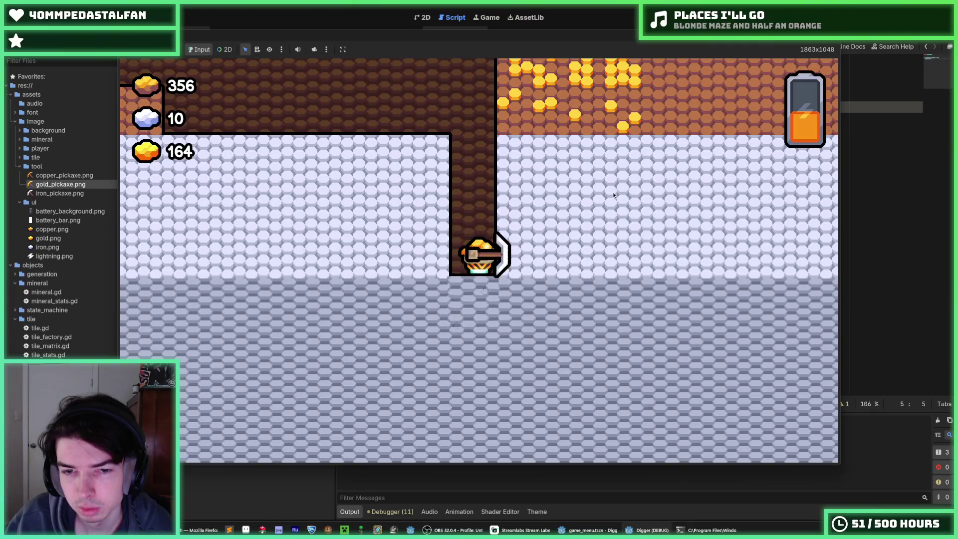
pyautogui.press('Up')
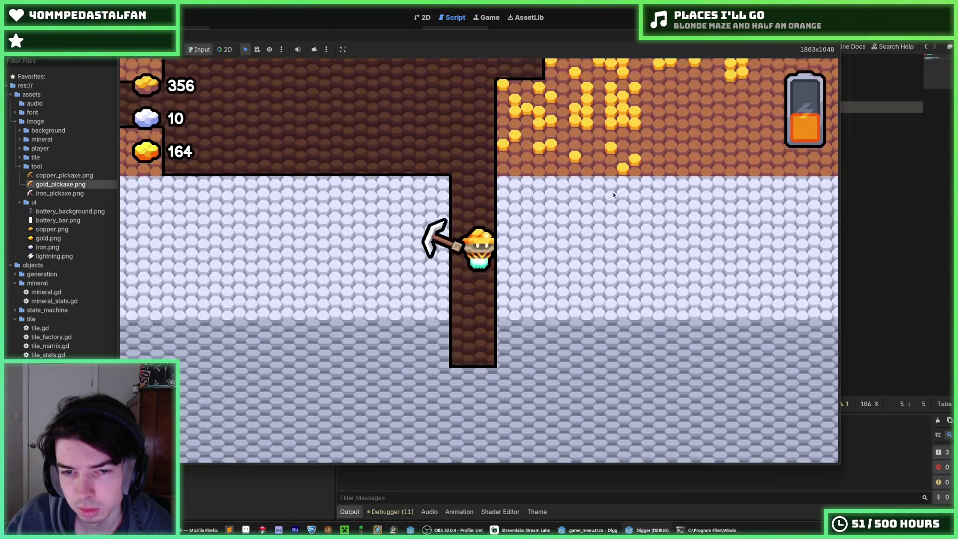
pyautogui.press('Right')
pyautogui.press('Left')
pyautogui.press('Up')
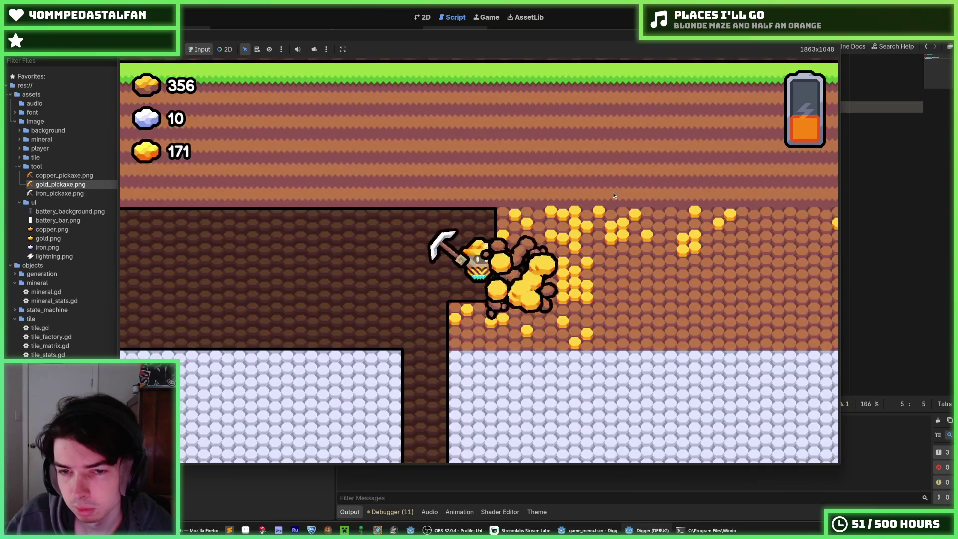
pyautogui.press('Left')
pyautogui.press('Up')
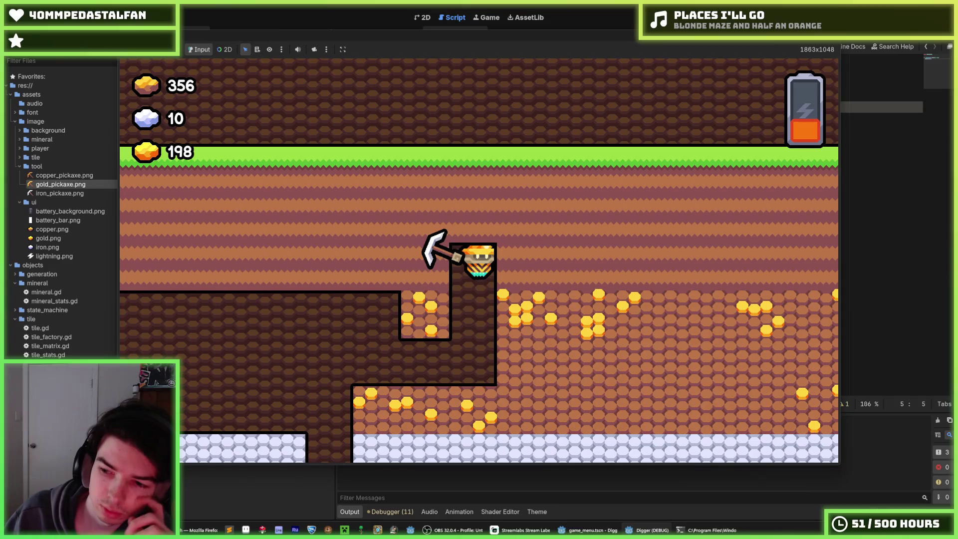
# Stop the game, save ingredient.gd, and run the game again
pyautogui.press('F8')
pyautogui.click(778, 96)
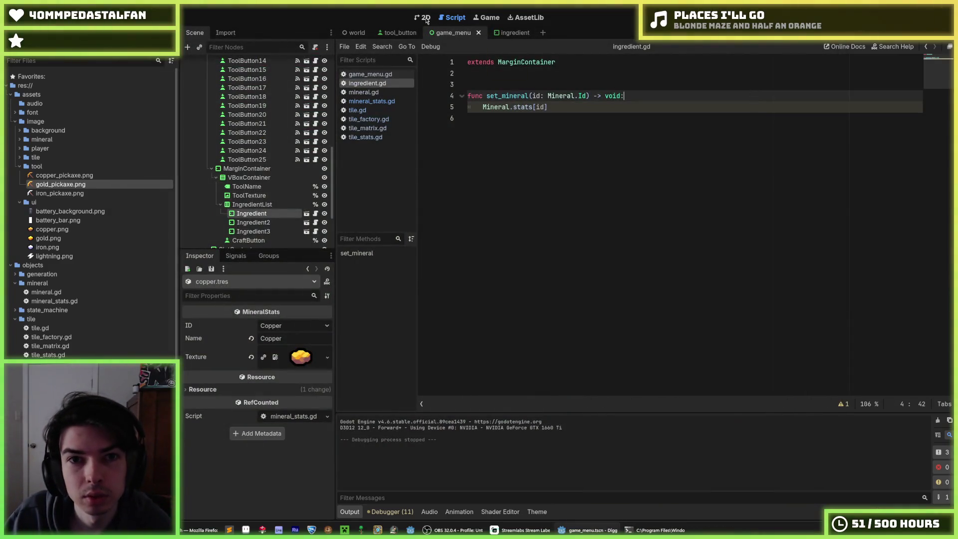
pyautogui.click(483, 106)
pyautogui.hotkey('ctrl', 's')
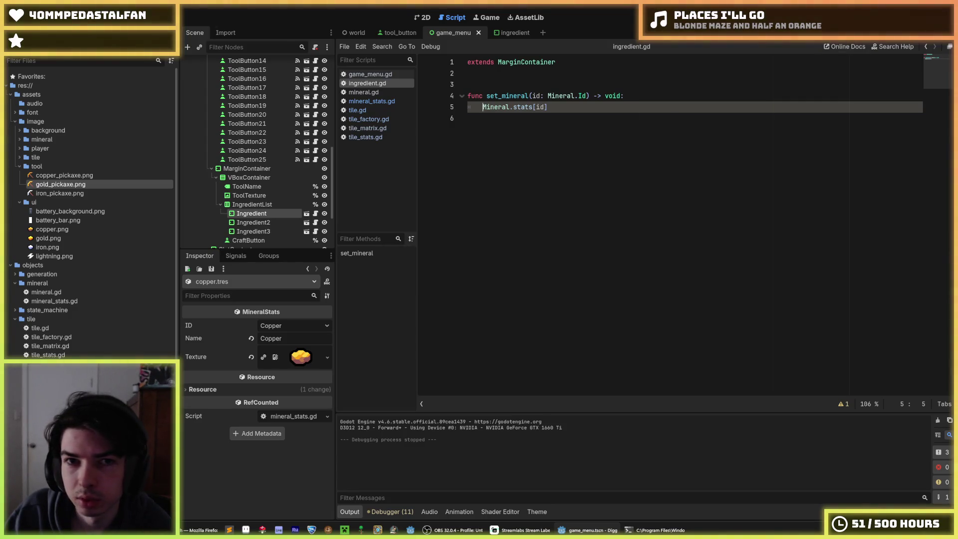
pyautogui.press('F5')
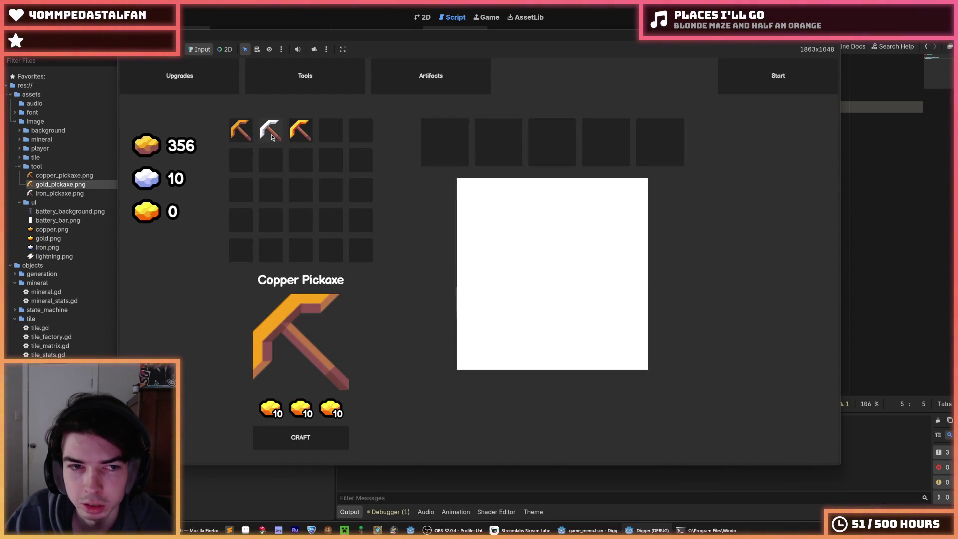
# Preview the copper, iron and gold pickaxes in the crafting panel, then stop the game
pyautogui.click(270, 131)
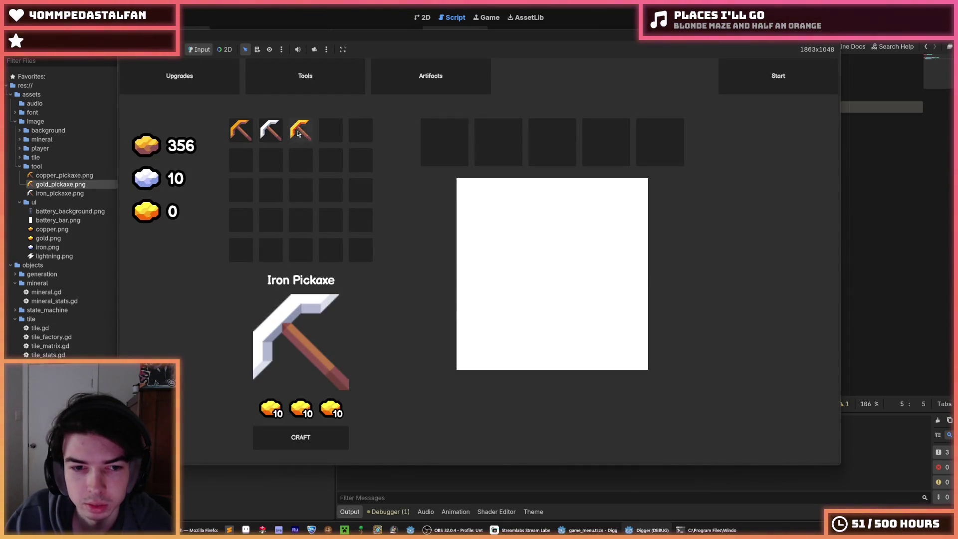
pyautogui.click(300, 130)
pyautogui.click(246, 130)
pyautogui.click(300, 131)
pyautogui.click(270, 130)
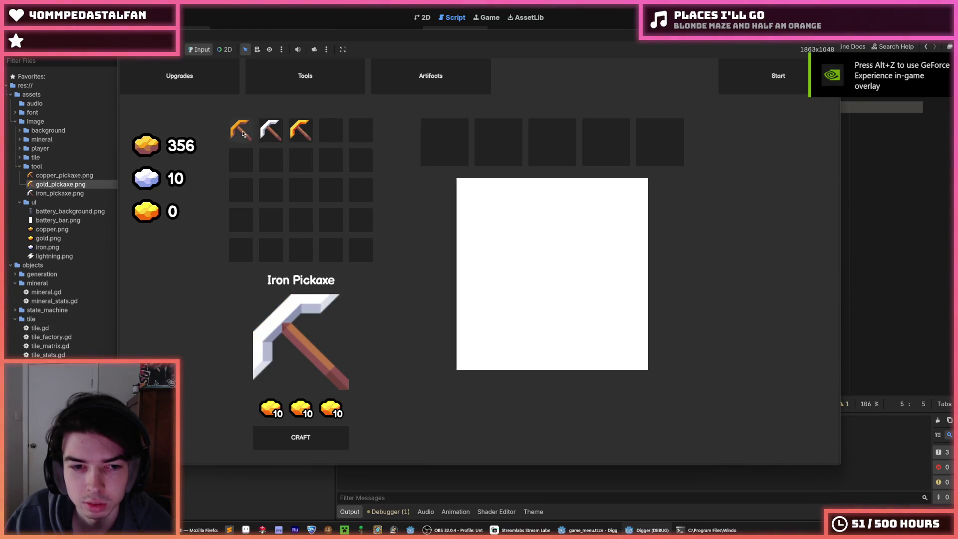
pyautogui.click(241, 130)
pyautogui.click(301, 131)
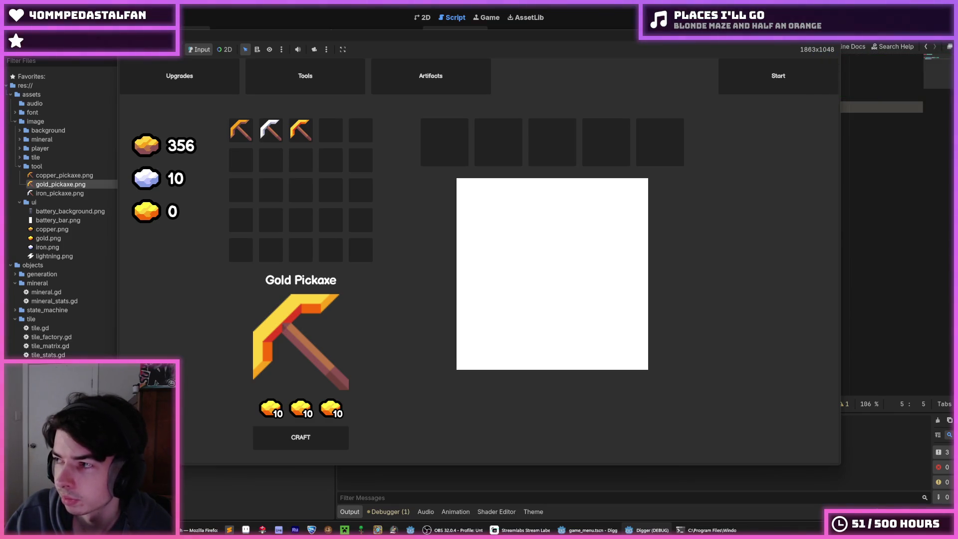
pyautogui.press('F8')
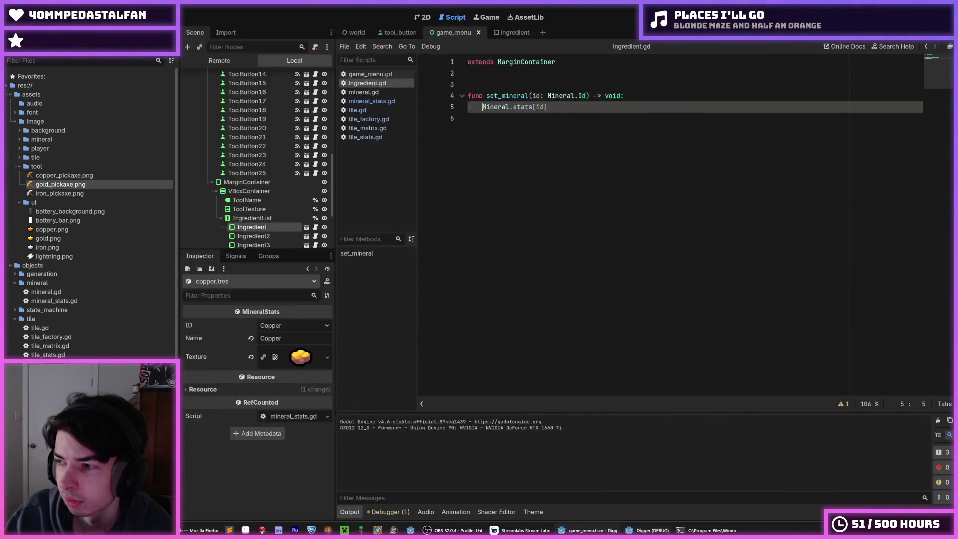
# Prefix line 5 of ingredient.gd with 'var stats := ' and start a new line
pyautogui.click(628, 252)
pyautogui.click(567, 105)
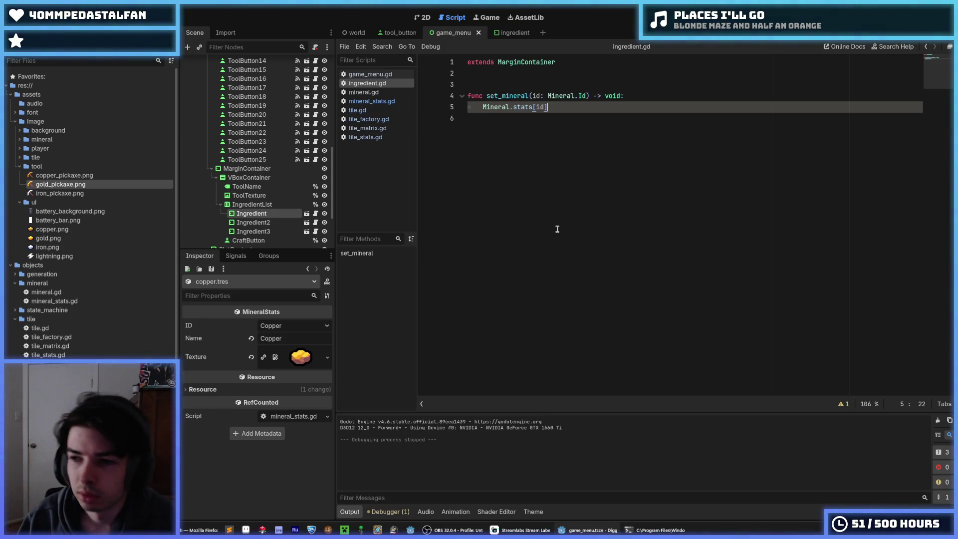
pyautogui.click(483, 106)
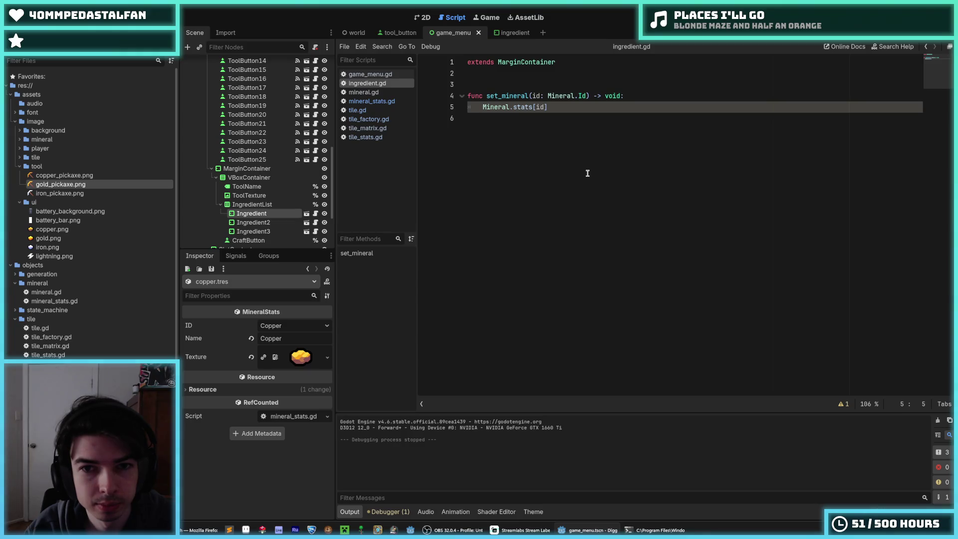
pyautogui.write('var stats :=')
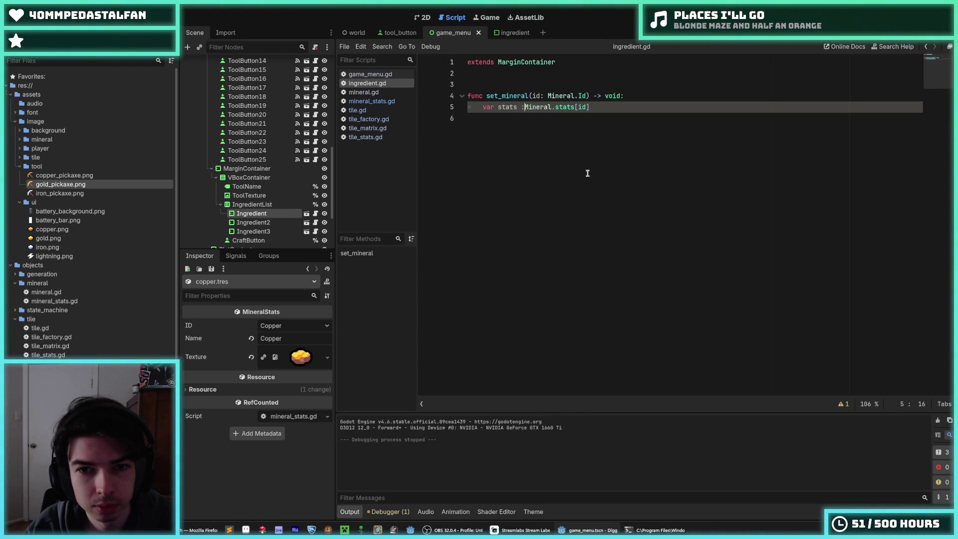
pyautogui.press('Return')
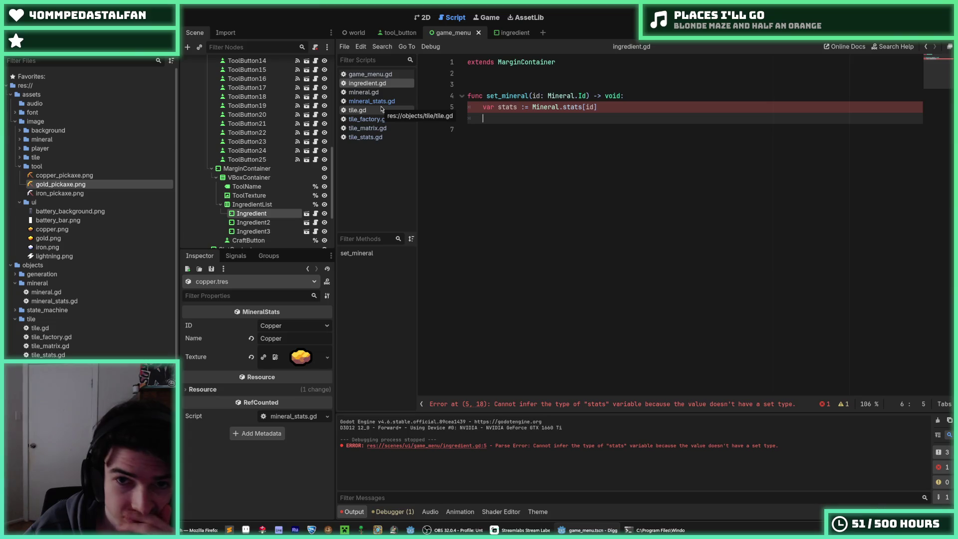
# Switch to game_menu.gd and scroll through its code
pyautogui.click(370, 73)
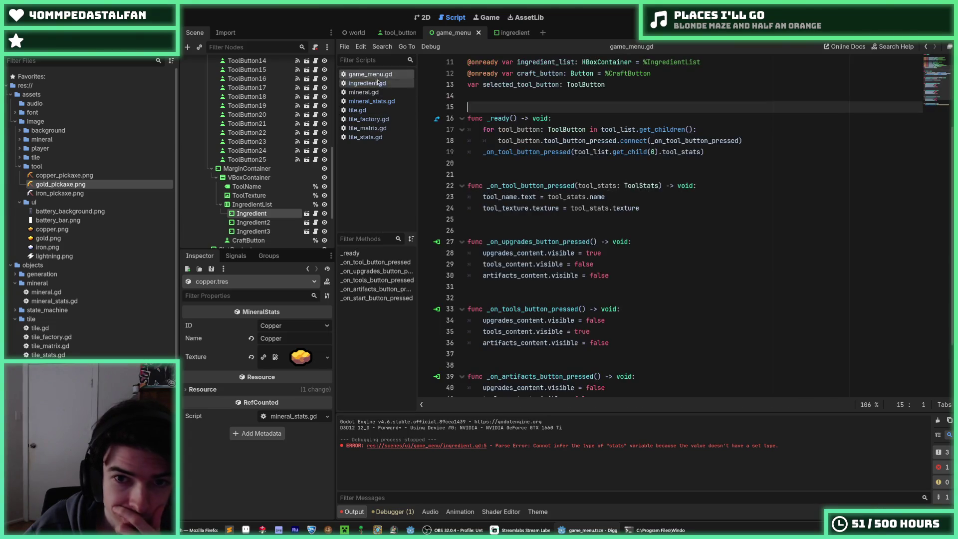
pyautogui.scroll(5, 529, 196)
pyautogui.scroll(-5, 503, 239)
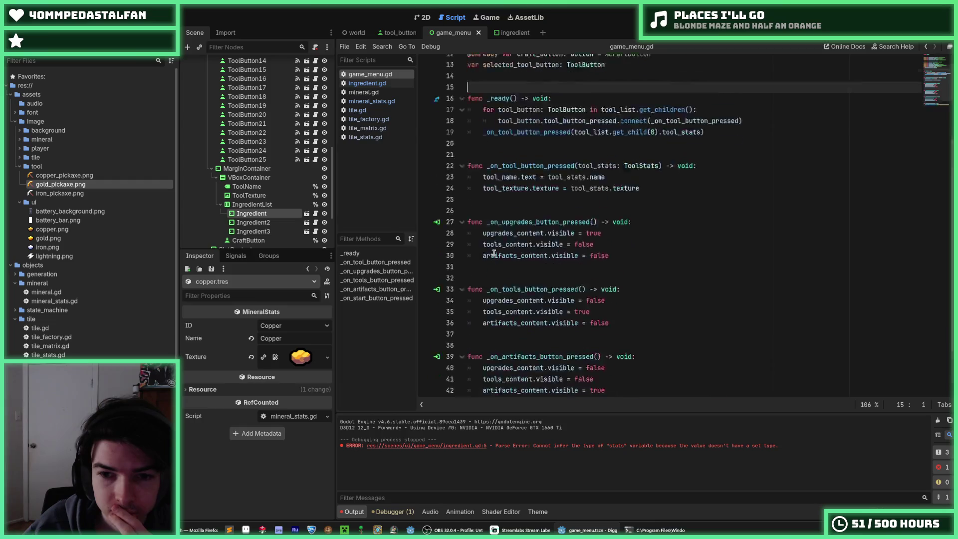
pyautogui.scroll(2, 558, 217)
pyautogui.scroll(3, 596, 212)
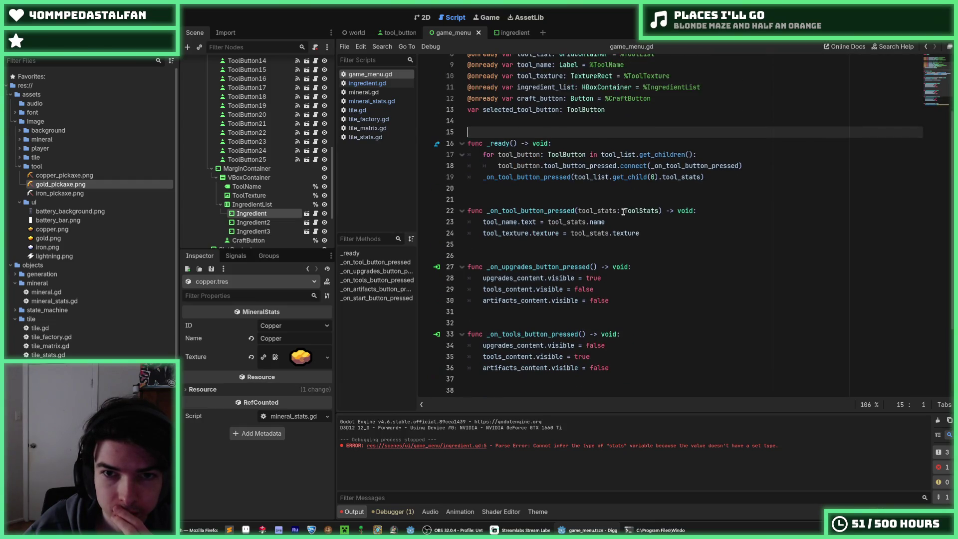
pyautogui.scroll(-3, 623, 212)
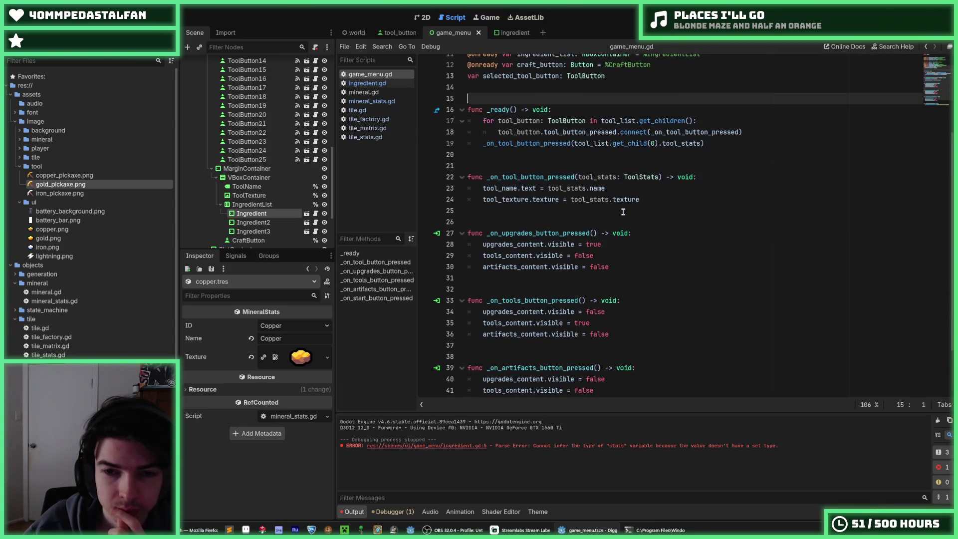
# Add line 25 'for mineral_id in tool_stats.recipe' to the tool button handler and save
pyautogui.click(647, 199)
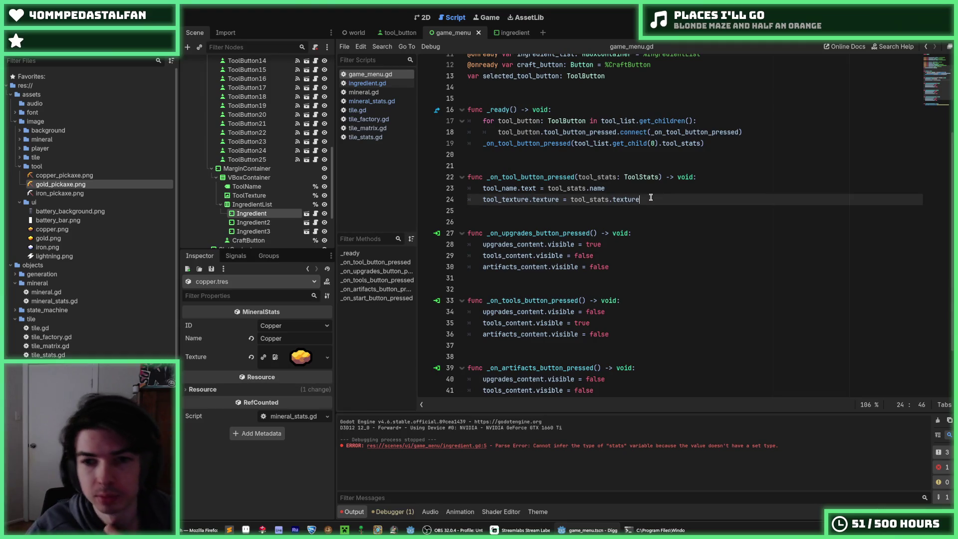
pyautogui.press('Return')
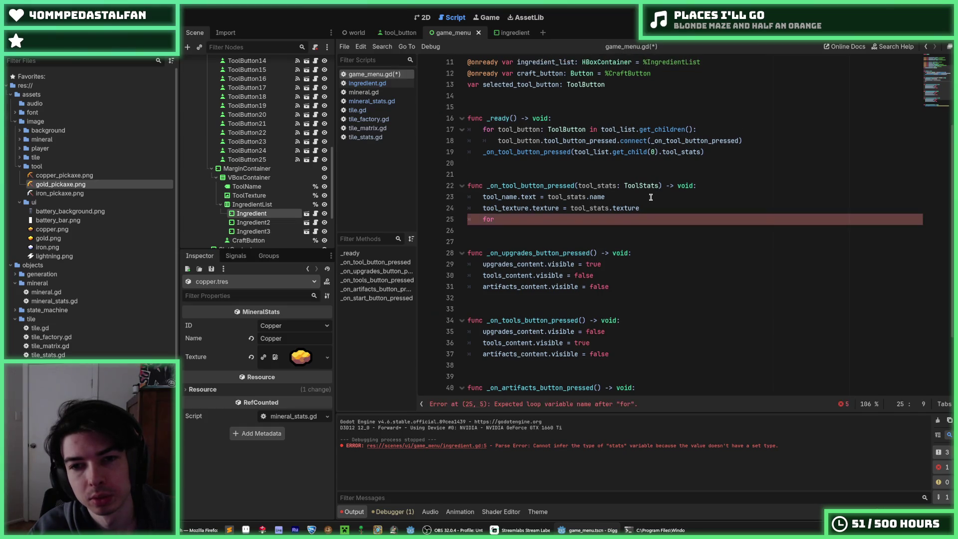
pyautogui.write('redient')
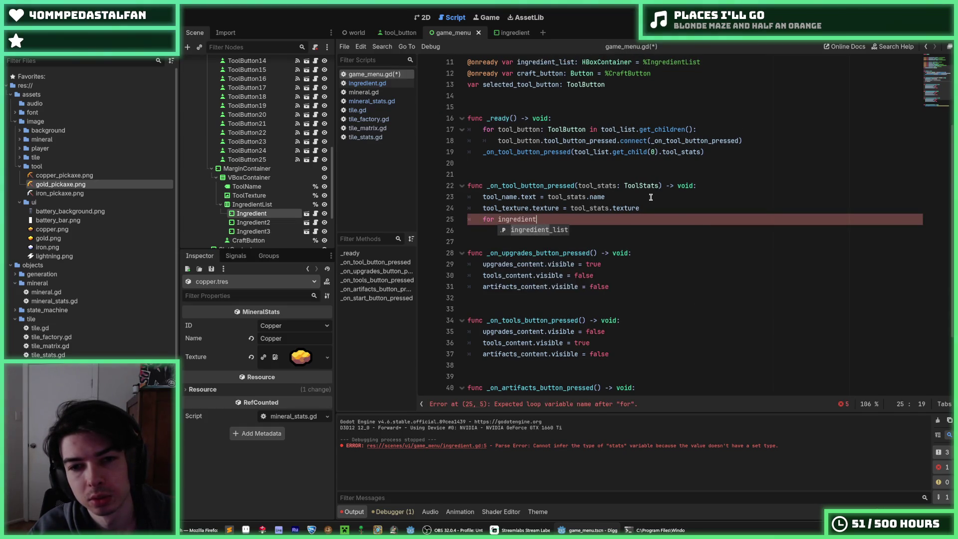
pyautogui.press('BackSpace')
pyautogui.press('BackSpace')
pyautogui.press('BackSpace')
pyautogui.write('minera')
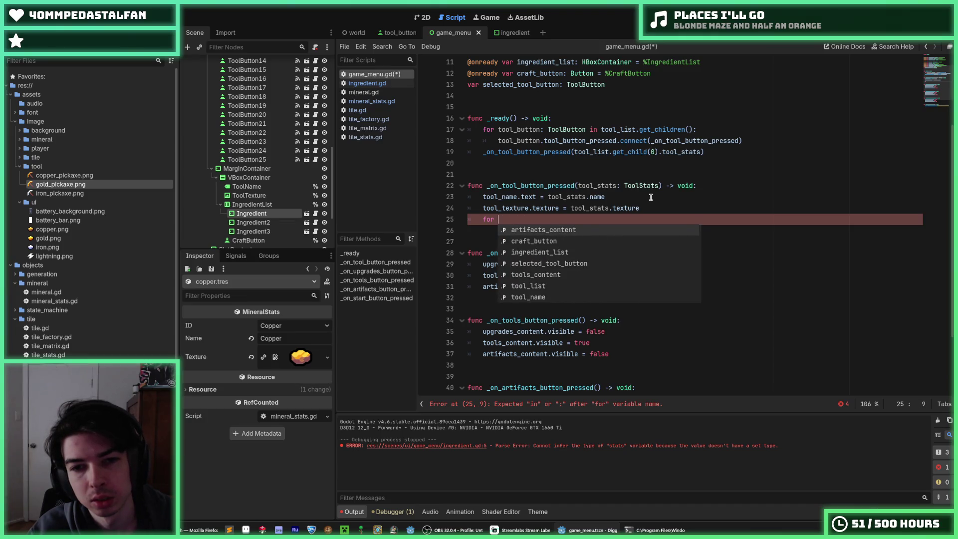
pyautogui.write('l_id in')
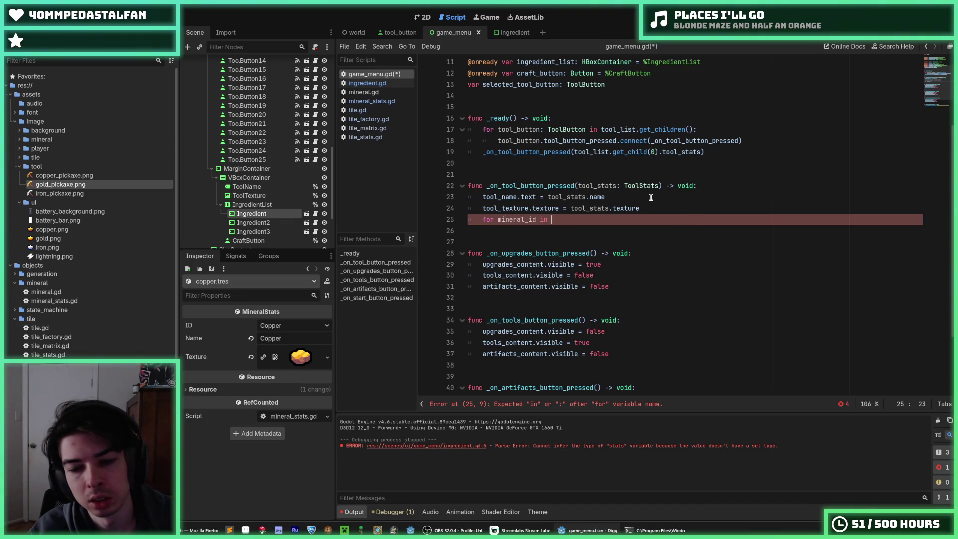
pyautogui.write('tats.')
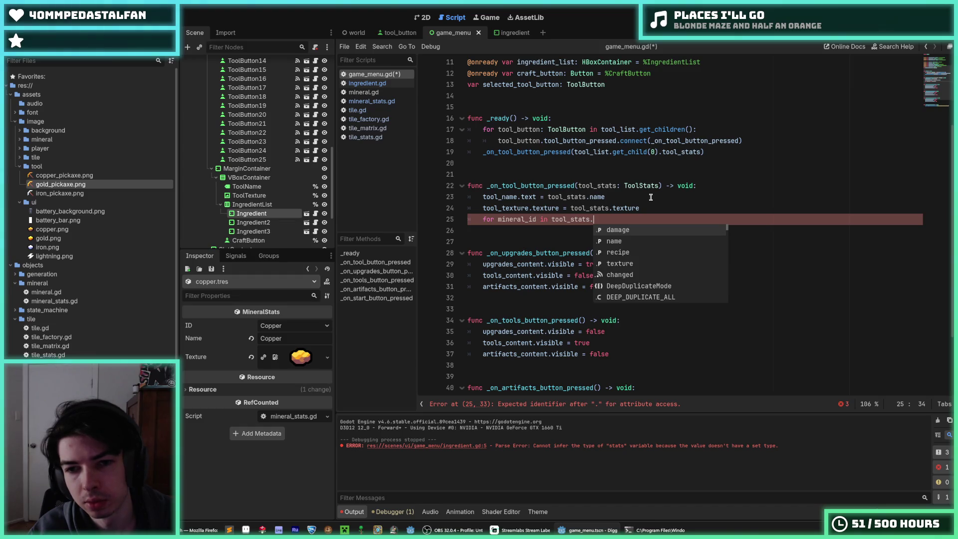
pyautogui.write('r')
pyautogui.press('Return')
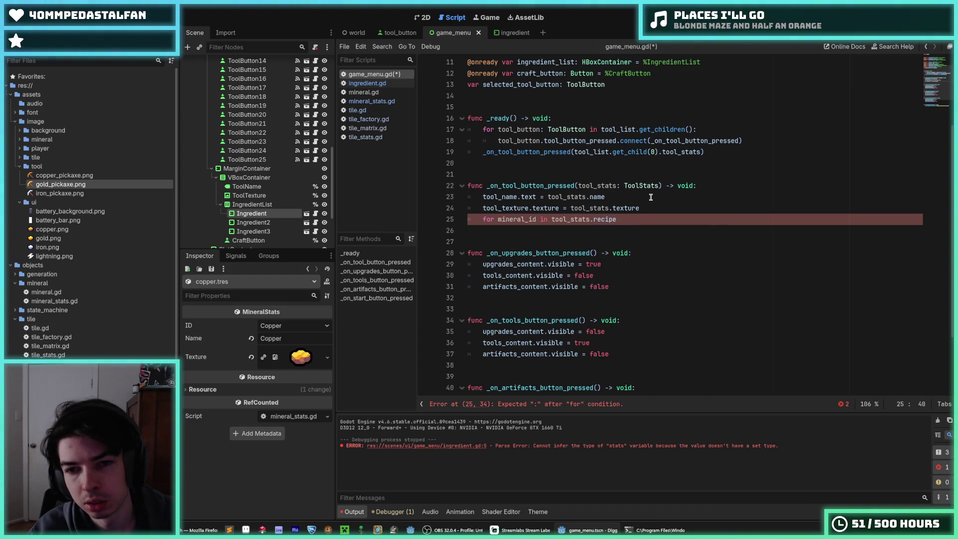
pyautogui.hotkey('ctrl', 's')
# Change the loop's property from recipe to ingredients, save, and select 'ingredients'
pyautogui.press('BackSpace')
pyautogui.press('BackSpace')
pyautogui.press('BackSpace')
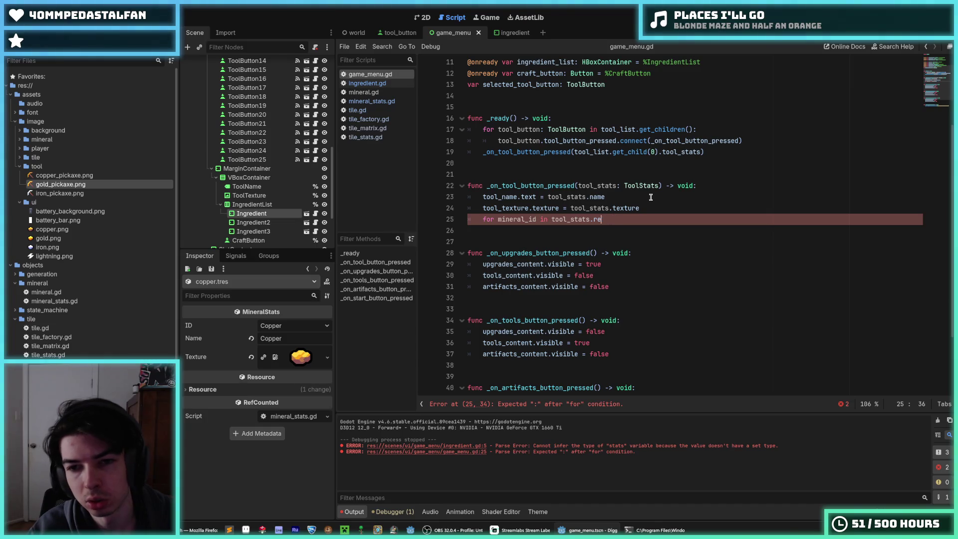
pyautogui.write('ingredients')
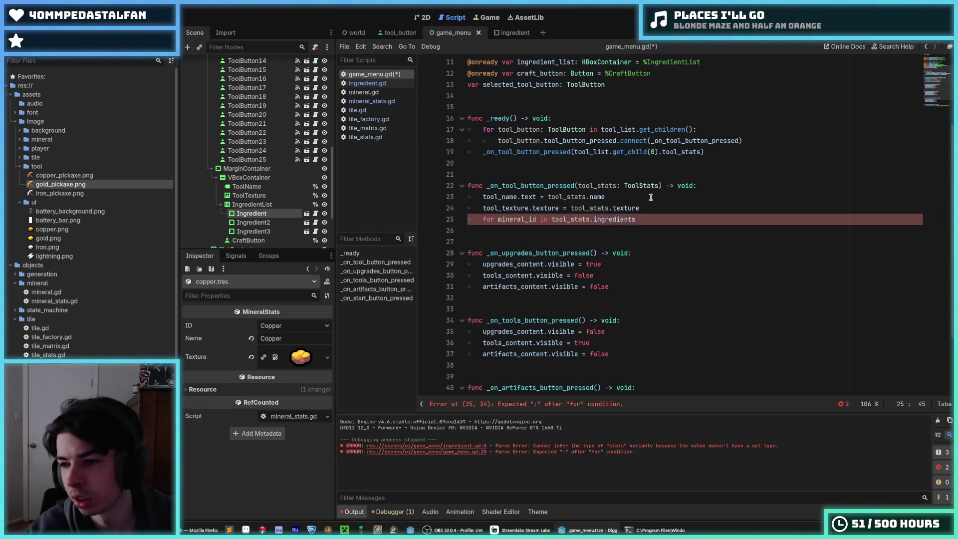
pyautogui.hotkey('ctrl', 's')
pyautogui.scroll(1, 620, 219)
pyautogui.click(620, 219)
pyautogui.doubleClick(612, 253)
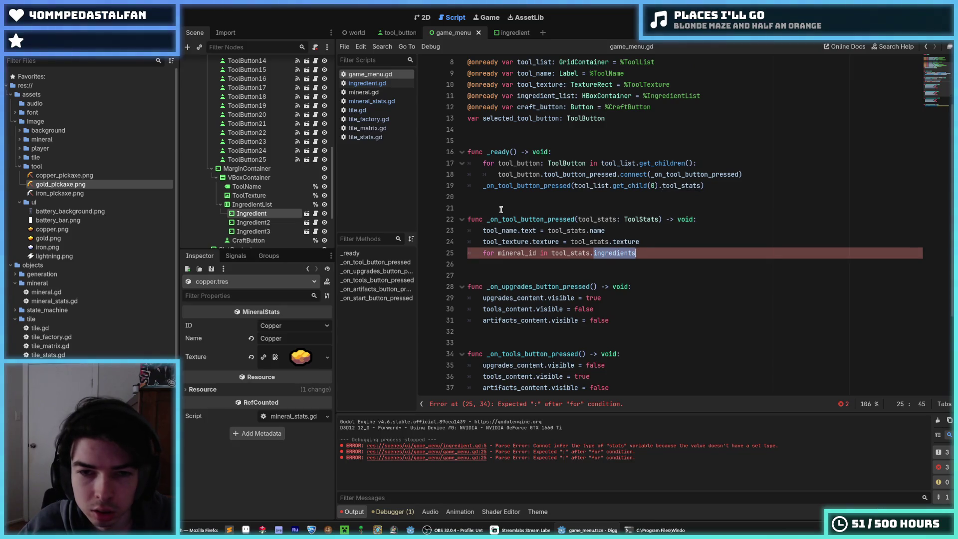
# Look through ingredient.gd, mineral_stats.gd, the tile scripts, game_menu.gd and mineral.gd
pyautogui.click(367, 83)
pyautogui.click(375, 101)
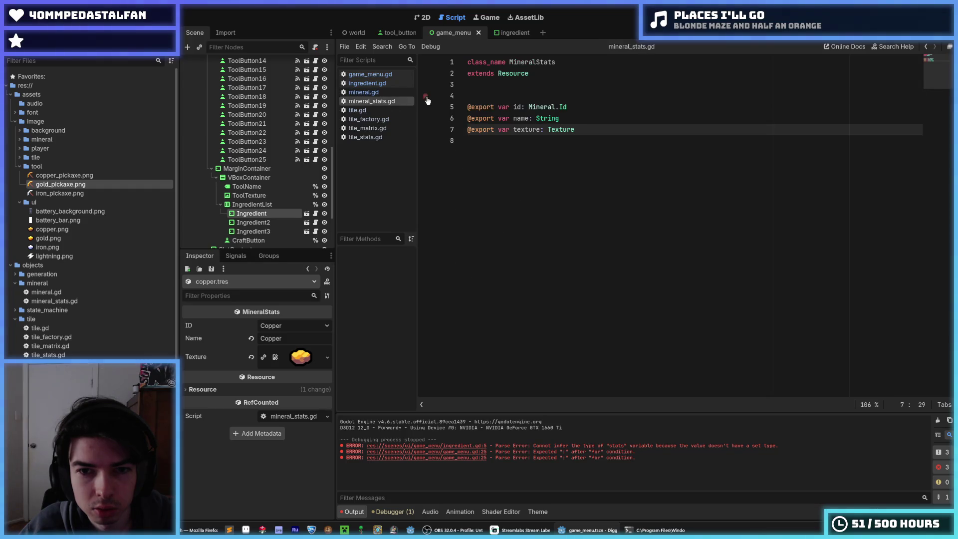
pyautogui.click(375, 110)
pyautogui.click(377, 119)
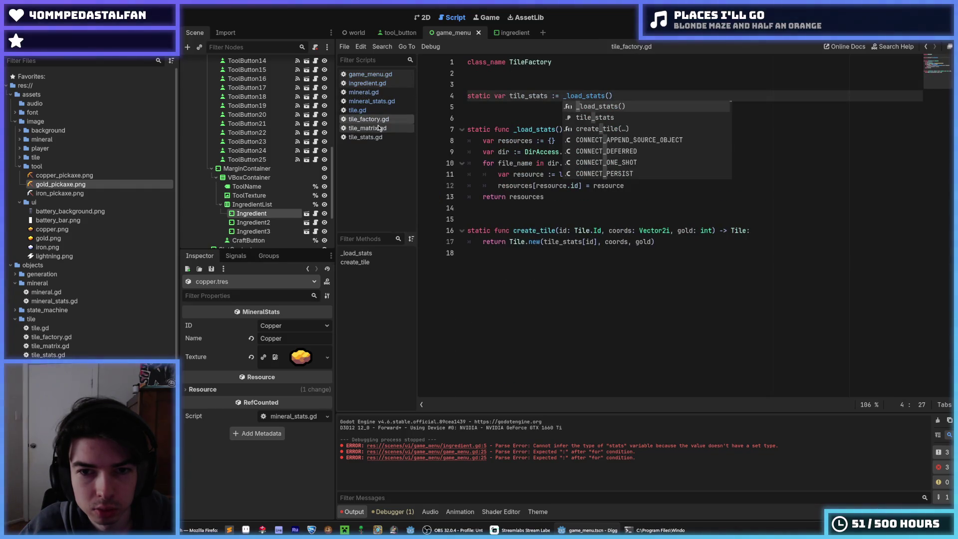
pyautogui.click(376, 129)
pyautogui.click(377, 137)
pyautogui.click(376, 92)
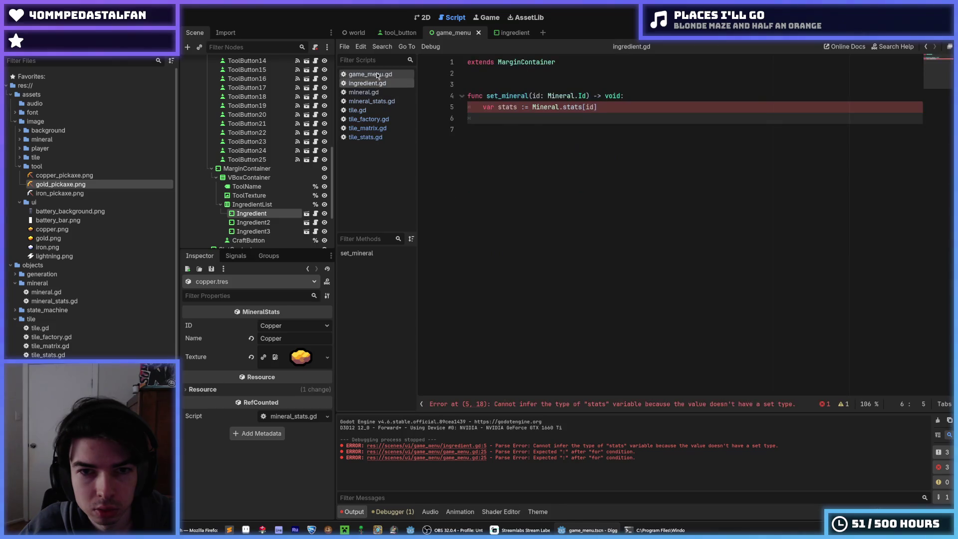
pyautogui.click(371, 74)
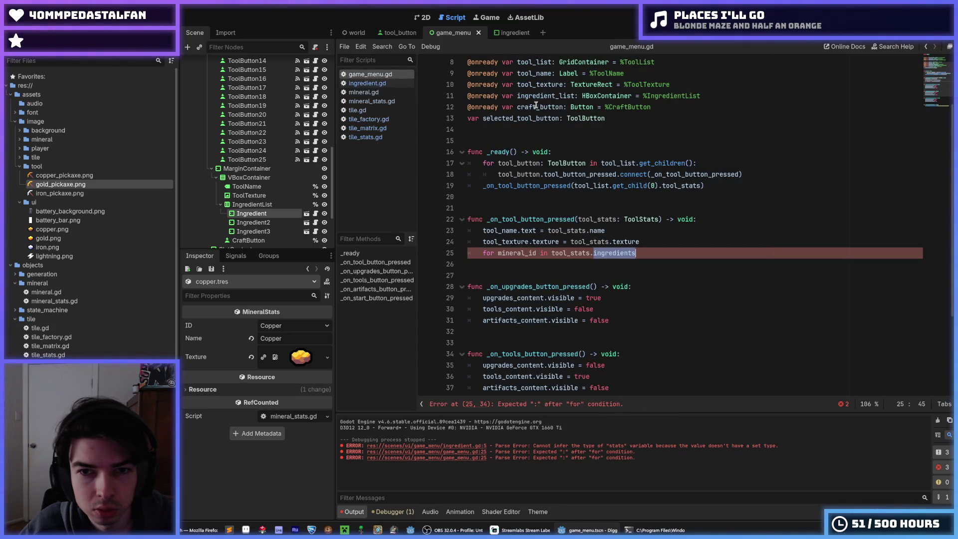
pyautogui.click(367, 83)
pyautogui.click(379, 93)
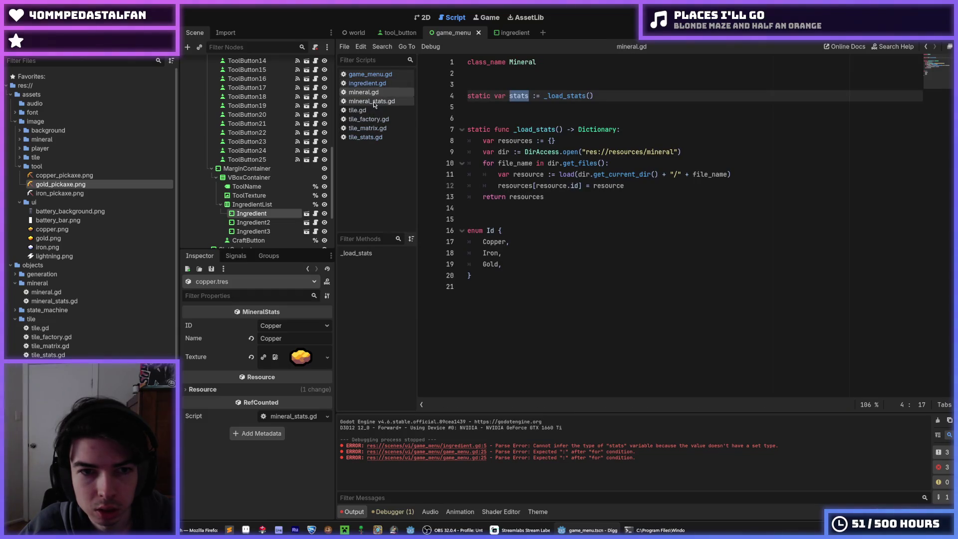
# Open tool_stats.gd from the FileSystem dock and inspect copper_pickaxe.tres
pyautogui.scroll(-3, 157, 237)
pyautogui.doubleClick(49, 317)
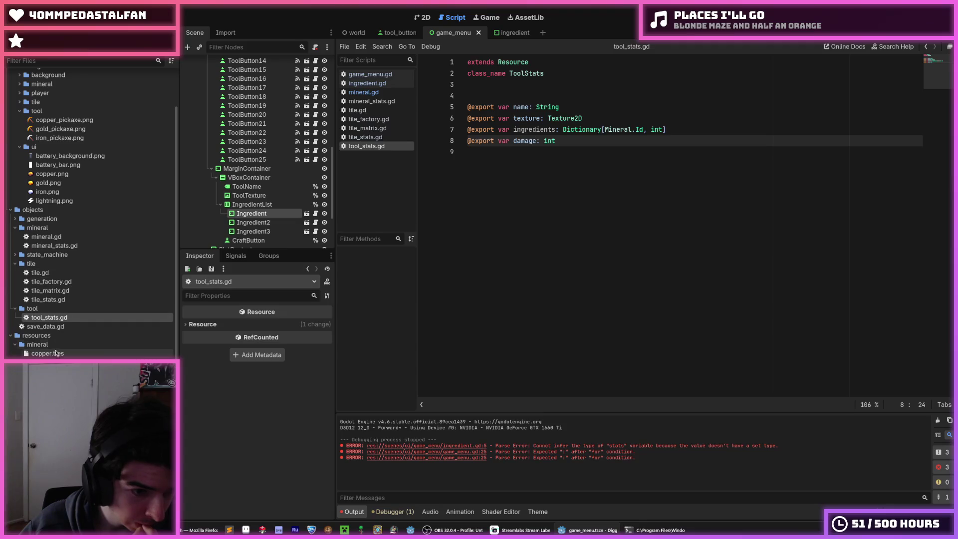
pyautogui.click(48, 389)
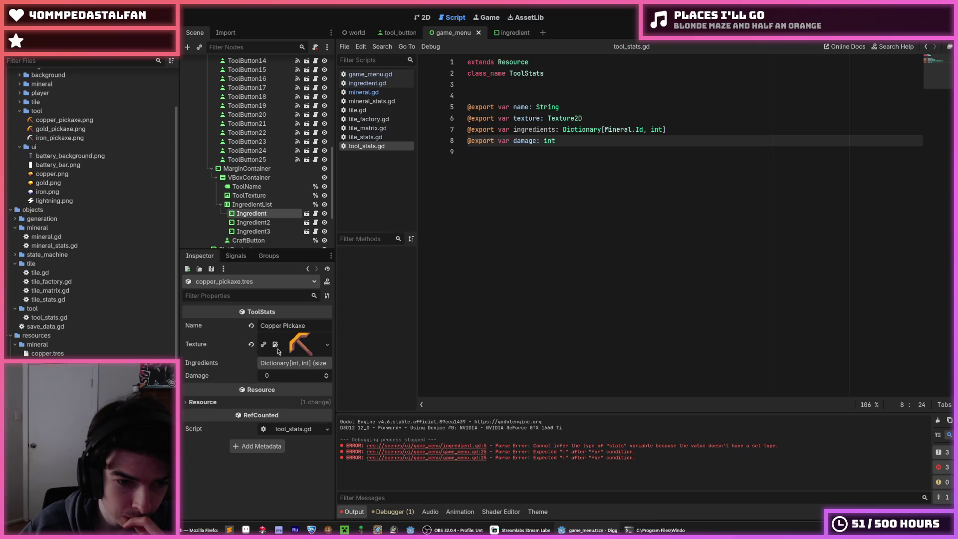
# Add a Copper: 50 ingredient to the copper pickaxe and save
pyautogui.click(281, 364)
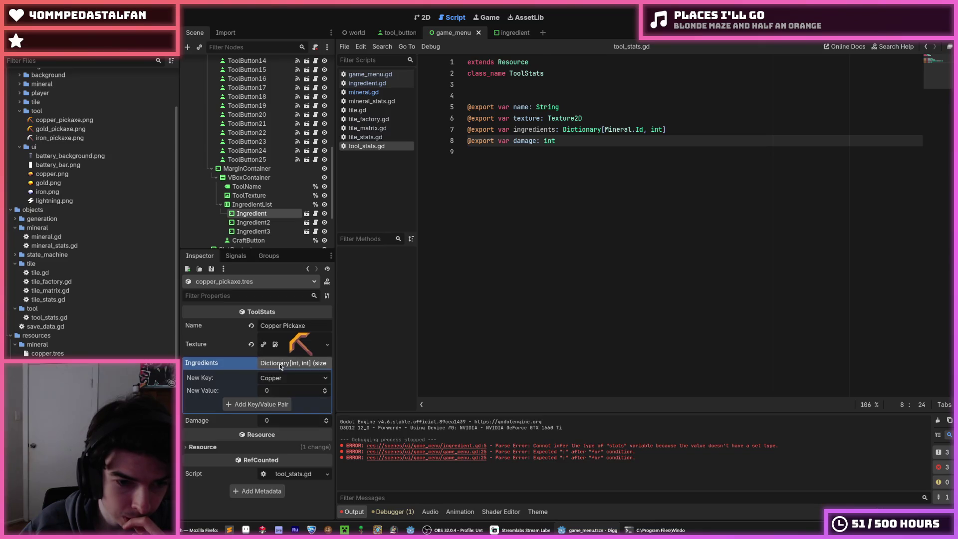
pyautogui.click(277, 392)
pyautogui.write('5')
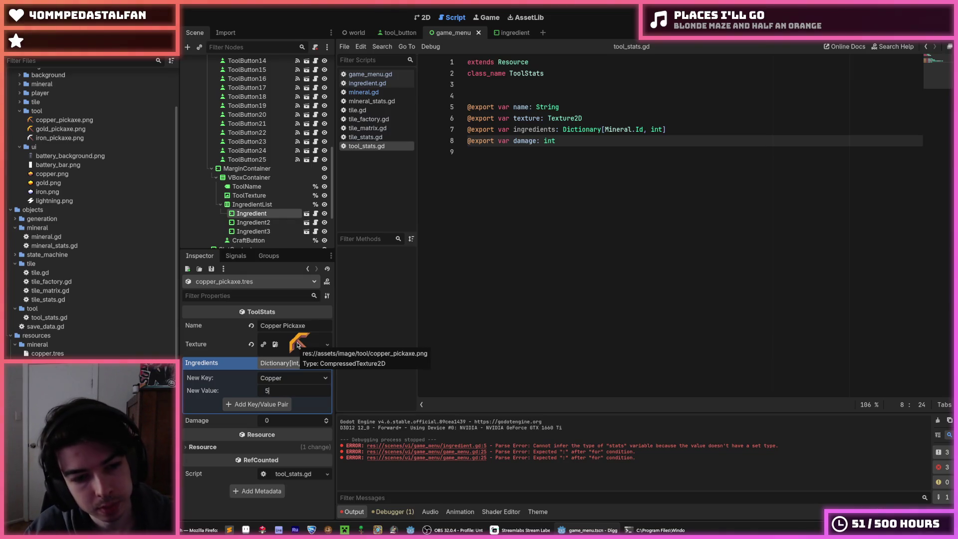
pyautogui.write('0')
pyautogui.press('Return')
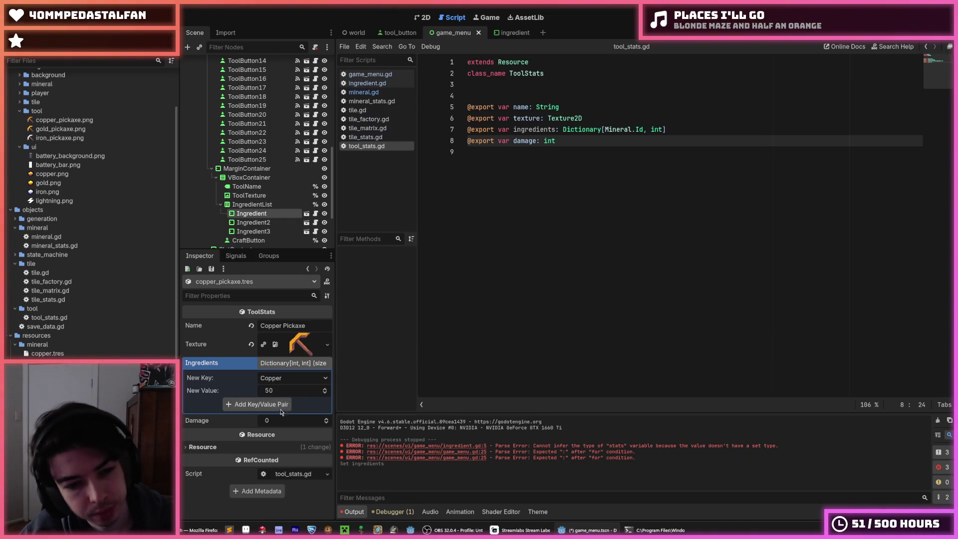
pyautogui.click(271, 405)
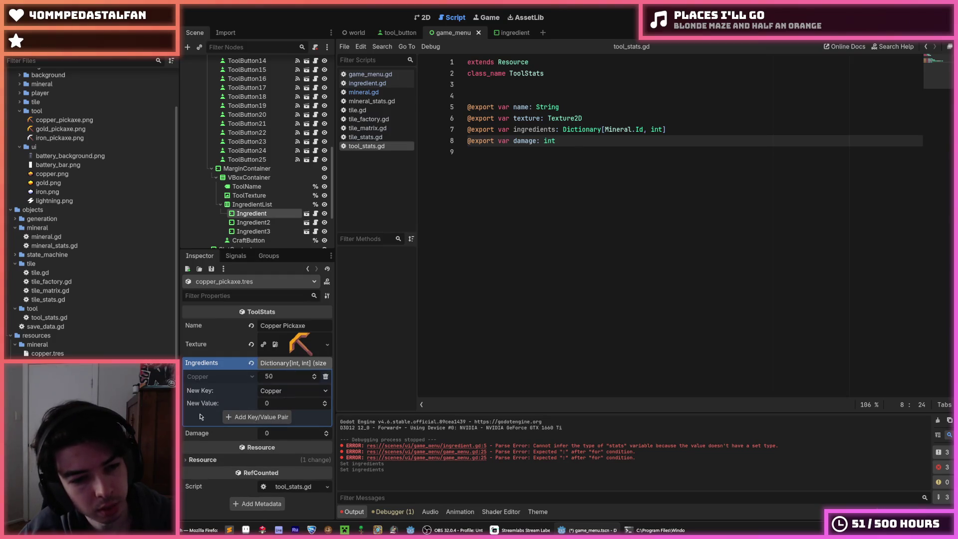
pyautogui.hotkey('ctrl', 's')
# Add an Iron ingredient to the gold pickaxe, set its amount to 200, and save
pyautogui.click(289, 364)
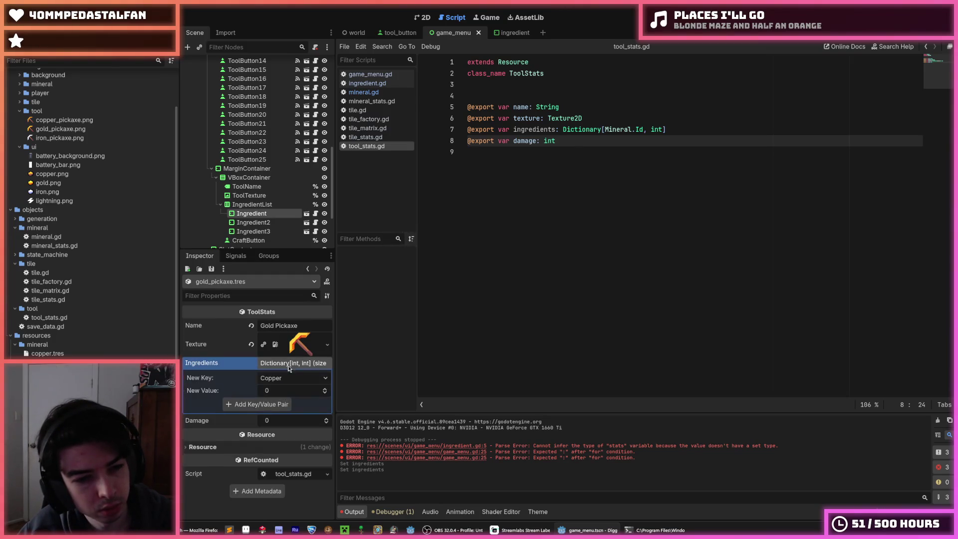
pyautogui.click(289, 379)
pyautogui.click(288, 395)
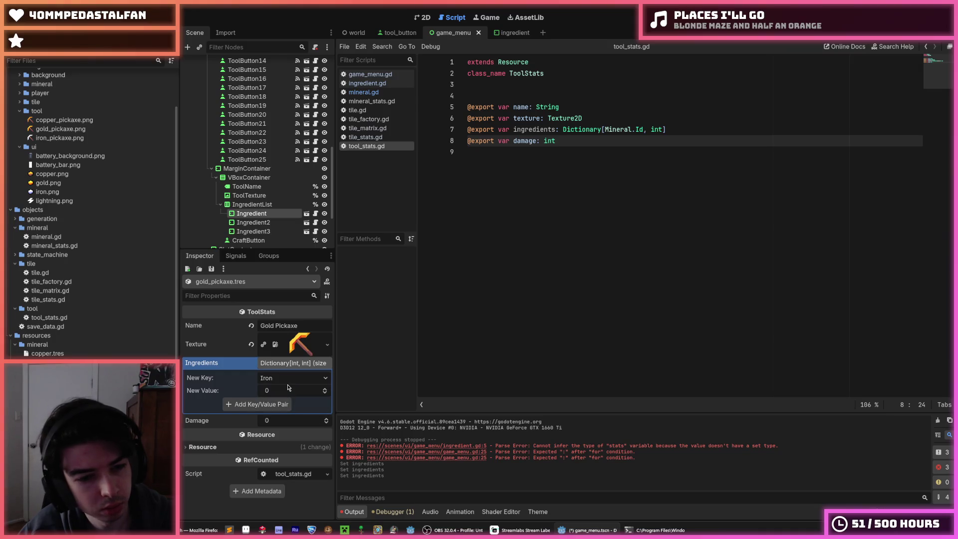
pyautogui.click(289, 389)
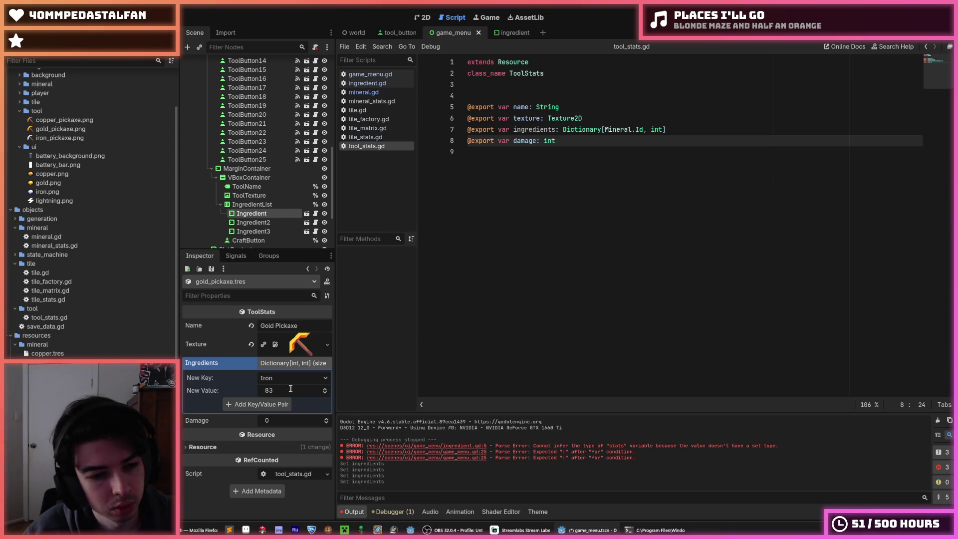
pyautogui.click(257, 404)
pyautogui.hotkey('ctrl', 's')
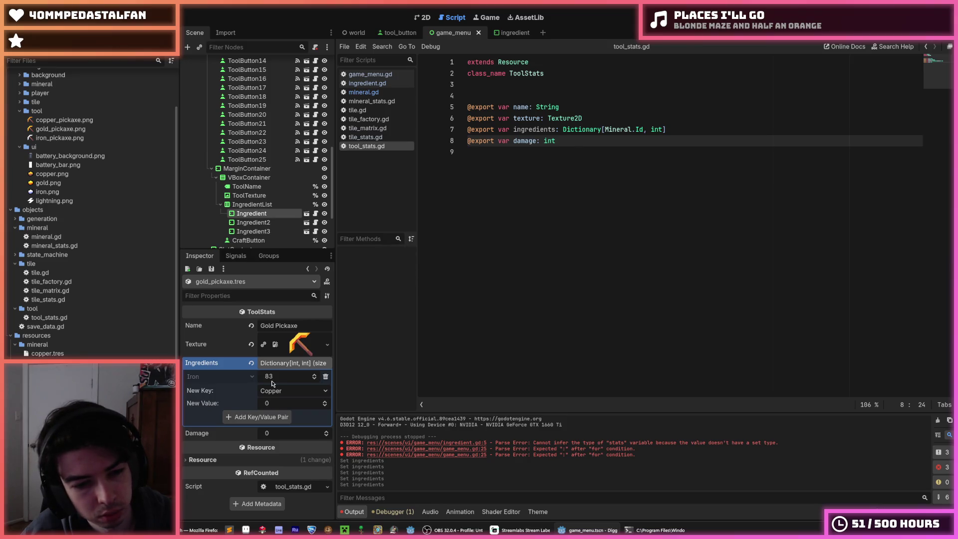
pyautogui.click(276, 378)
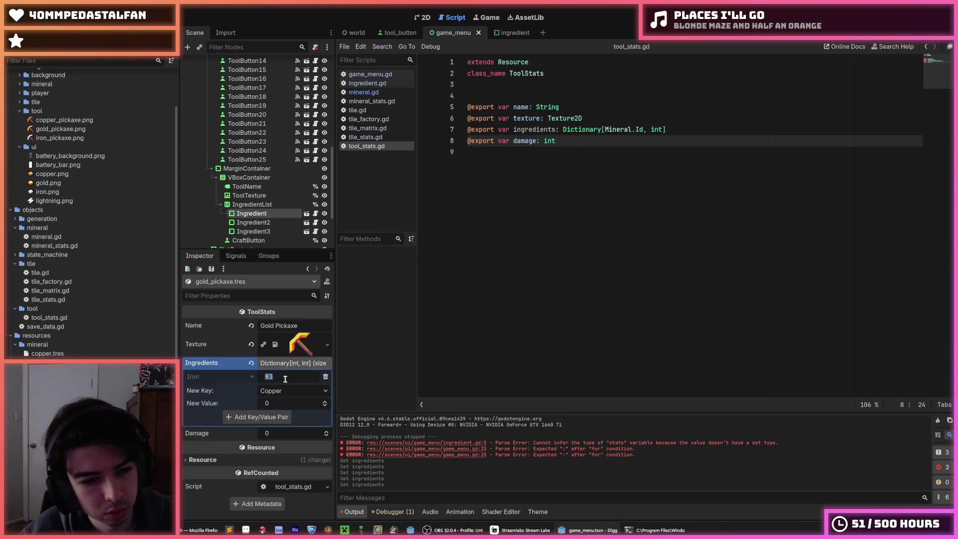
pyautogui.write('200')
pyautogui.press('Return')
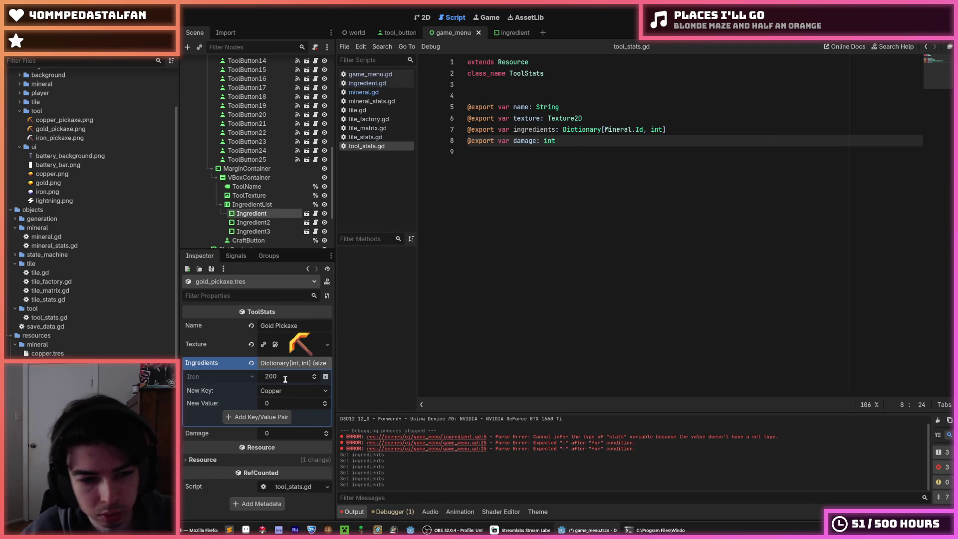
pyautogui.hotkey('ctrl', 's')
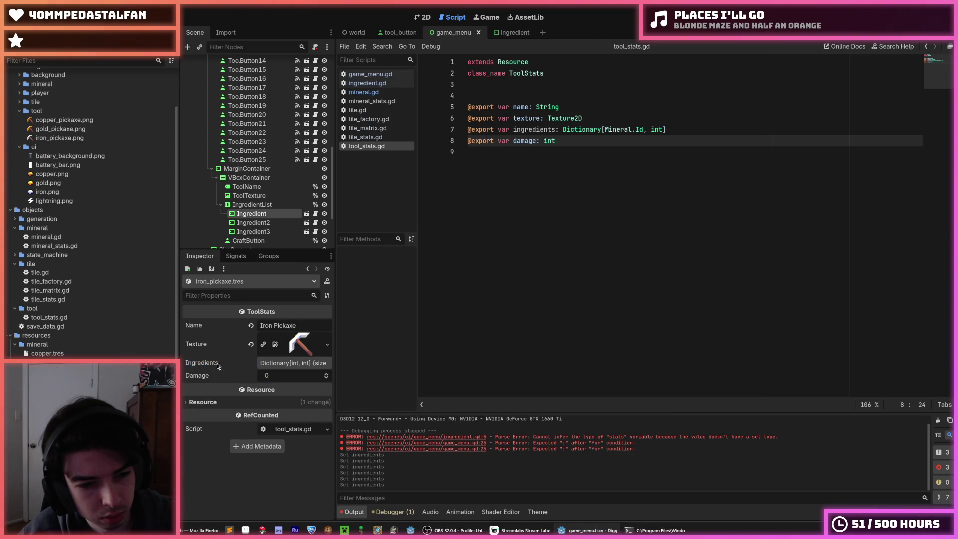
# Add an Iron: 200 ingredient to the iron pickaxe's ingredients dictionary
pyautogui.click(298, 363)
pyautogui.click(281, 379)
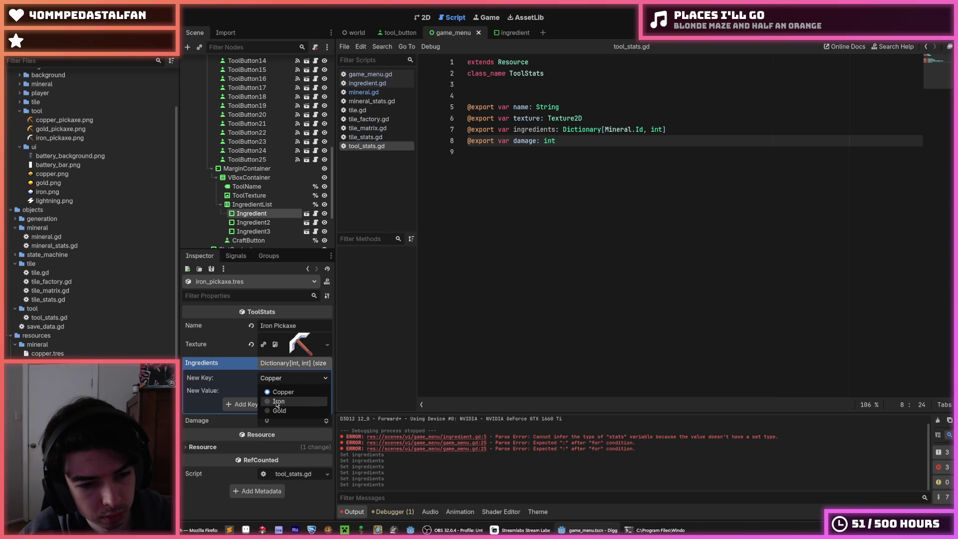
pyautogui.click(278, 402)
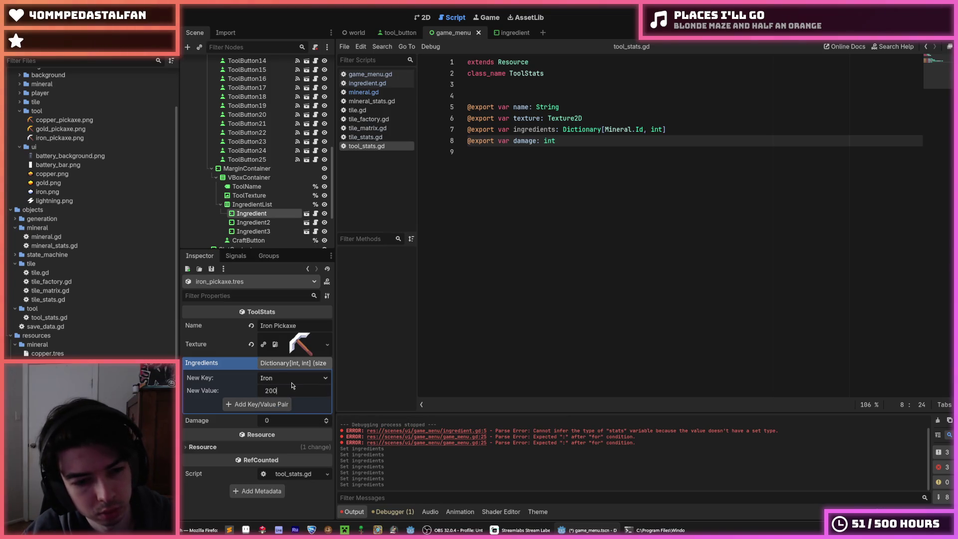
pyautogui.press('Return')
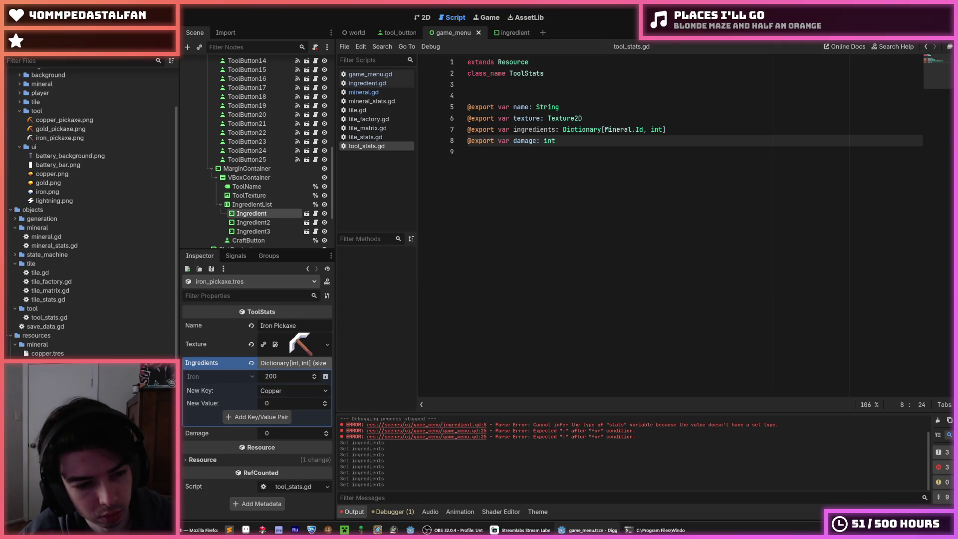
# On the gold pickaxe, replace the Iron entry with Gold: 10000 and save the scene
pyautogui.click(55, 398)
pyautogui.click(285, 378)
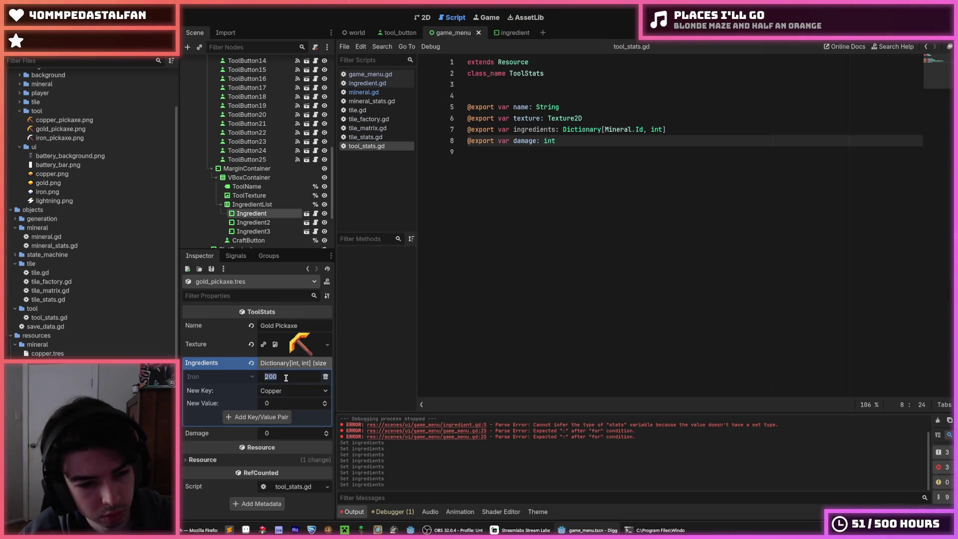
pyautogui.click(326, 376)
pyautogui.click(302, 379)
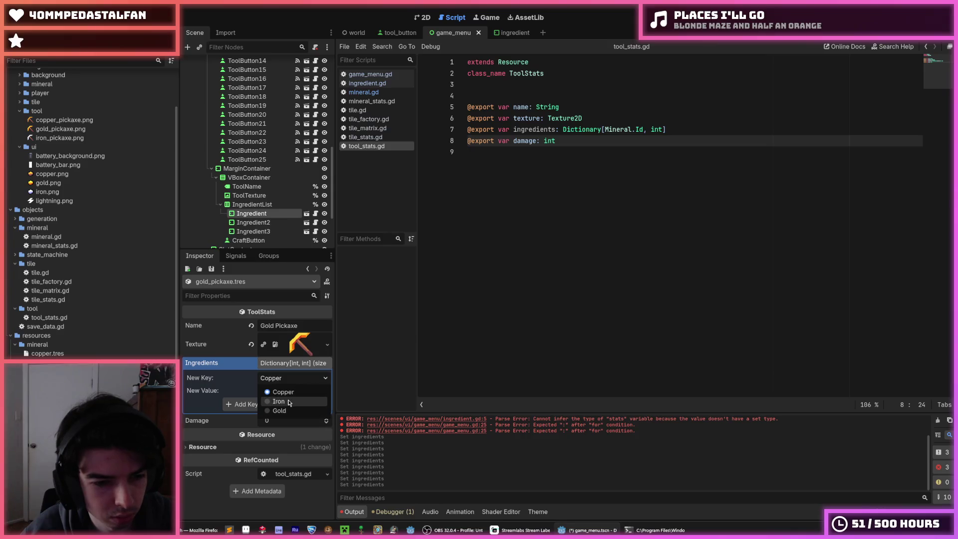
pyautogui.click(289, 410)
pyautogui.click(286, 390)
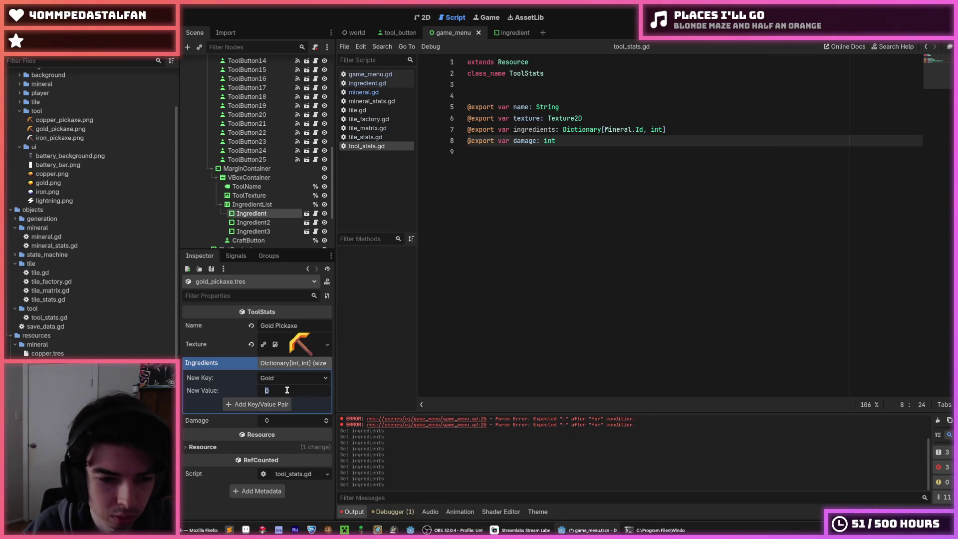
pyautogui.press('Return')
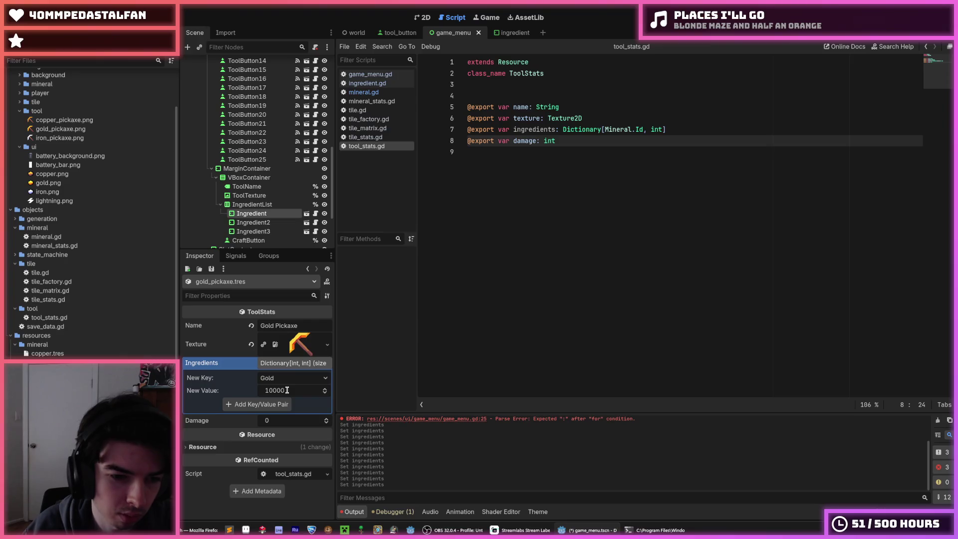
pyautogui.click(276, 402)
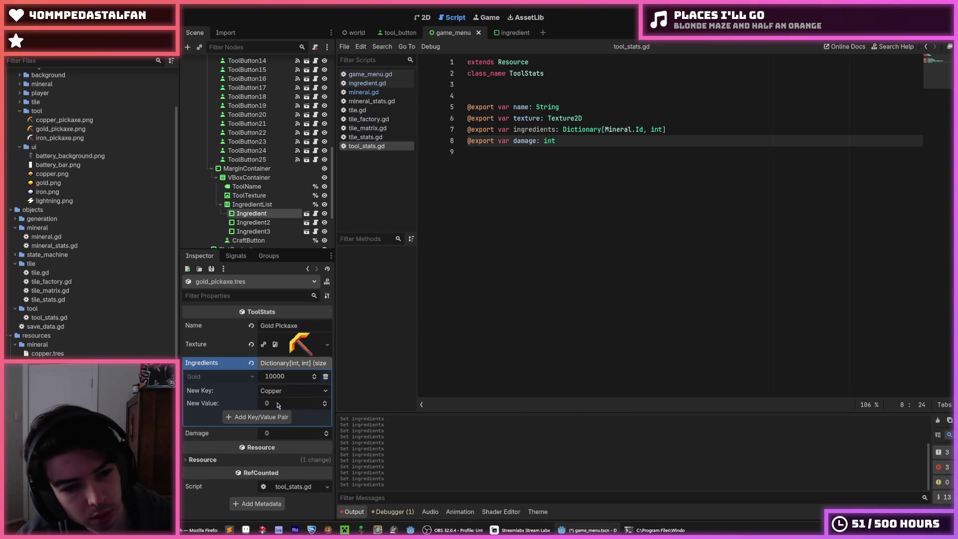
pyautogui.hotkey('ctrl', 's')
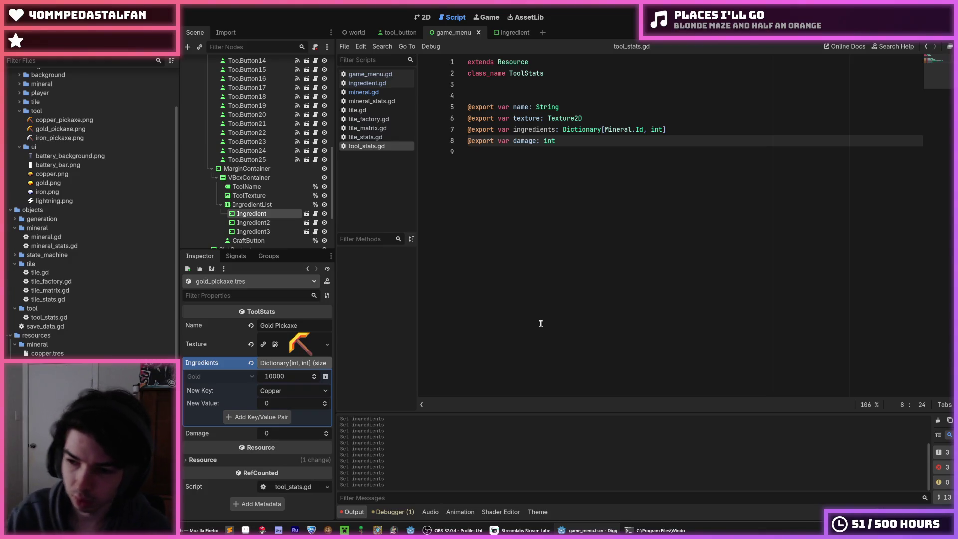
# Adjust the gold pickaxe ingredients again, re-choosing Gold as the key, and save
pyautogui.click(596, 208)
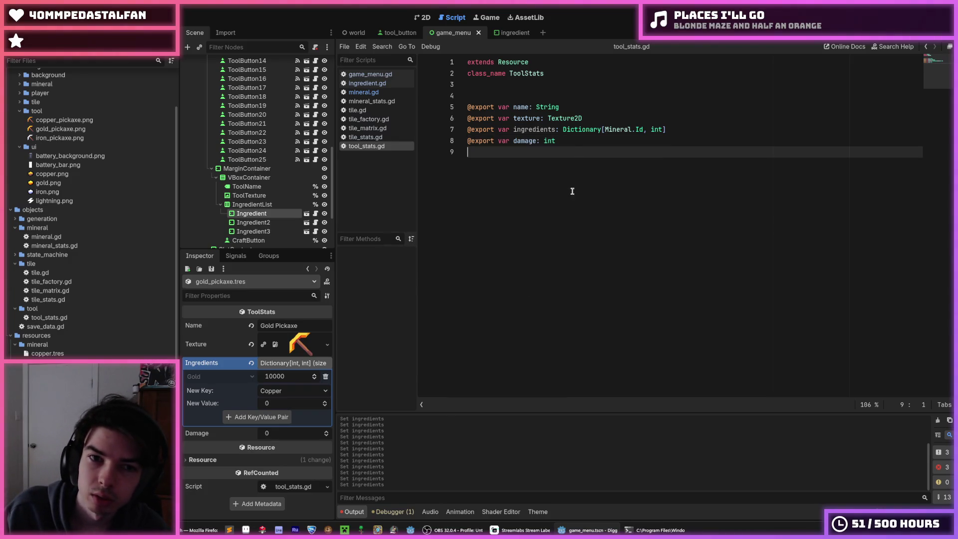
pyautogui.click(572, 144)
pyautogui.hotkey('ctrl', 's')
pyautogui.click(572, 150)
pyautogui.click(574, 142)
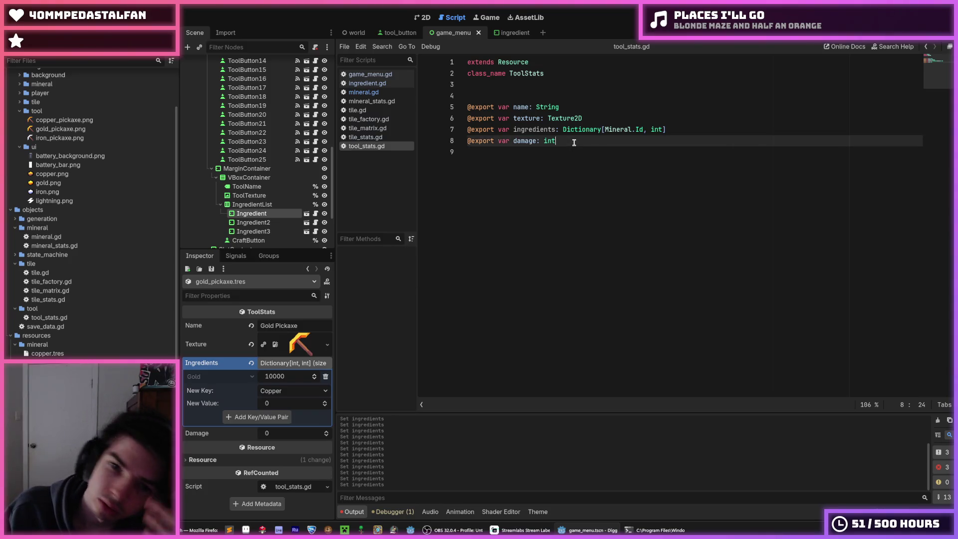
pyautogui.click(562, 154)
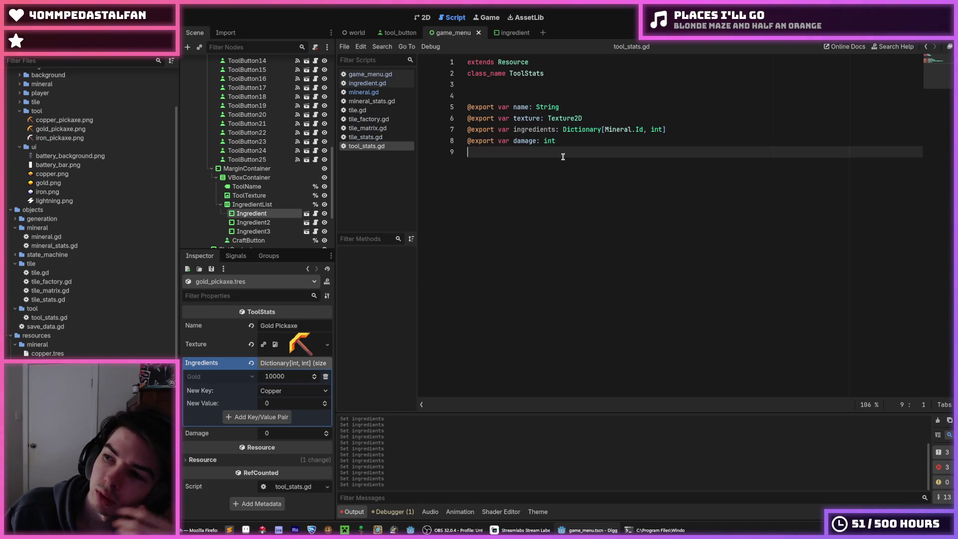
pyautogui.click(284, 390)
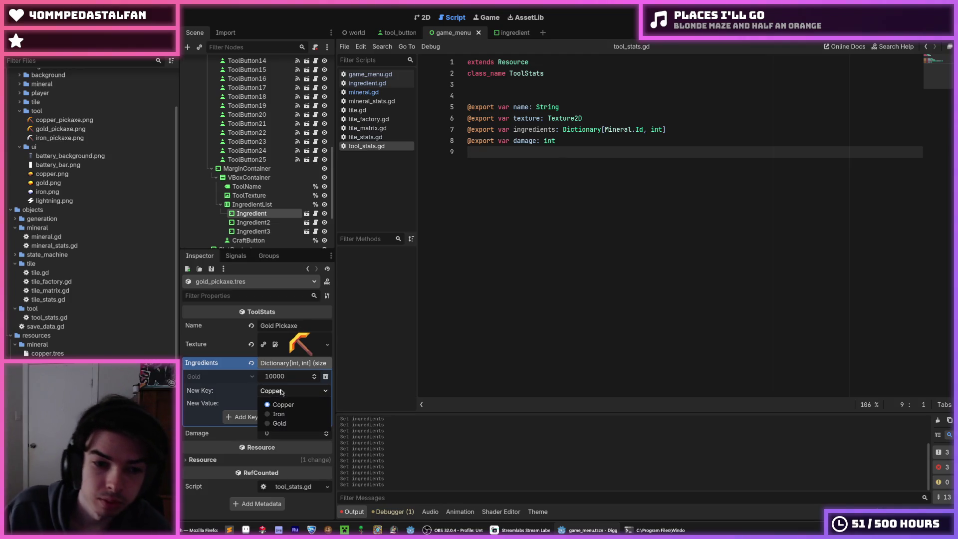
pyautogui.click(284, 422)
pyautogui.hotkey('ctrl', 's')
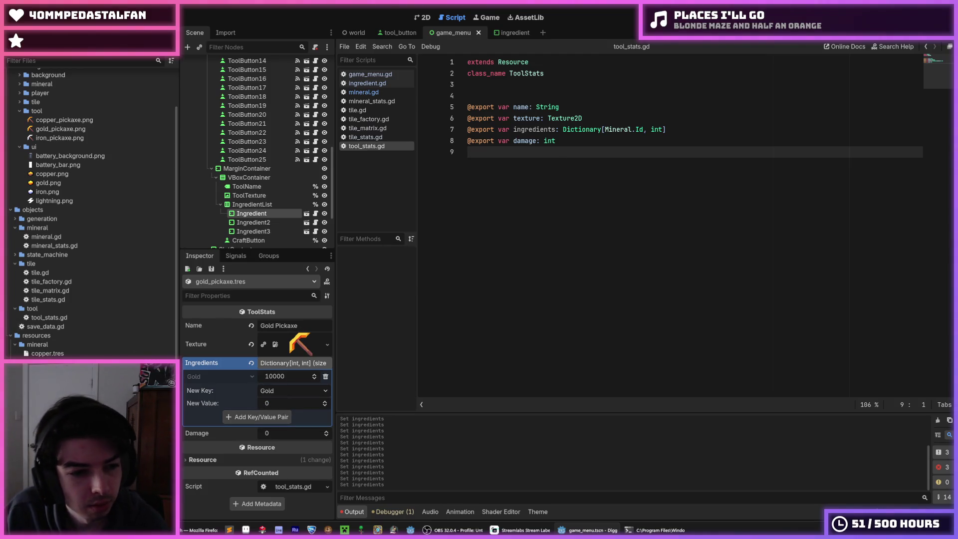
# Review the copper, gold and iron pickaxe resources, save, and begin renaming the Ingredient node
pyautogui.hotkey('ctrl', 'z')
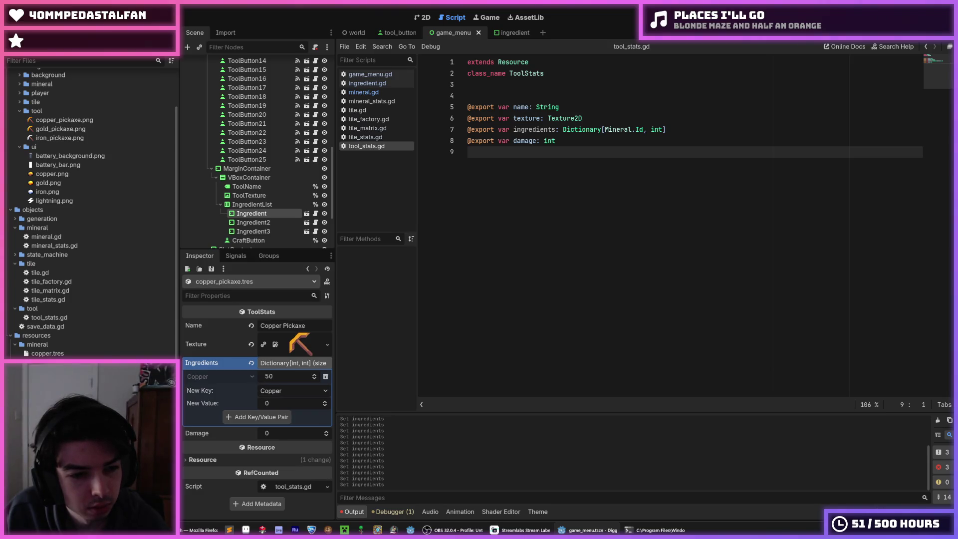
pyautogui.hotkey('ctrl', 'shift', 'z')
pyautogui.hotkey('ctrl', 'z')
pyautogui.hotkey('ctrl', 's')
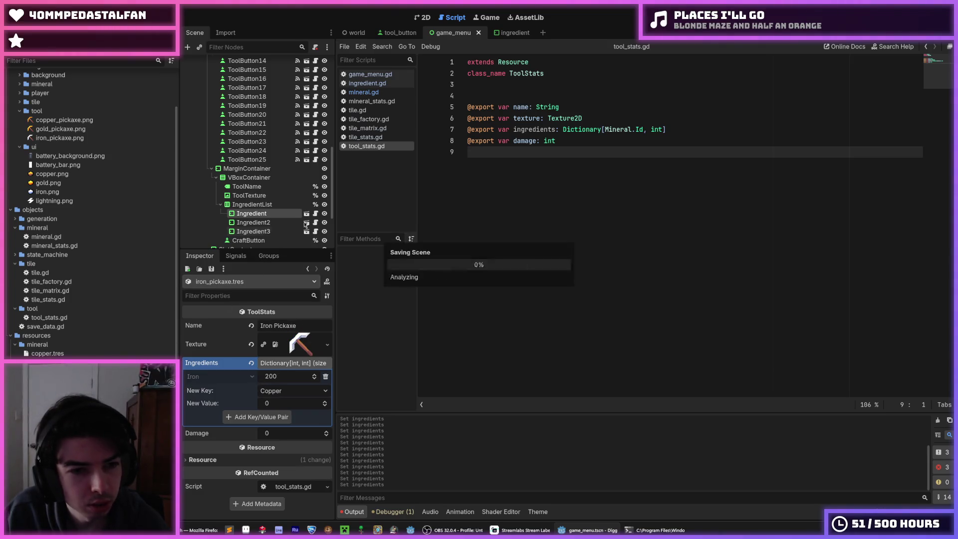
pyautogui.click(297, 213)
pyautogui.doubleClick(297, 214)
# Rename the node to Ingredient1 and open the Ingredient scene for editing
pyautogui.write('1')
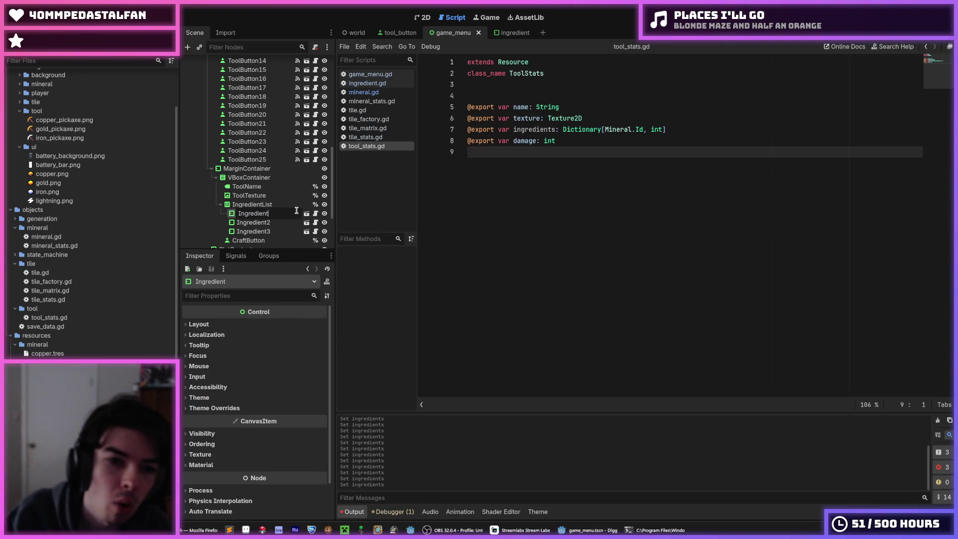
pyautogui.press('Return')
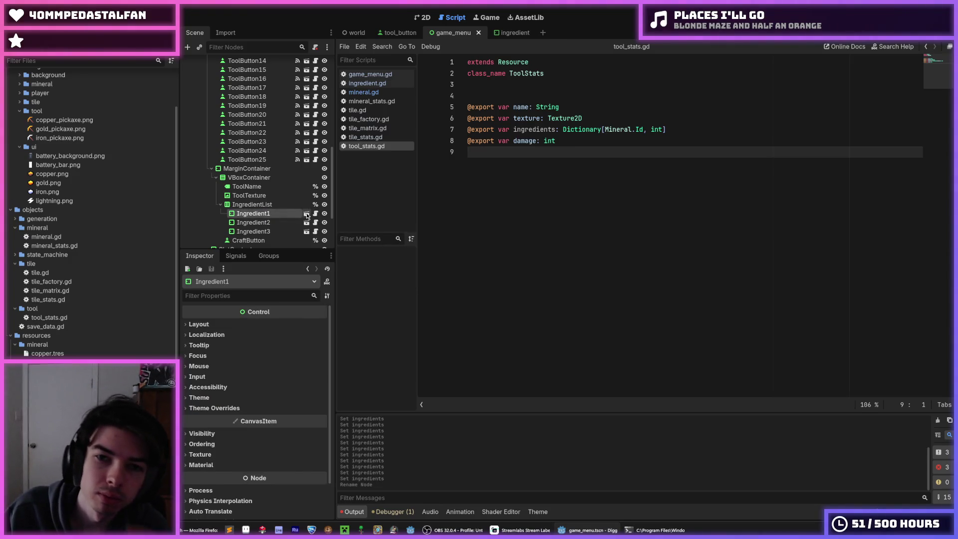
pyautogui.click(315, 214)
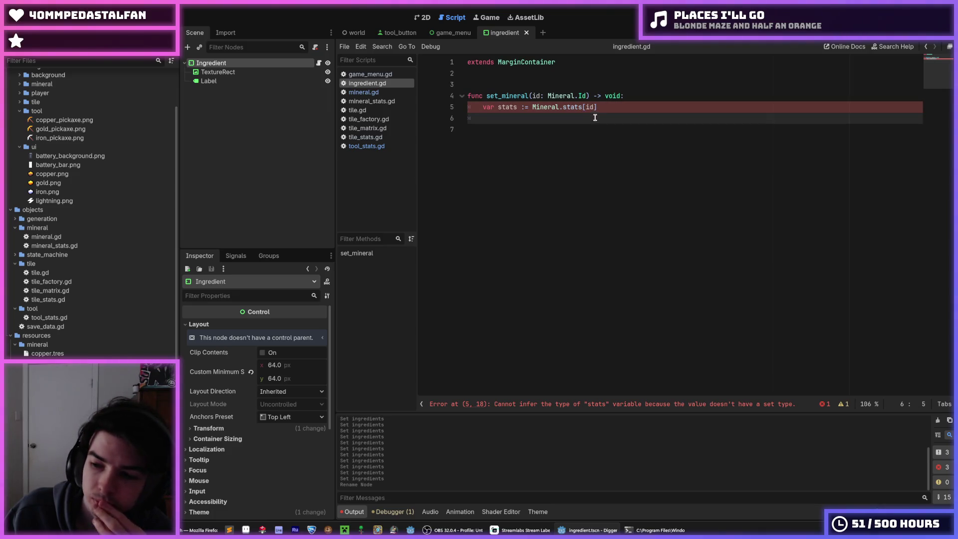
# In set_mineral, rename the id parameter to mineral_id, fix the return type to void, and save
pyautogui.click(617, 107)
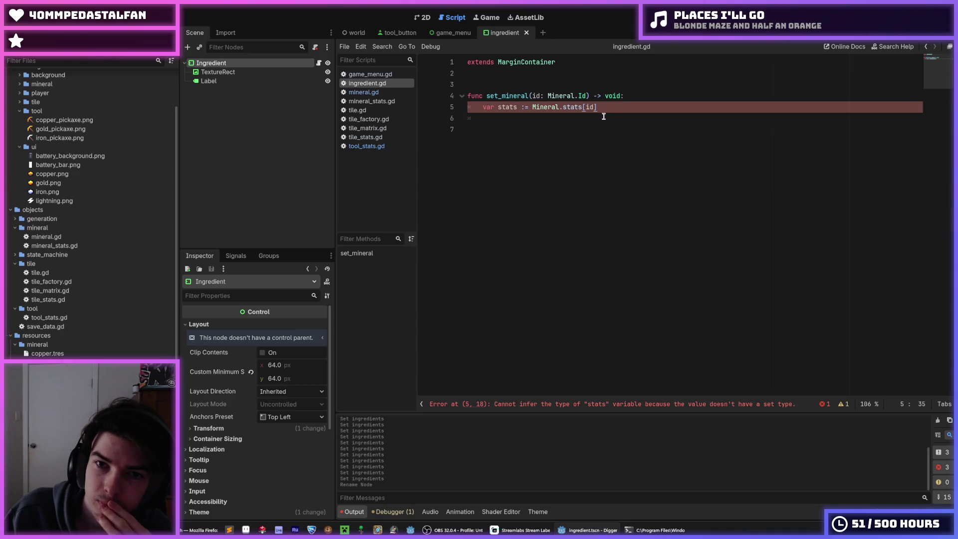
pyautogui.click(570, 96)
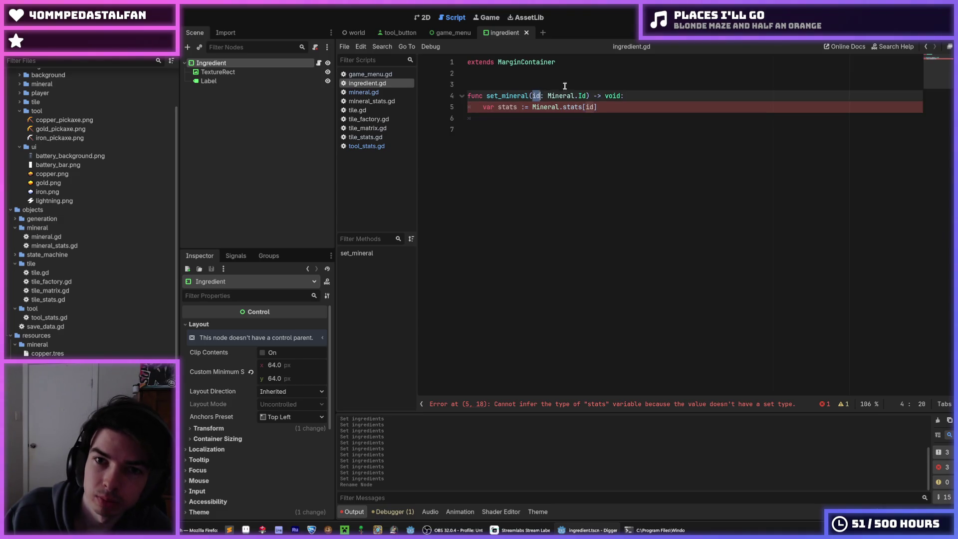
pyautogui.hotkey('ctrl', 'd')
pyautogui.hotkey('ctrl', 'd')
pyautogui.write('mineral_id')
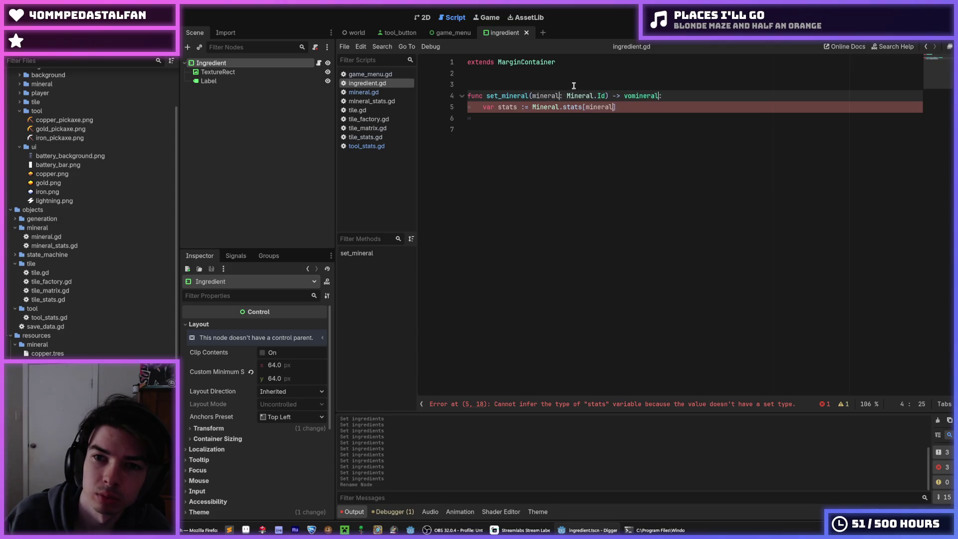
pyautogui.press('End')
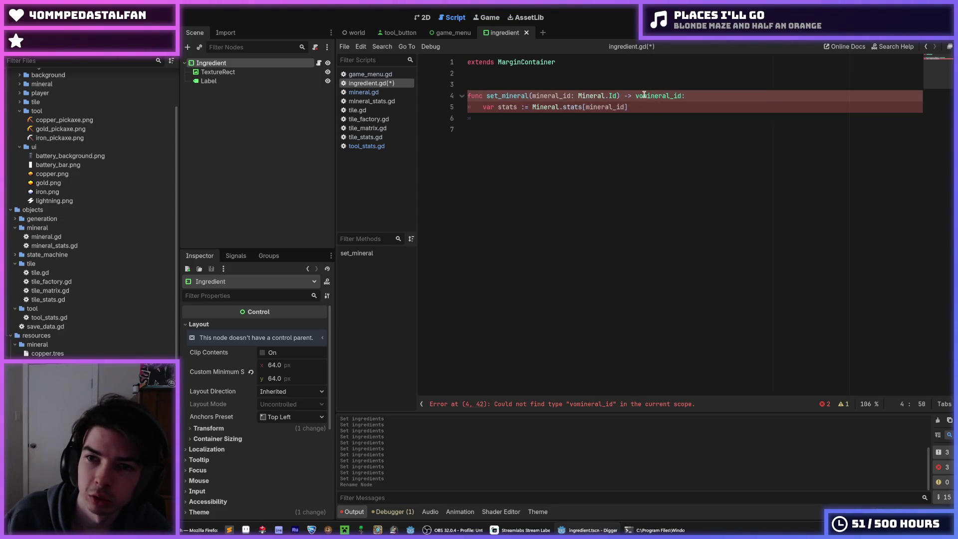
pyautogui.moveTo(644, 94); pyautogui.dragTo(682, 95)
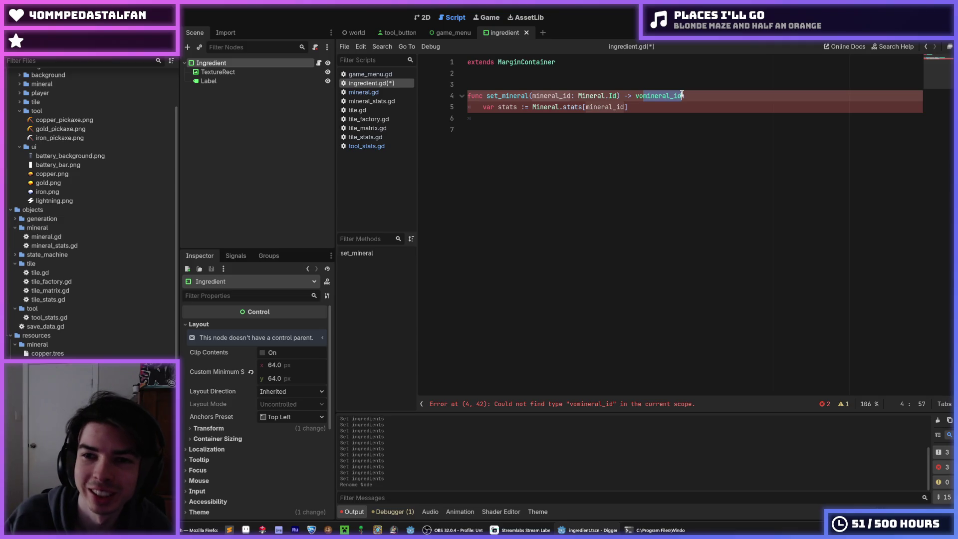
pyautogui.write('id')
pyautogui.hotkey('ctrl', 's')
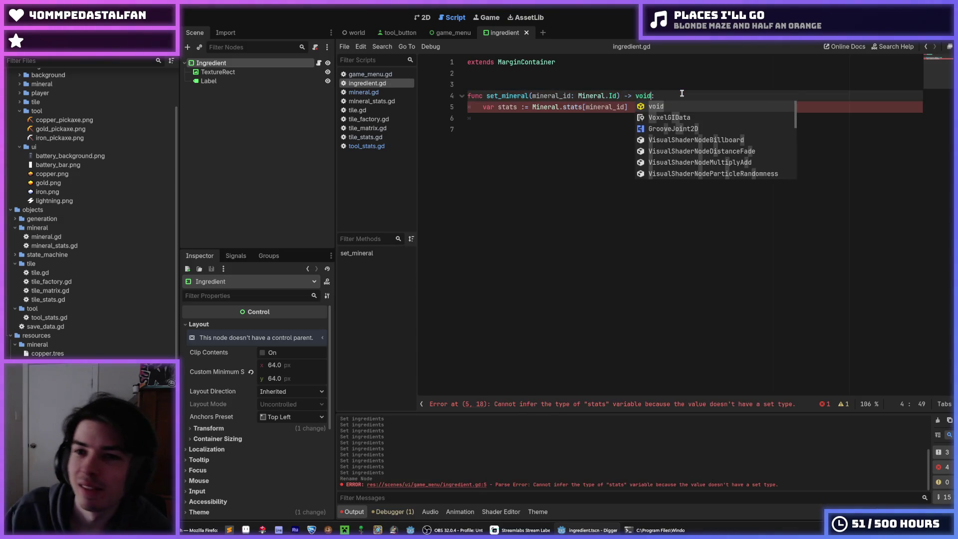
pyautogui.press('Right')
pyautogui.hotkey('ctrl', 's')
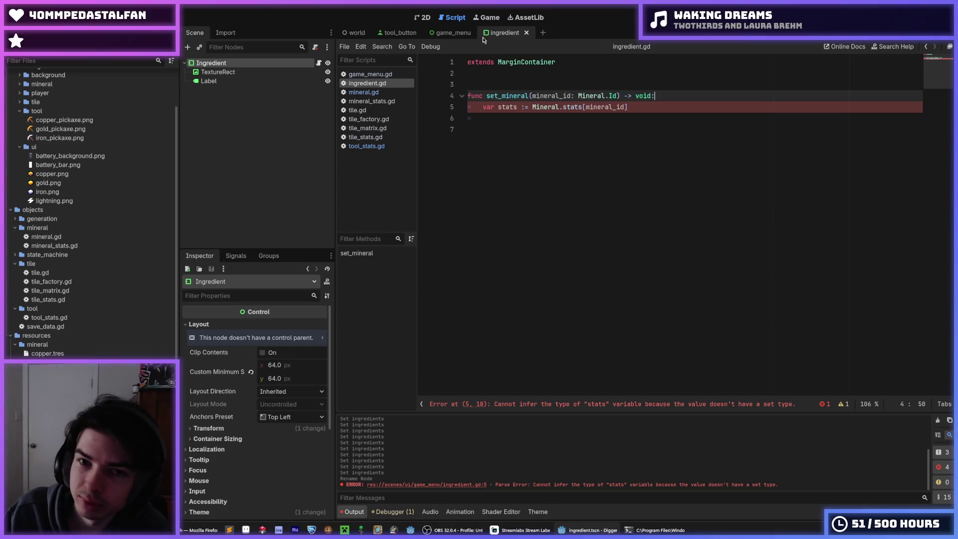
# Try an explicit Mineral type on stats, undo it, save ingredient.gd, and switch to tile.gd
pyautogui.click(605, 106)
pyautogui.doubleClick(605, 107)
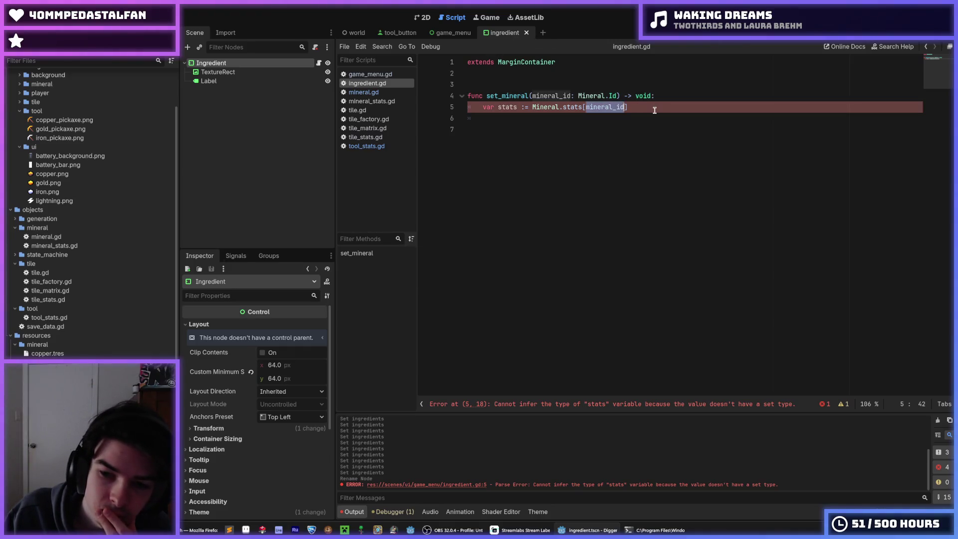
pyautogui.press('End')
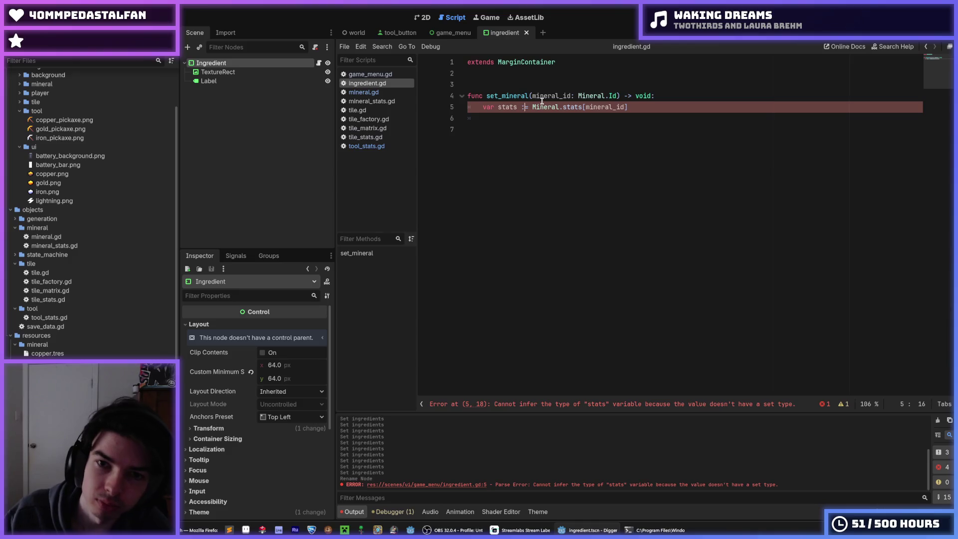
pyautogui.press('BackSpace')
pyautogui.press('BackSpace')
pyautogui.write(': Mineral')
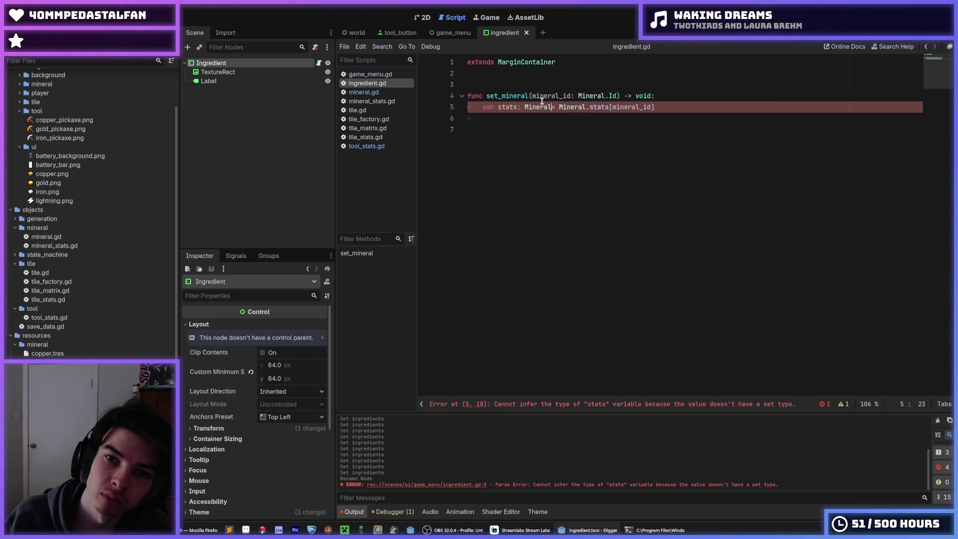
pyautogui.hotkey('ctrl', 'z')
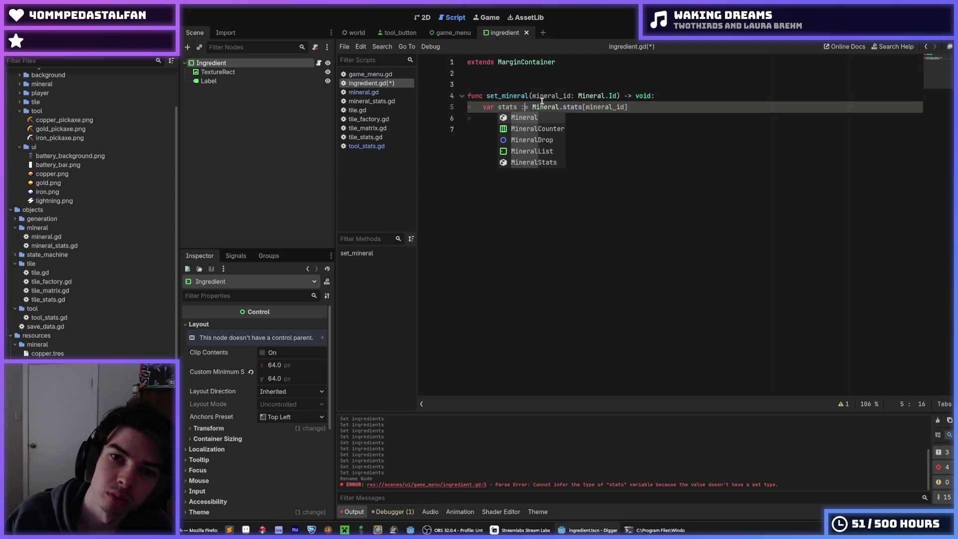
pyautogui.hotkey('ctrl', 's')
pyautogui.click(380, 102)
pyautogui.click(371, 110)
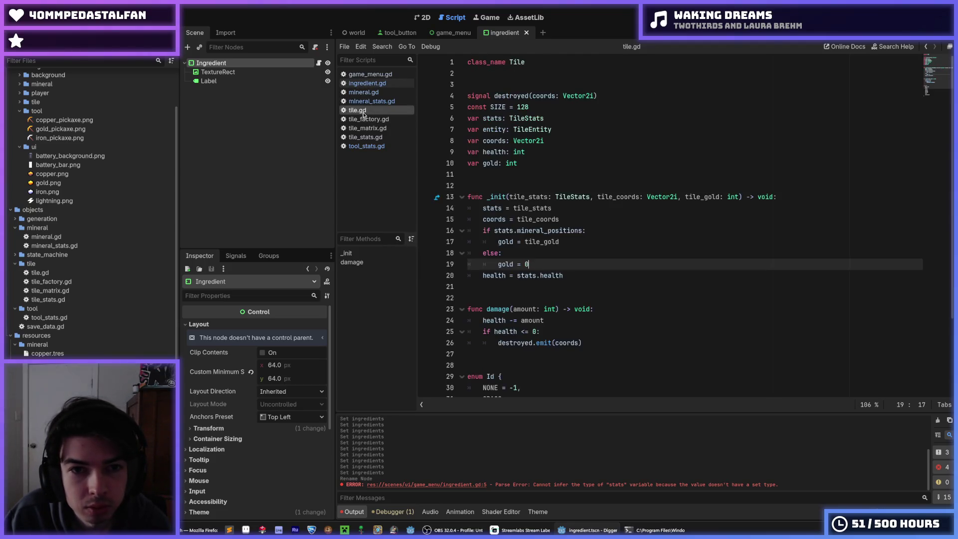
# In tile_factory.gd, draft _load_stats' return type as Dictionary[Mineral.Id, MineralStat] and save
pyautogui.click(366, 119)
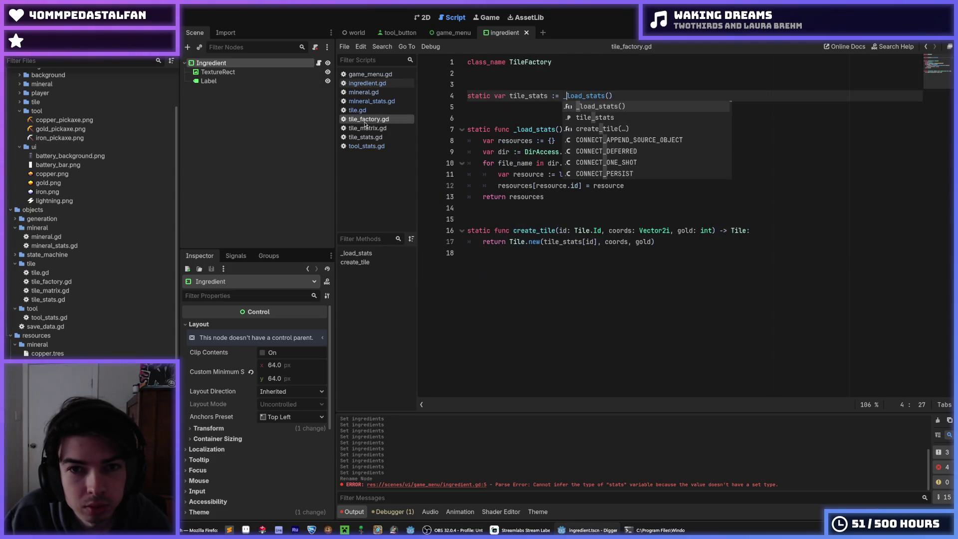
pyautogui.click(554, 96)
pyautogui.press('BackSpace')
pyautogui.press('BackSpace')
pyautogui.write(':')
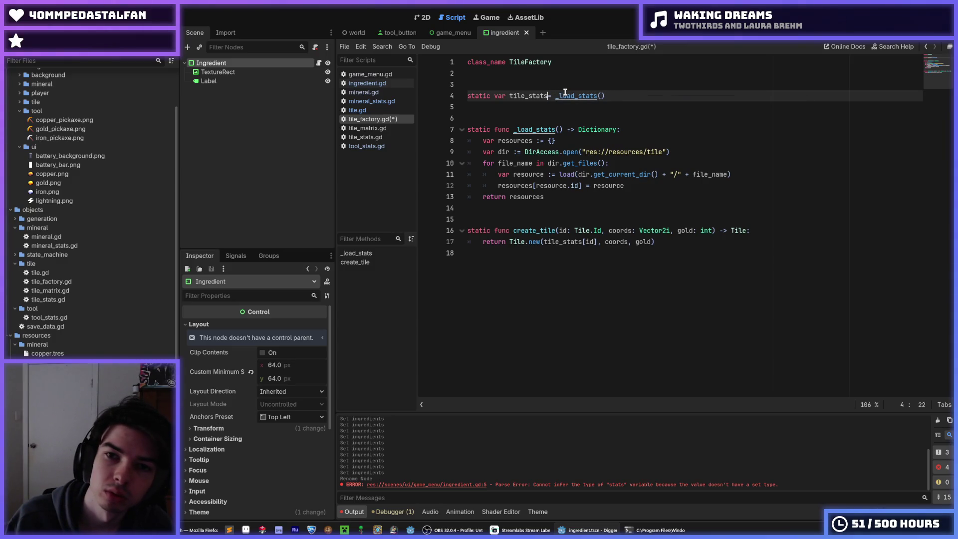
pyautogui.hotkey('ctrl', 'z')
pyautogui.press('Down')
pyautogui.press('End')
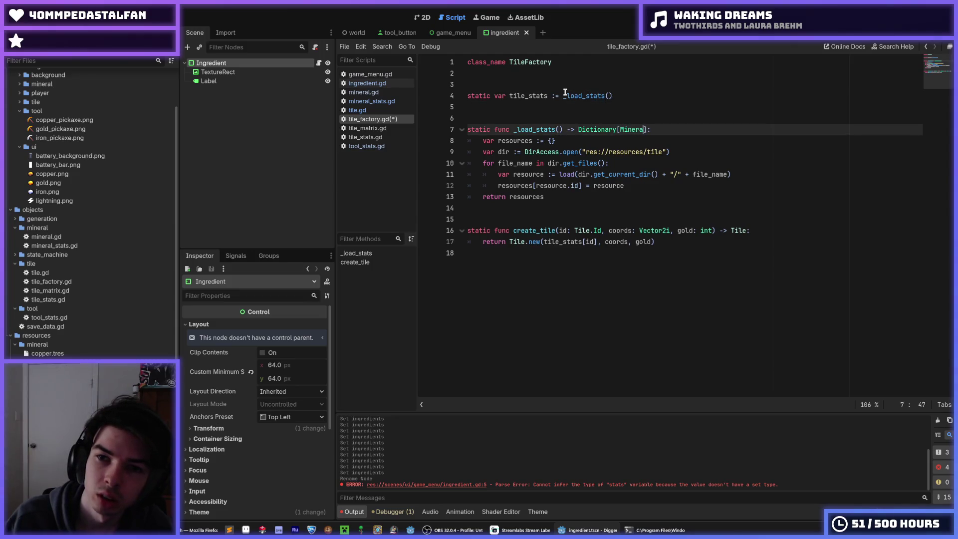
pyautogui.write('lStat')
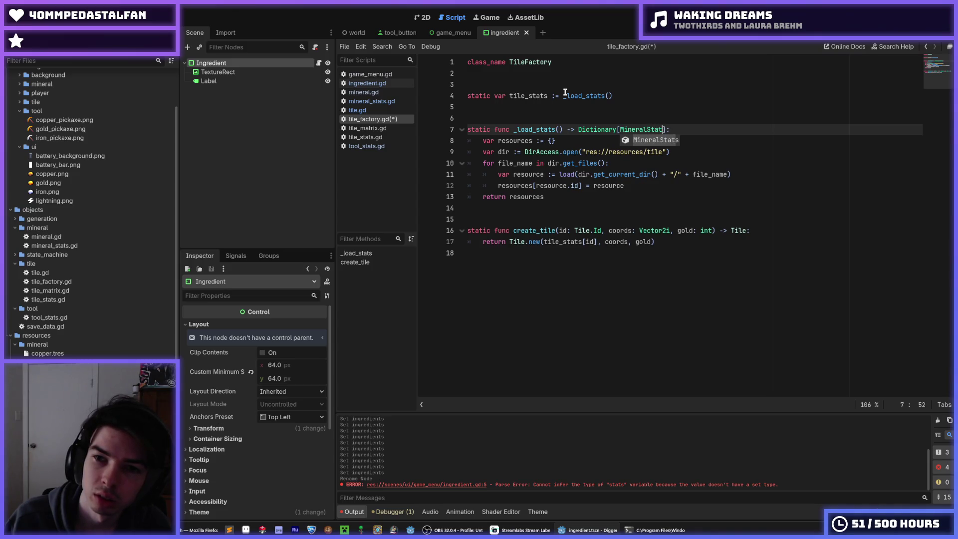
pyautogui.hotkey('ctrl', 'Left')
pyautogui.write('Mineral')
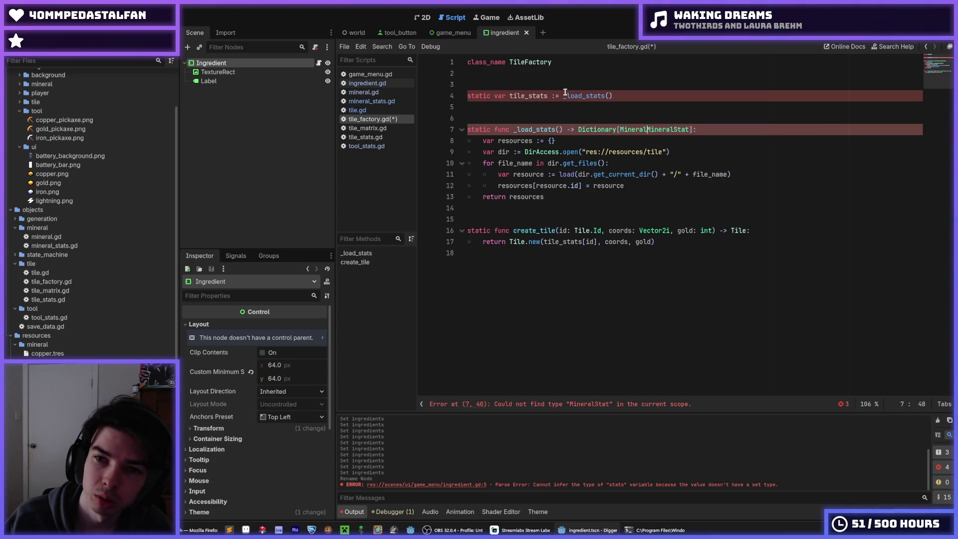
pyautogui.write('.Id,')
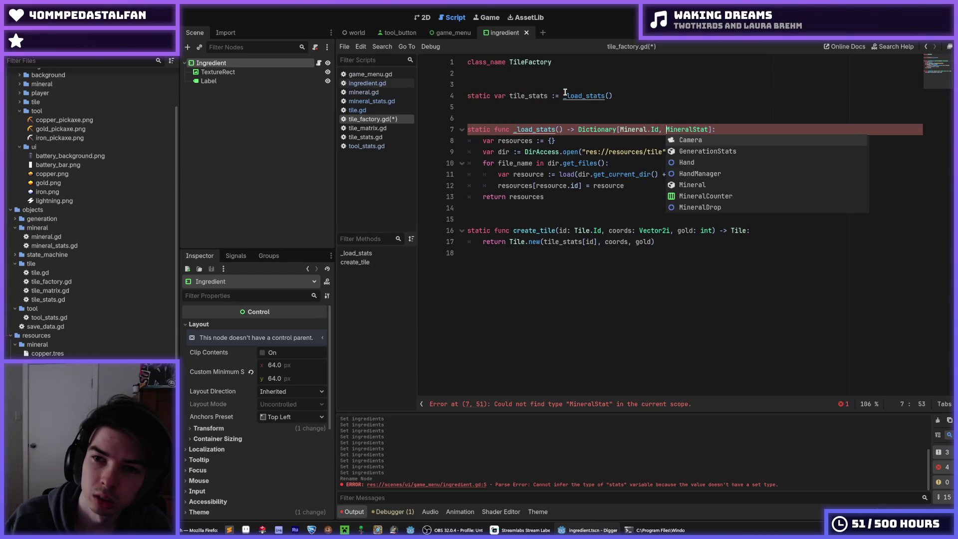
pyautogui.click(676, 117)
pyautogui.hotkey('ctrl', 's')
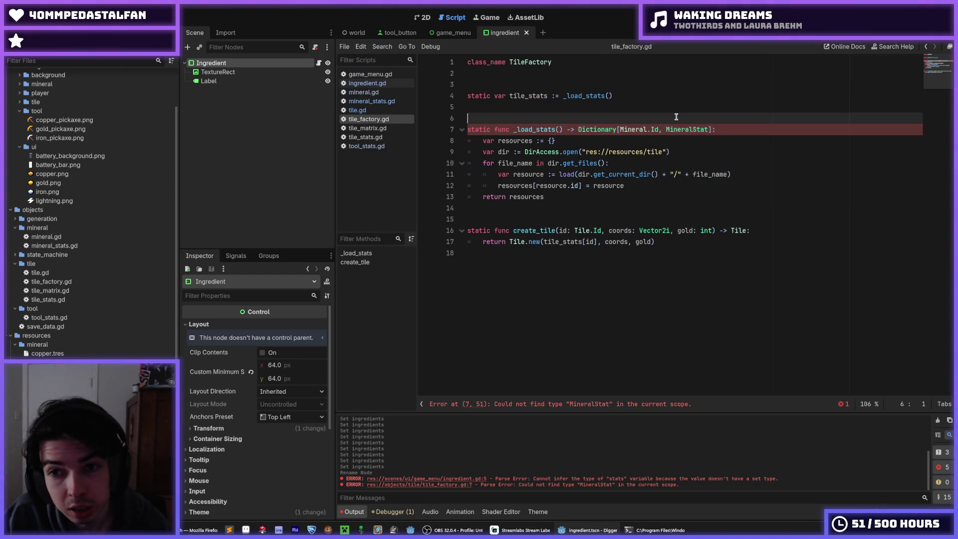
# Correct the return type to Dictionary[Tile.Id, TileStats] and confirm the create_tile line is error-free
pyautogui.click(708, 130)
pyautogui.write('s')
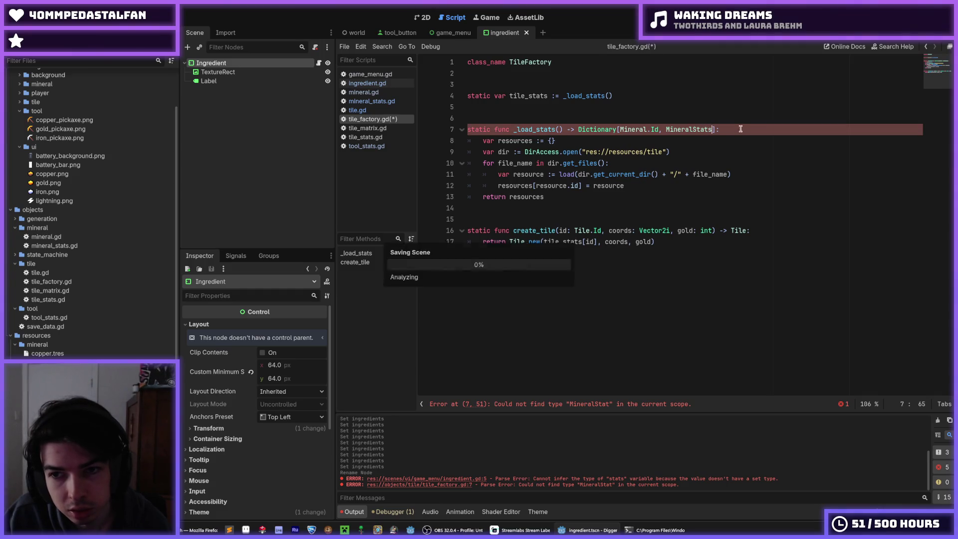
pyautogui.click(741, 129)
pyautogui.click(625, 242)
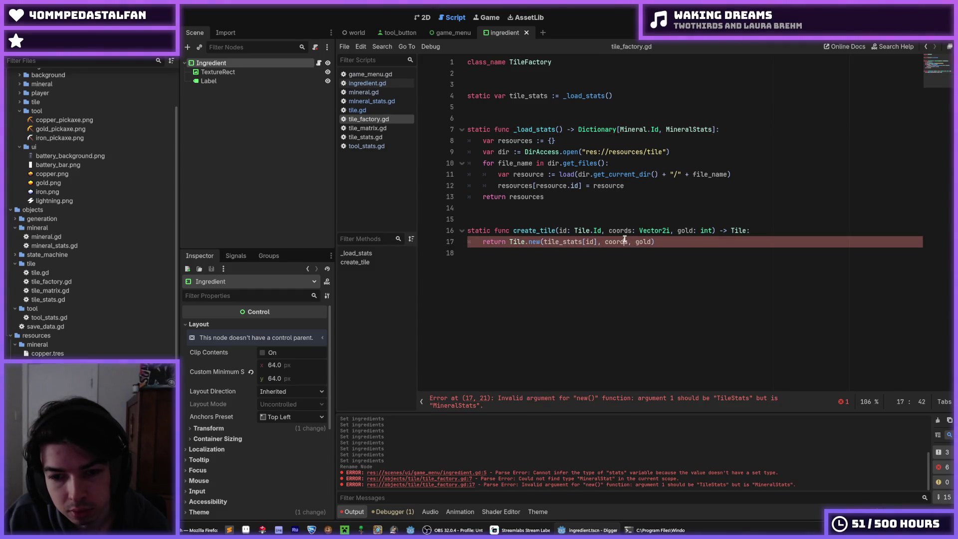
pyautogui.doubleClick(638, 128)
pyautogui.write('Tile')
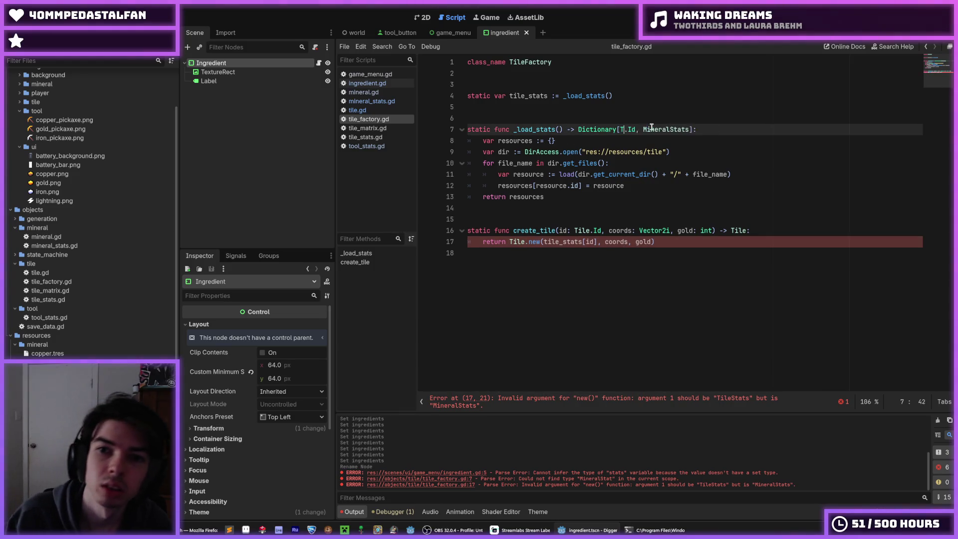
pyautogui.moveTo(681, 129); pyautogui.dragTo(656, 130)
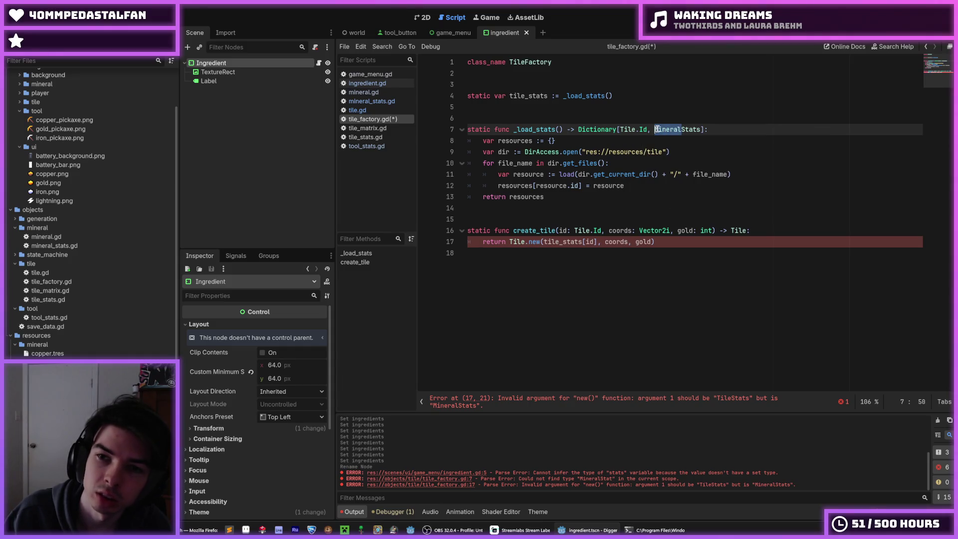
pyautogui.write('Tile')
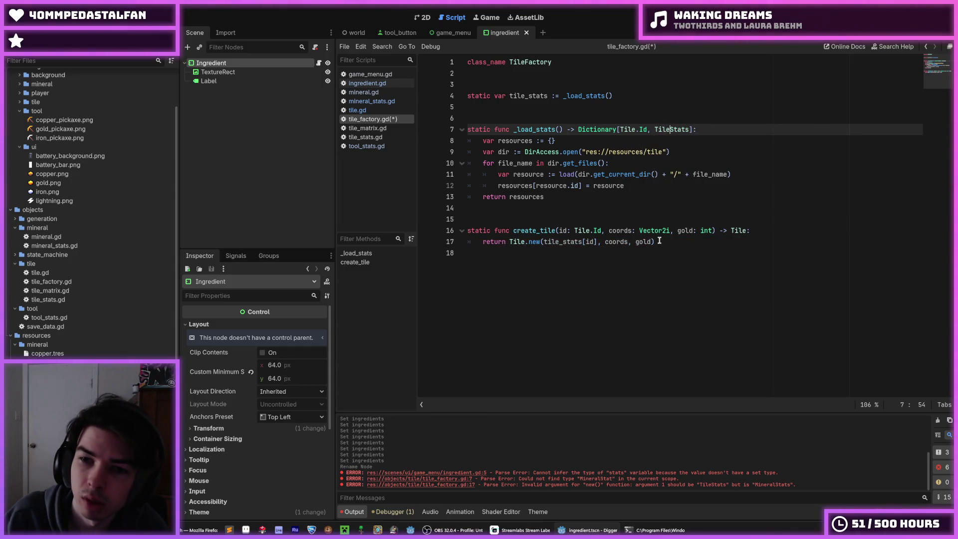
pyautogui.click(660, 241)
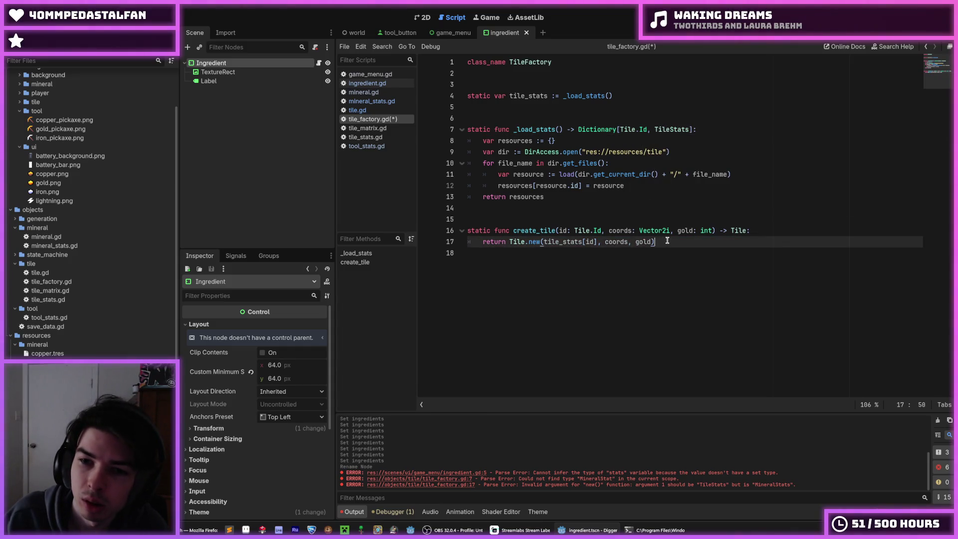
pyautogui.click(375, 102)
pyautogui.click(377, 94)
# In mineral.gd, complete the return type Dictionary[Mineral.Id, MineralStats], save, and return to ingredient.gd
pyautogui.click(616, 129)
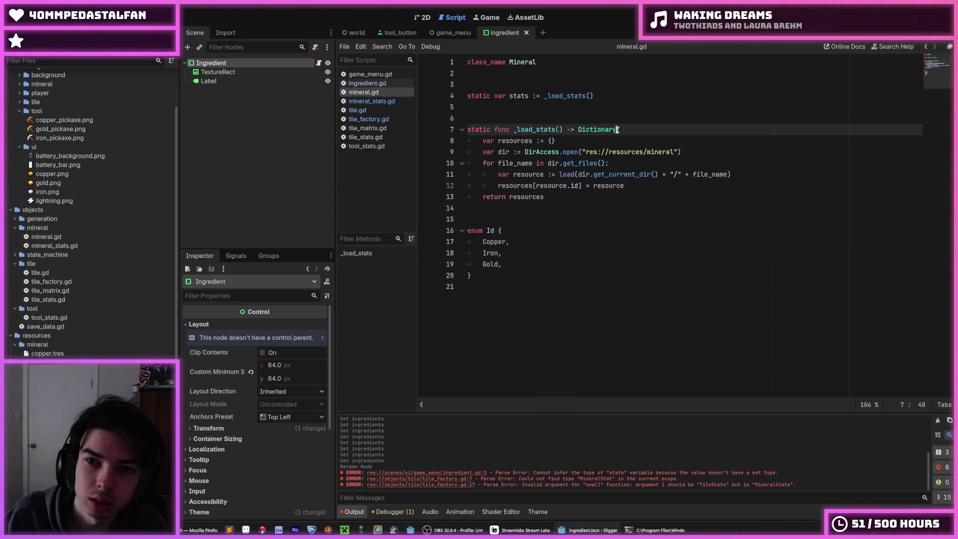
pyautogui.write('[]Miner')
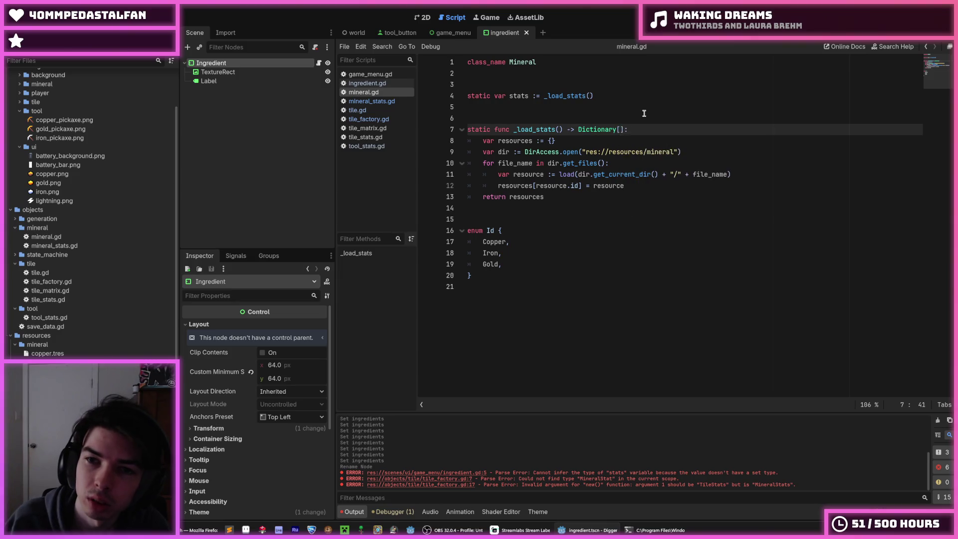
pyautogui.write('alSta')
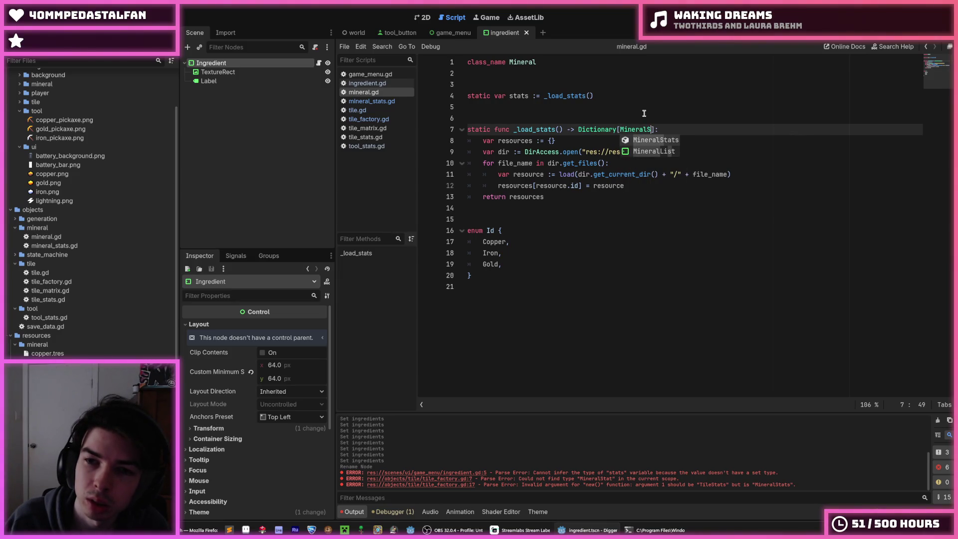
pyautogui.write('ts')
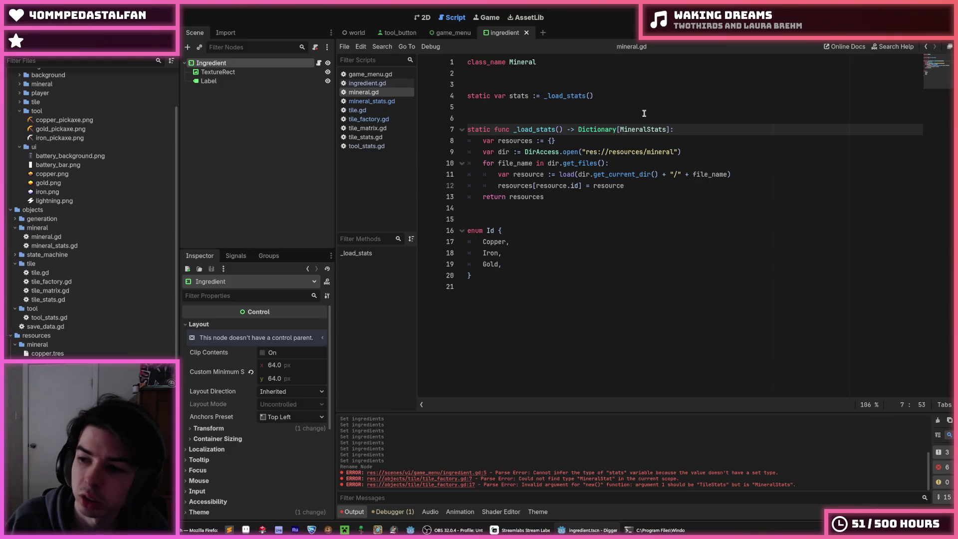
pyautogui.press('Left')
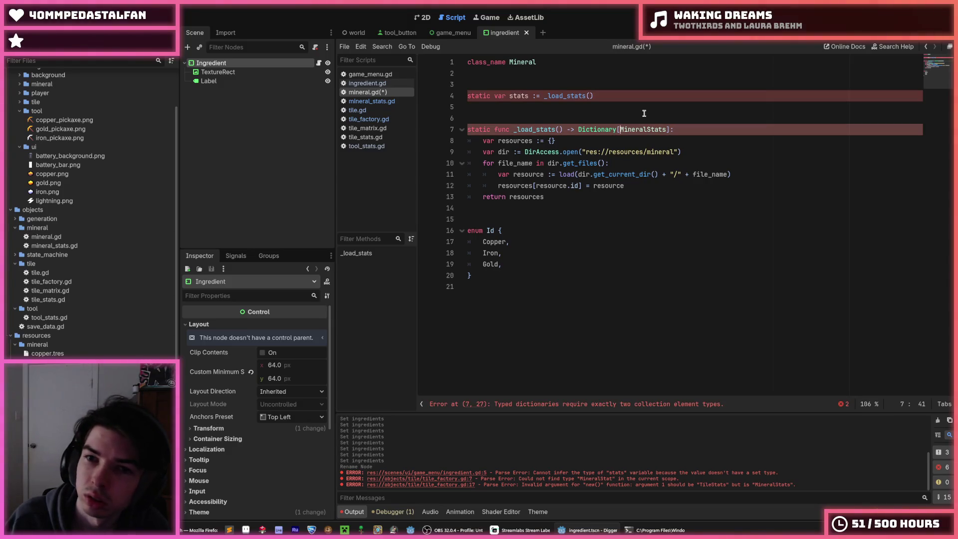
pyautogui.write('Mineral.Id, Mineral')
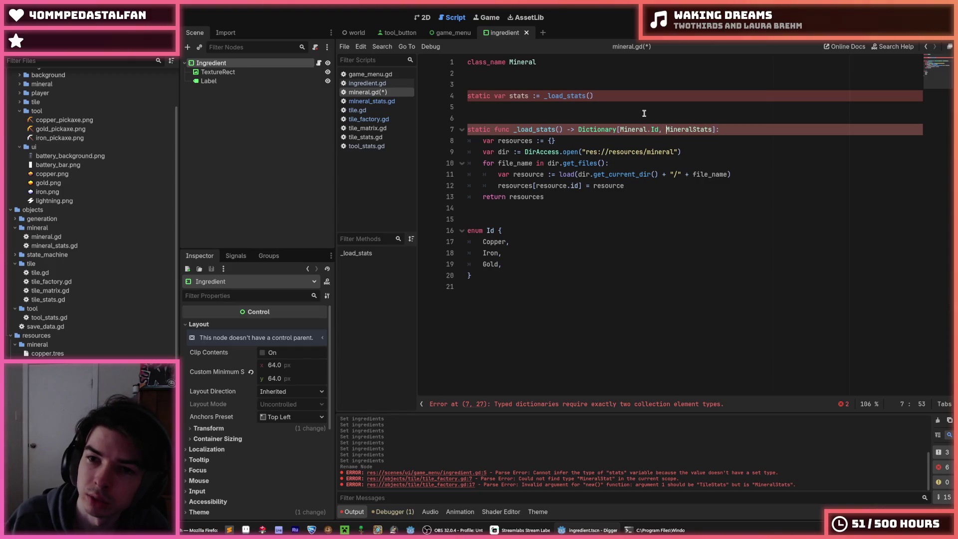
pyautogui.click(644, 115)
pyautogui.hotkey('ctrl', 's')
pyautogui.click(608, 97)
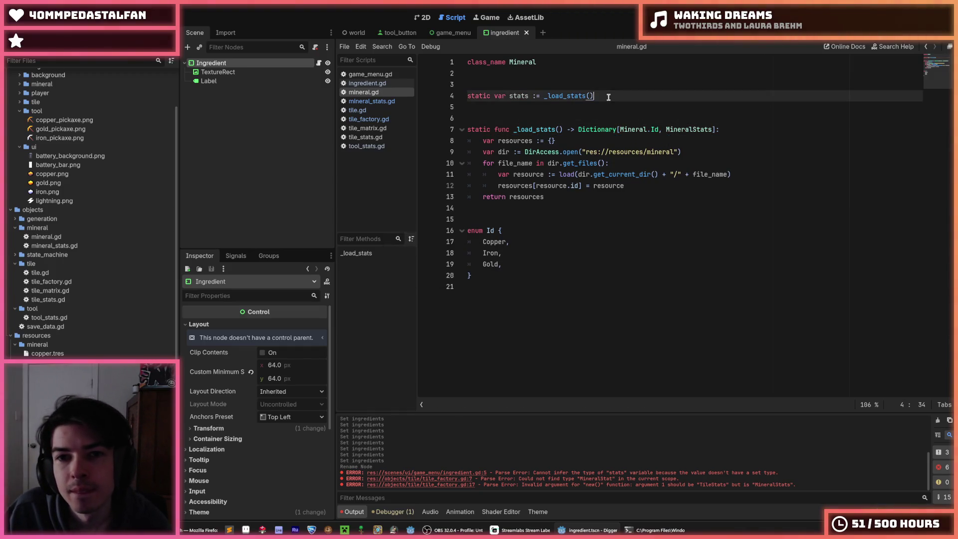
pyautogui.click(367, 83)
pyautogui.click(668, 110)
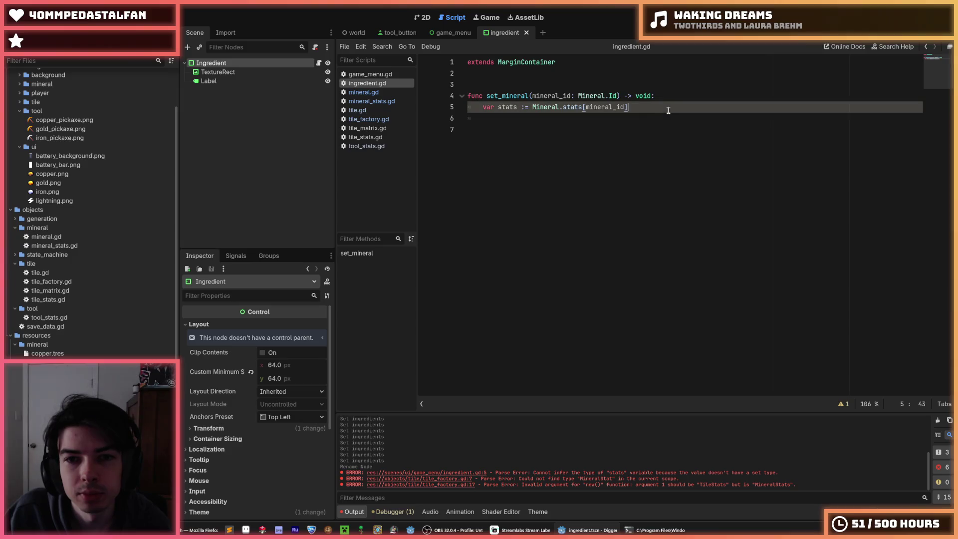
pyautogui.click(652, 117)
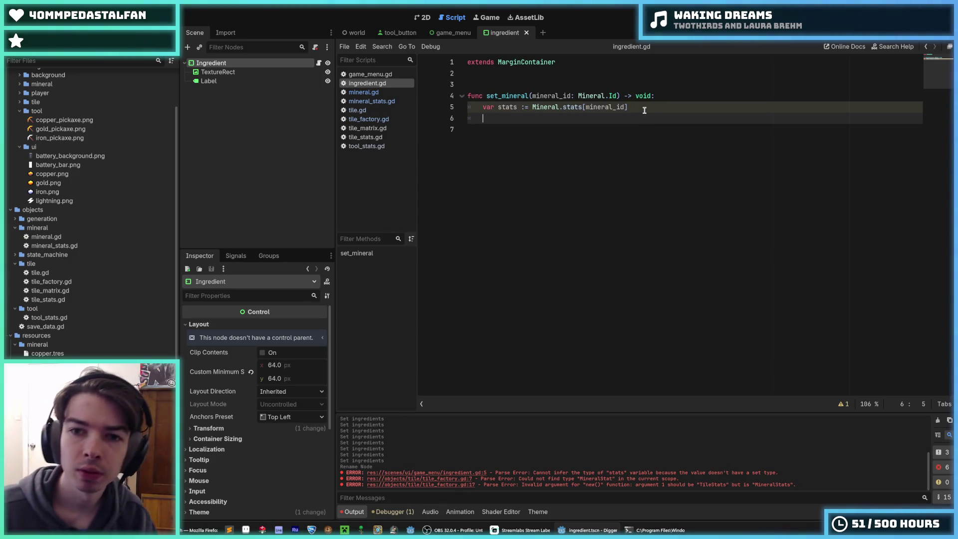
pyautogui.click(644, 110)
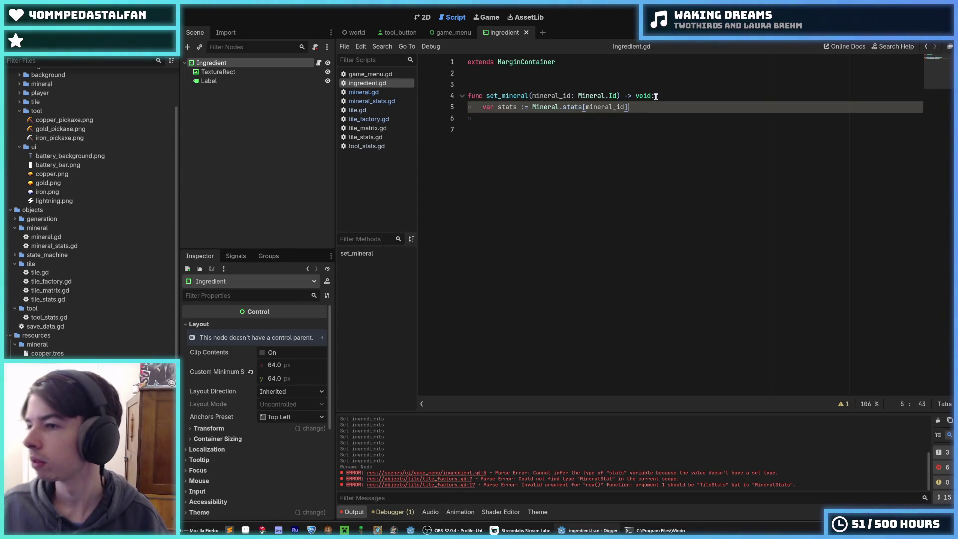
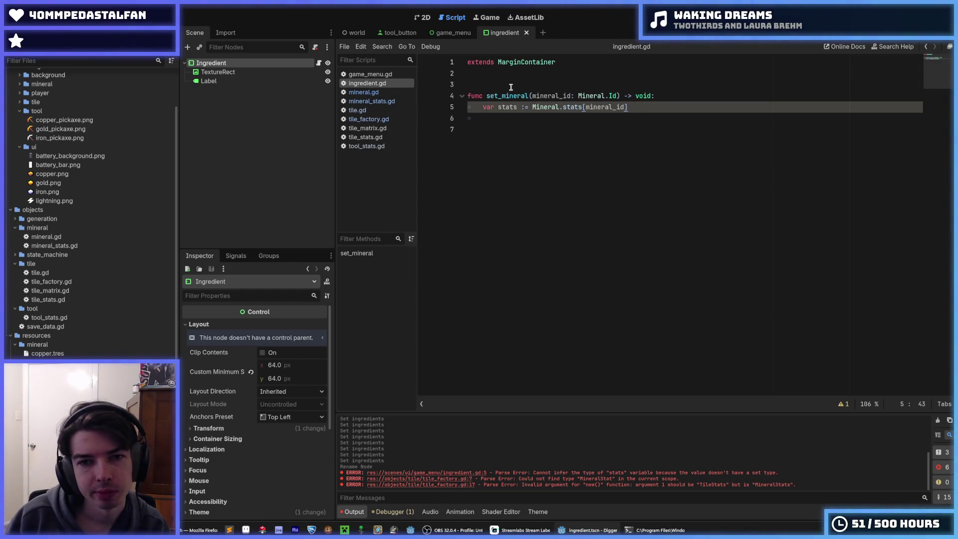
pyautogui.click(543, 80)
pyautogui.press('Return')
pyautogui.press('Return')
pyautogui.press('Return')
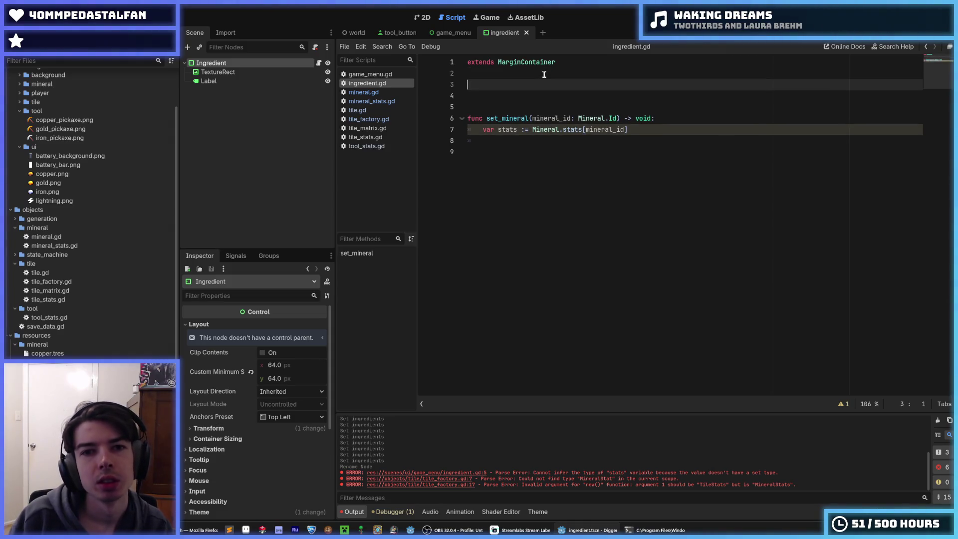
pyautogui.press('Up')
pyautogui.press('Up')
pyautogui.write('@onready var ')
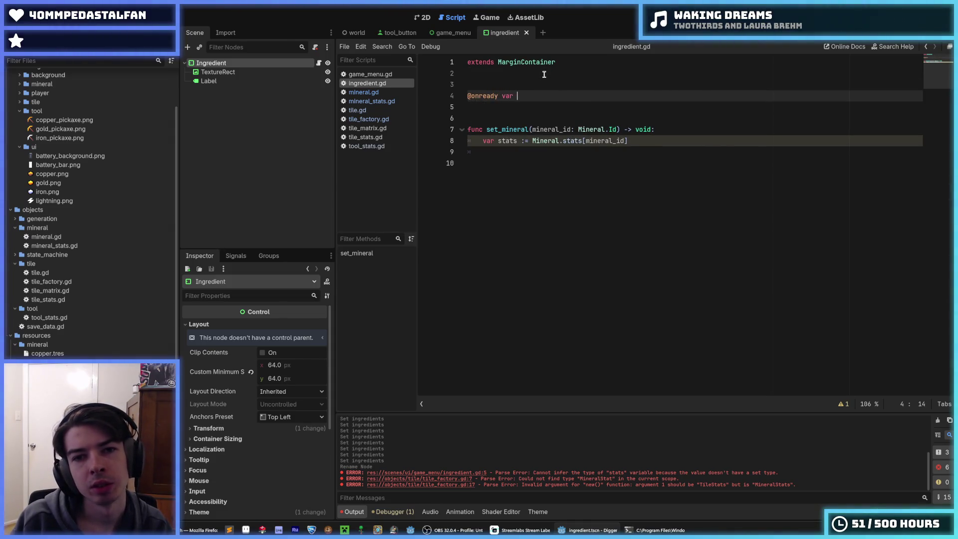
pyautogui.write('texture_')
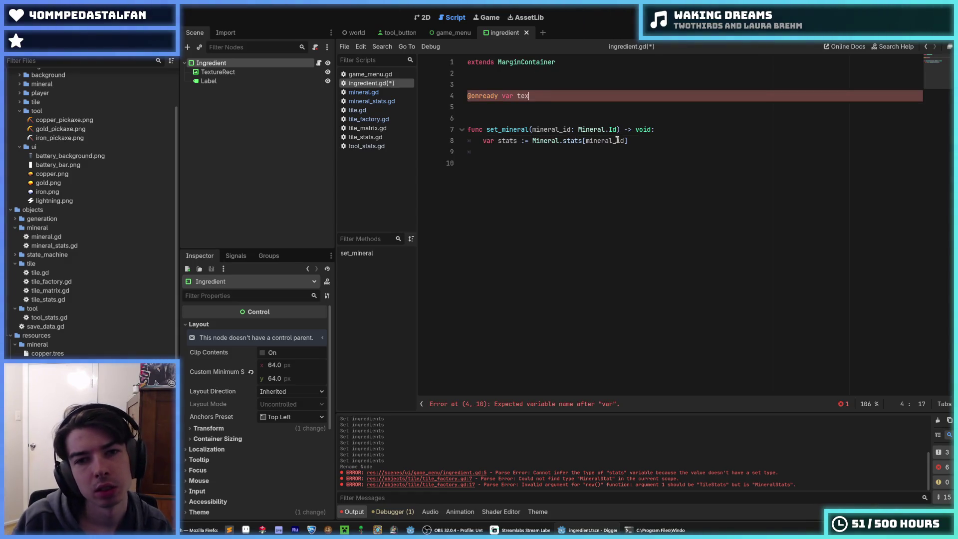
pyautogui.write('rect :=')
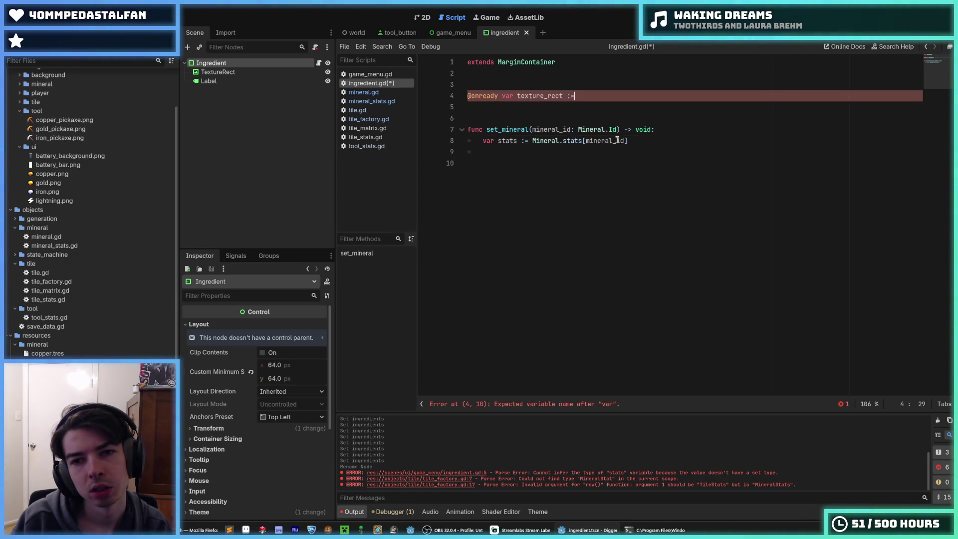
pyautogui.press('Escape')
pyautogui.write('TextureRect = ')
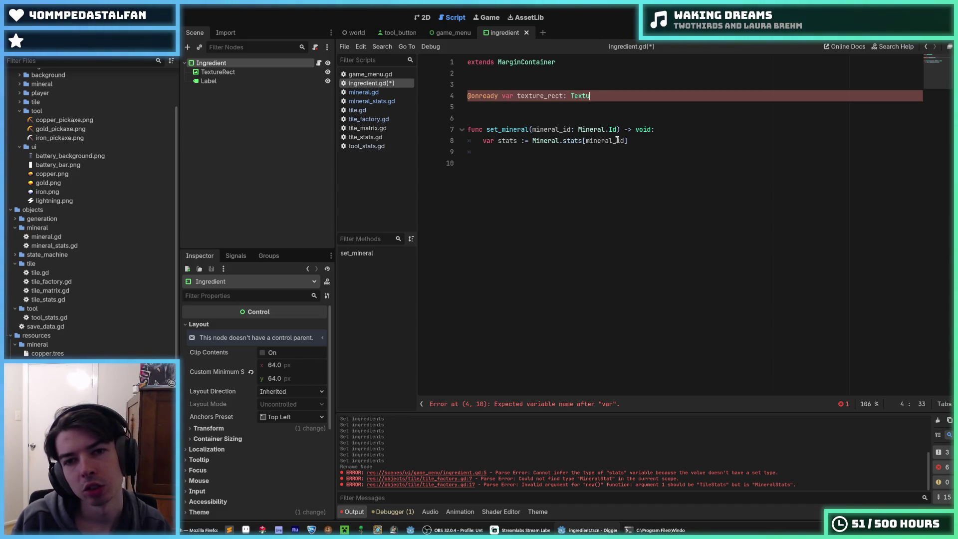
pyautogui.write('%TextureRe')
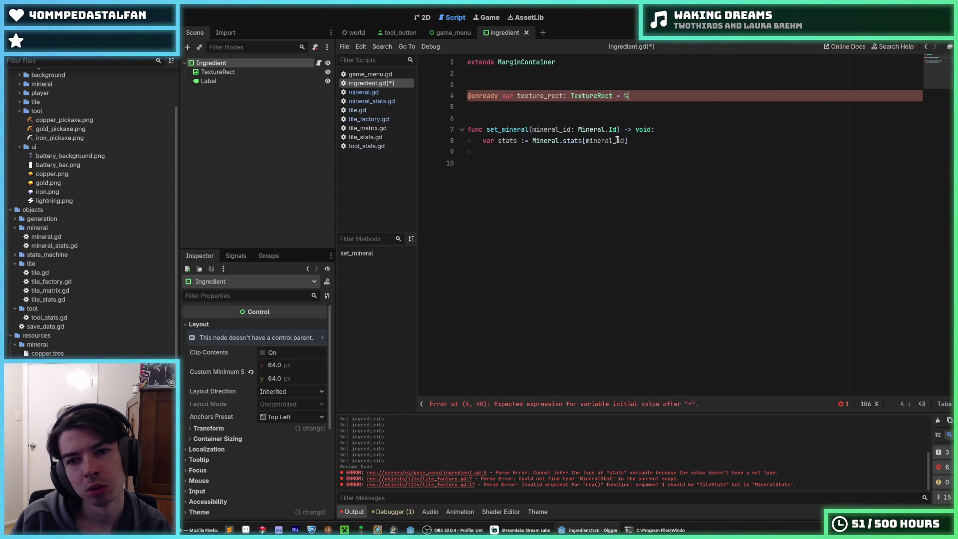
pyautogui.write('ct')
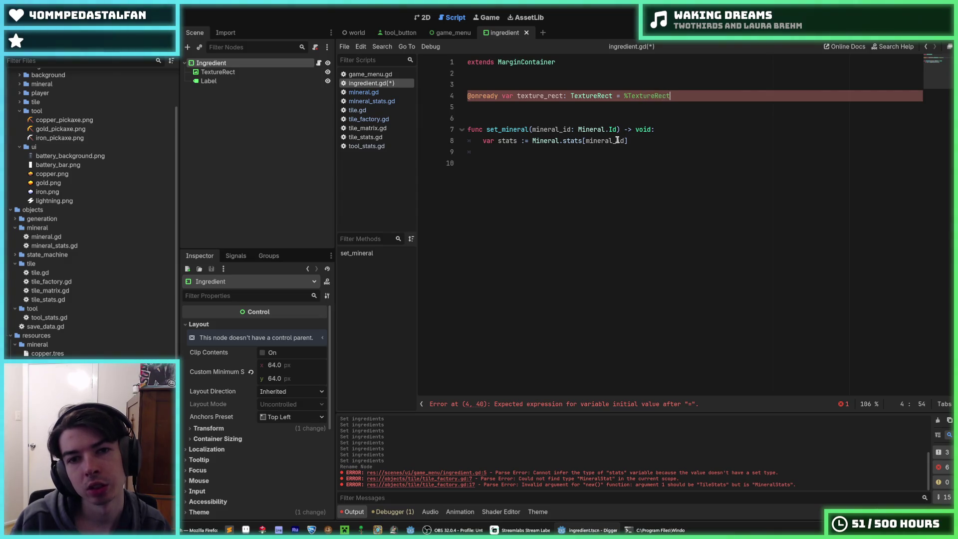
pyautogui.hotkey('ctrl', 'shift', 'd')
pyautogui.doubleClick(540, 107)
pyautogui.write('label')
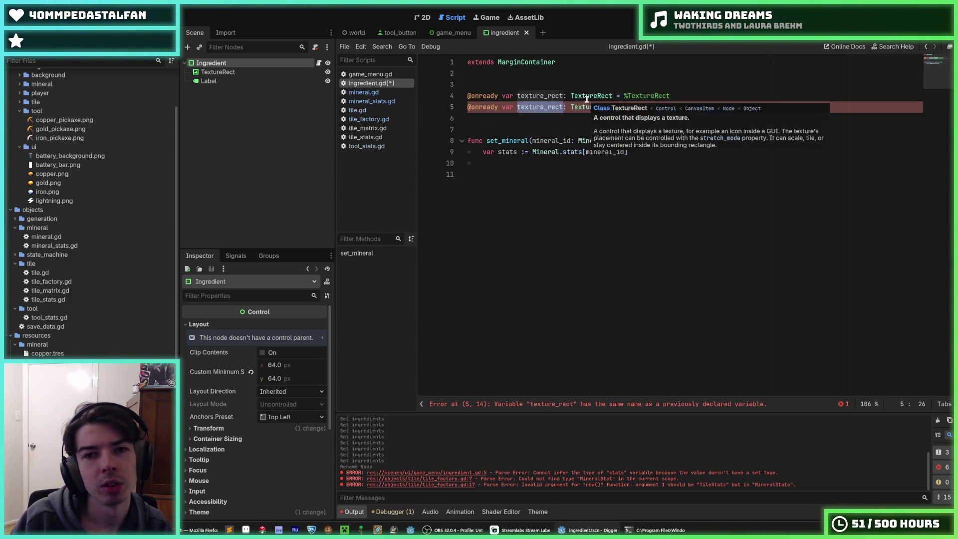
pyautogui.hotkey('ctrl', 'shift', 'Right')
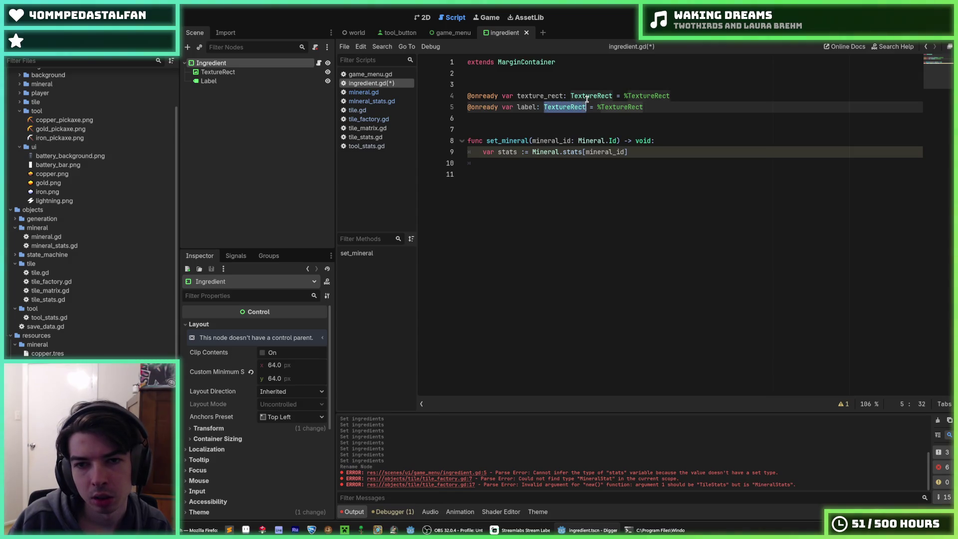
pyautogui.write('Label')
pyautogui.press('End')
pyautogui.press('BackSpace')
pyautogui.press('BackSpace')
pyautogui.press('BackSpace')
pyautogui.press('BackSpace')
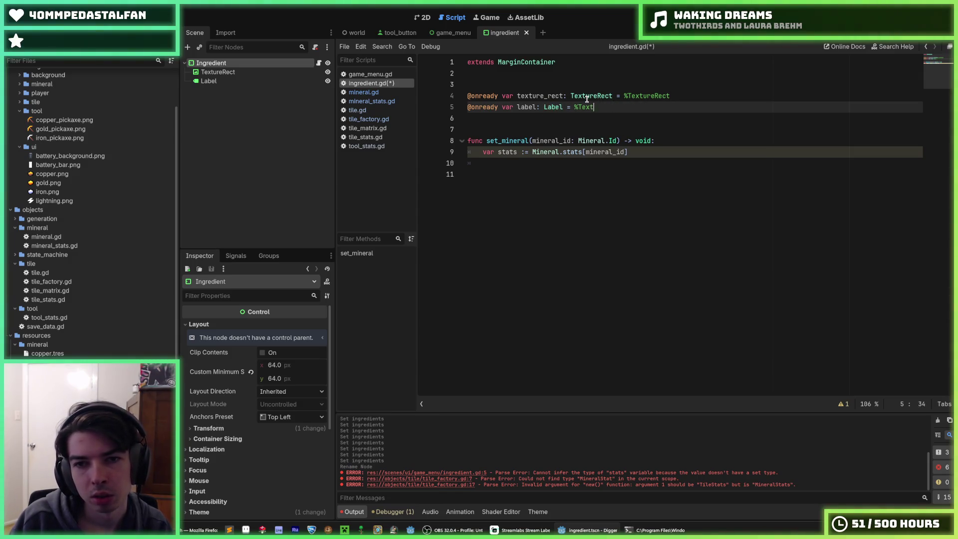
pyautogui.write('Label')
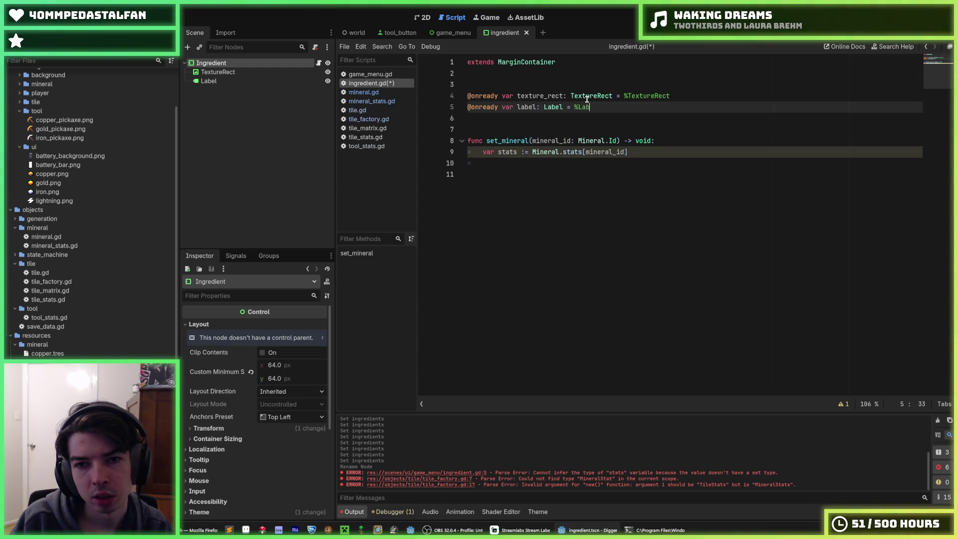
pyautogui.hotkey('ctrl', 's')
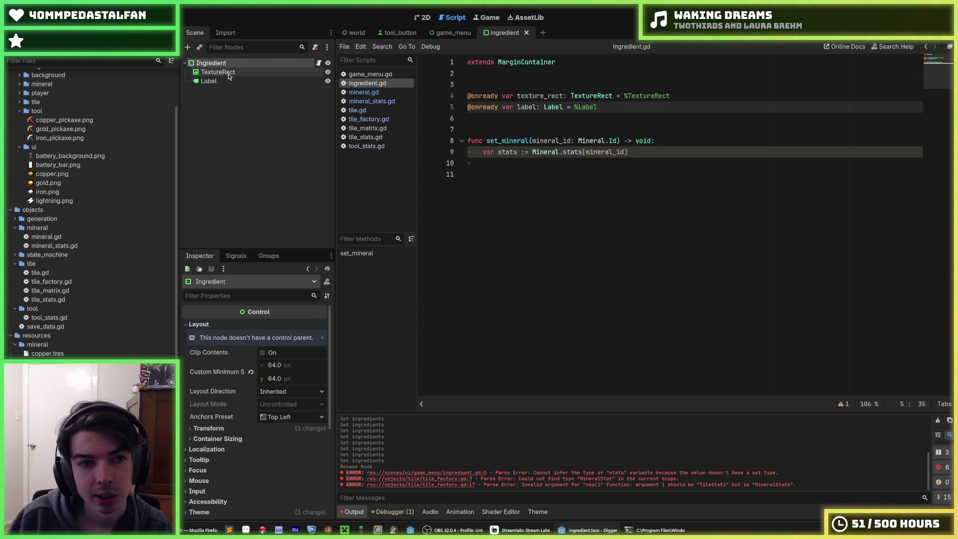
# Give the TextureRect and Label nodes unique names (Access as Unique Name) and save the scene
pyautogui.click(218, 72)
pyautogui.keyDown('shift'); pyautogui.click(209, 81); pyautogui.keyUp('shift')
pyautogui.rightClick(221, 76)
pyautogui.click(277, 177)
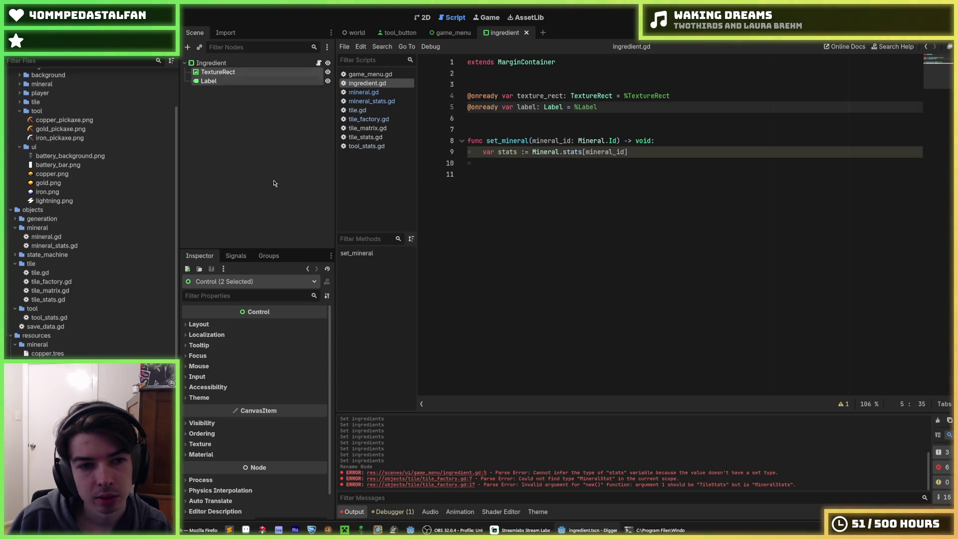
pyautogui.click(644, 155)
pyautogui.hotkey('ctrl', 's')
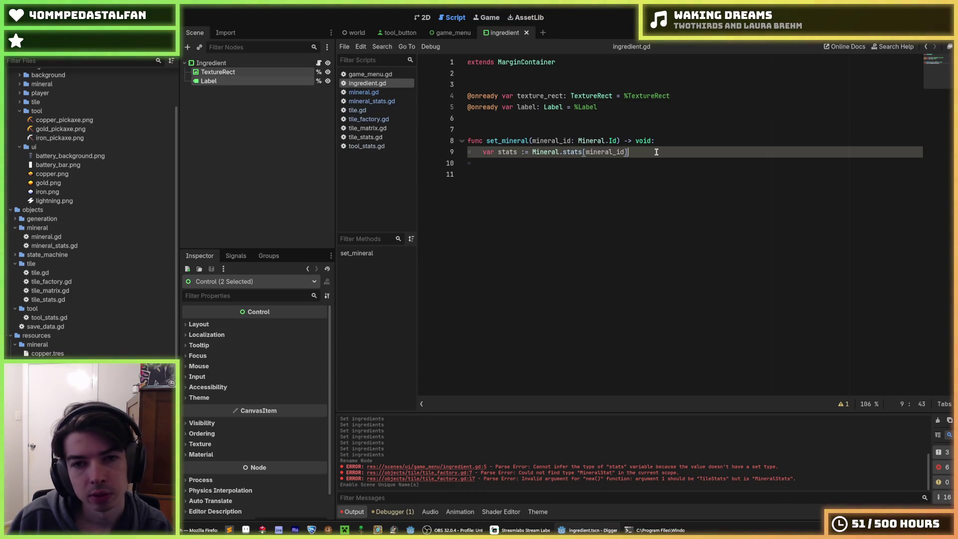
# Start a label.text assignment line from stats inside set_mineral
pyautogui.press('Return')
pyautogui.write('label.stat')
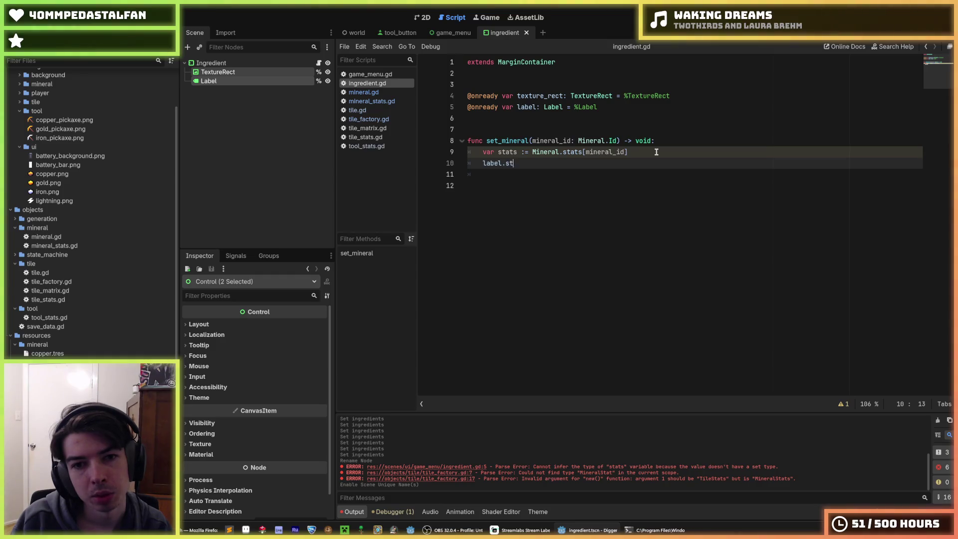
pyautogui.press('BackSpace')
pyautogui.press('BackSpace')
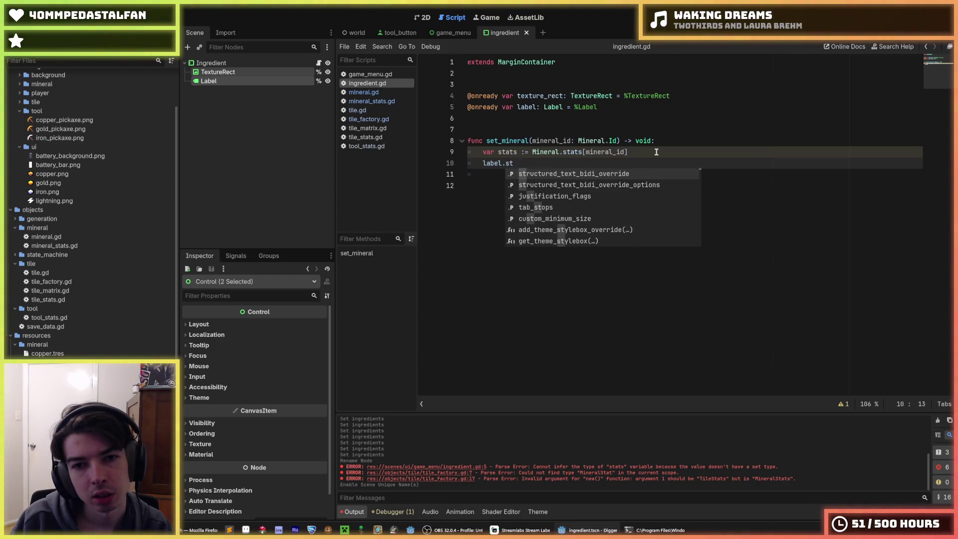
pyautogui.press('BackSpace')
pyautogui.press('BackSpace')
pyautogui.write('na')
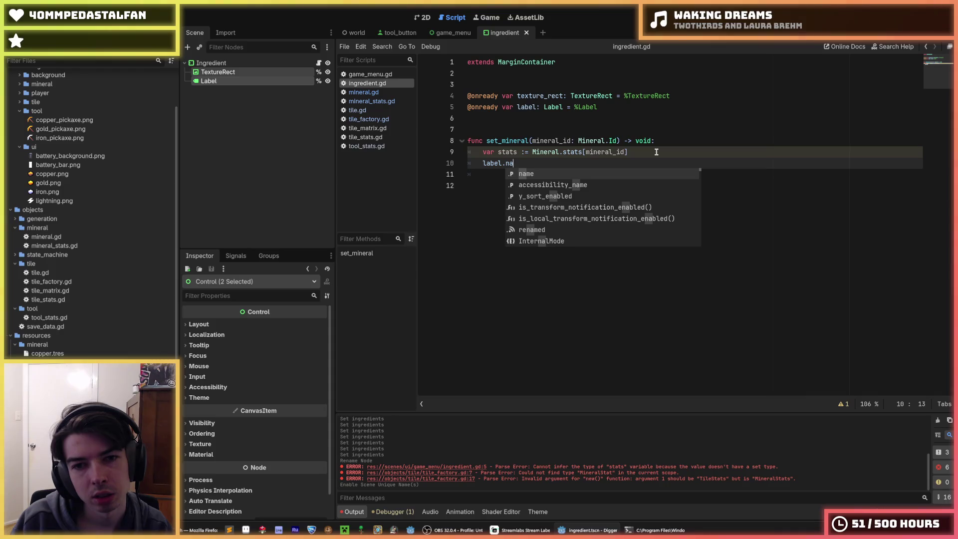
pyautogui.press('BackSpace')
pyautogui.press('BackSpace')
pyautogui.write('text = ')
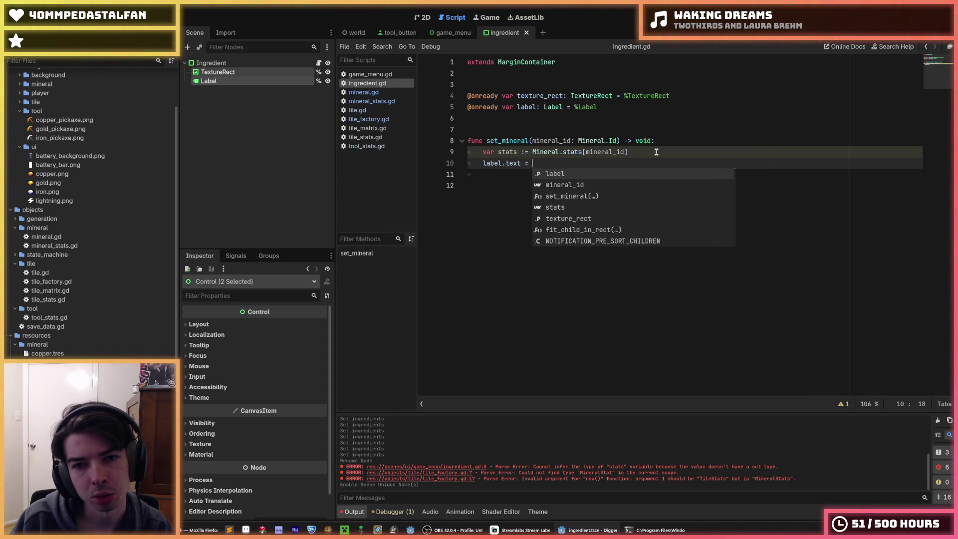
pyautogui.write('labe')
pyautogui.press('BackSpace')
pyautogui.press('BackSpace')
pyautogui.press('BackSpace')
pyautogui.write('stats.name')
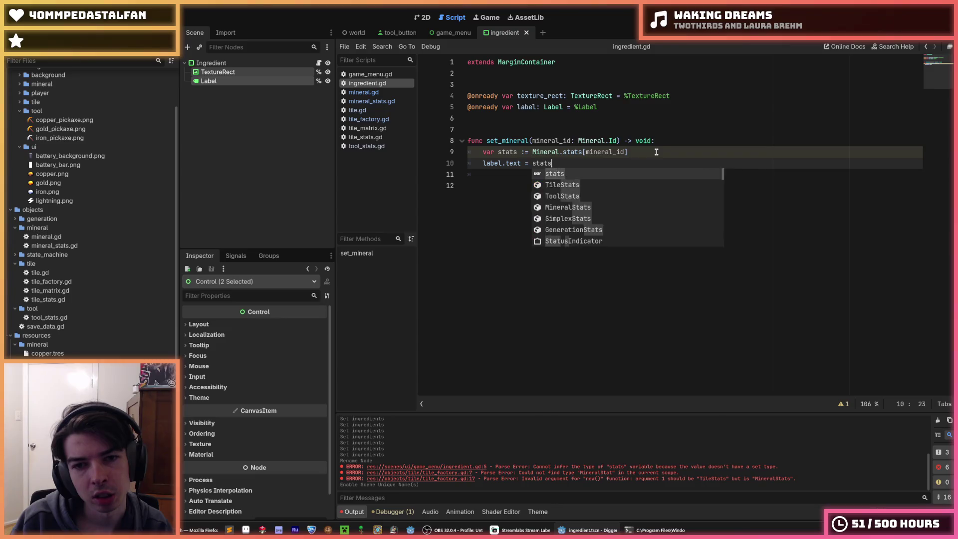
pyautogui.press('Escape')
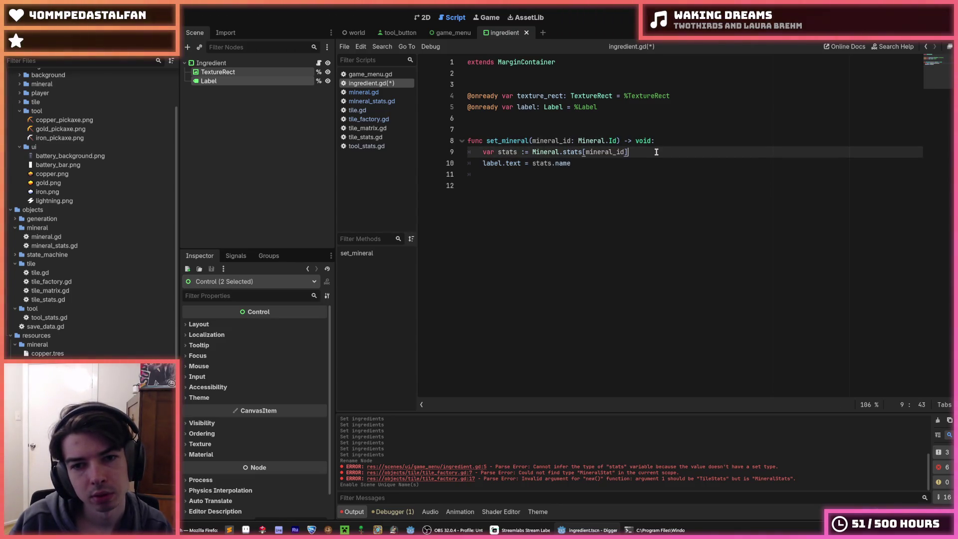
pyautogui.press('BackSpace')
pyautogui.press('BackSpace')
pyautogui.press('BackSpace')
pyautogui.press('BackSpace')
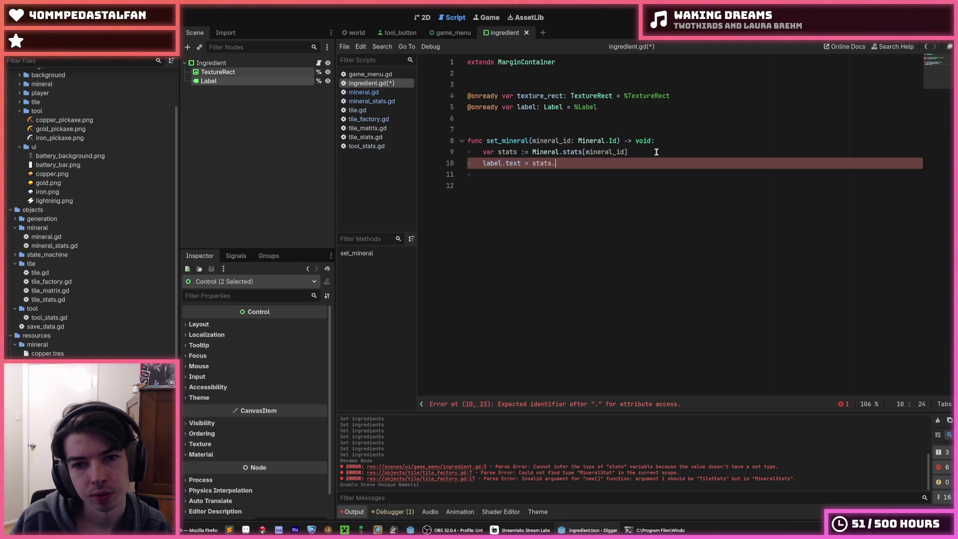
# Add a quantity: int parameter to set_mineral and set label.text to str(quantity)
pyautogui.press('Up')
pyautogui.press('Up')
pyautogui.press('End')
pyautogui.press('Left')
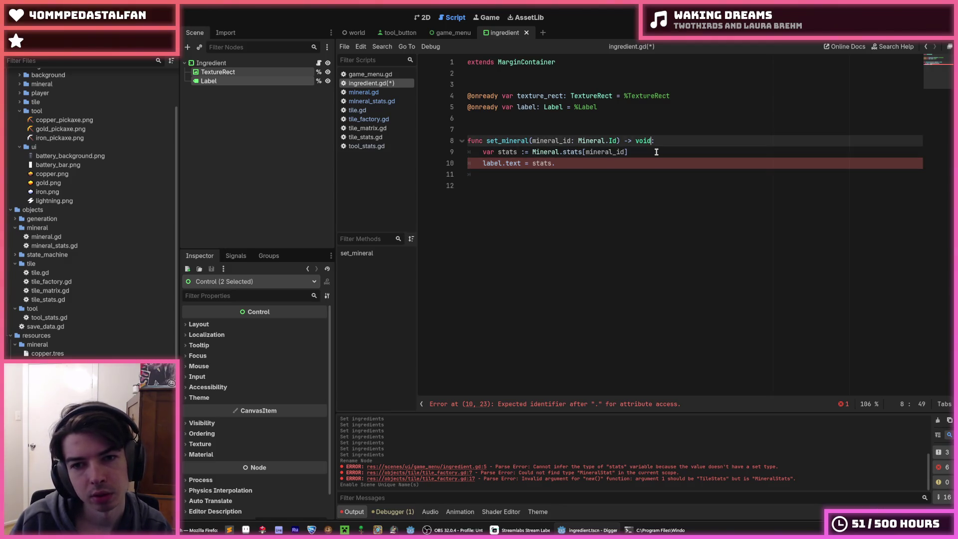
pyautogui.write(', quantit')
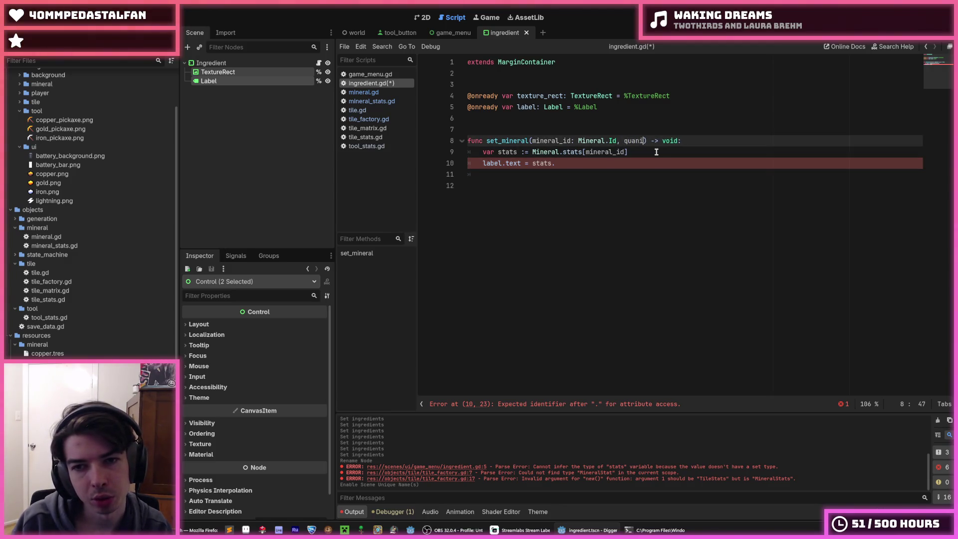
pyautogui.write('y: ')
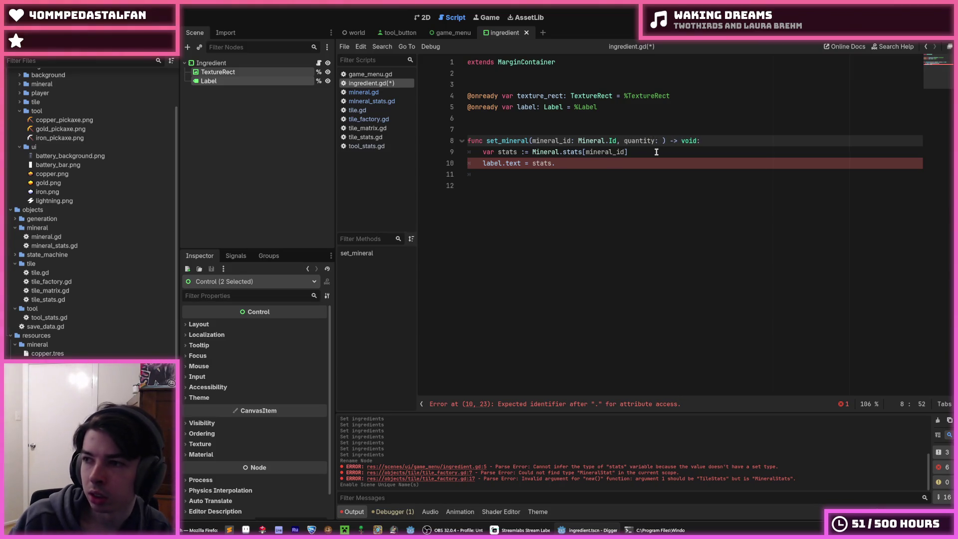
pyautogui.write('int')
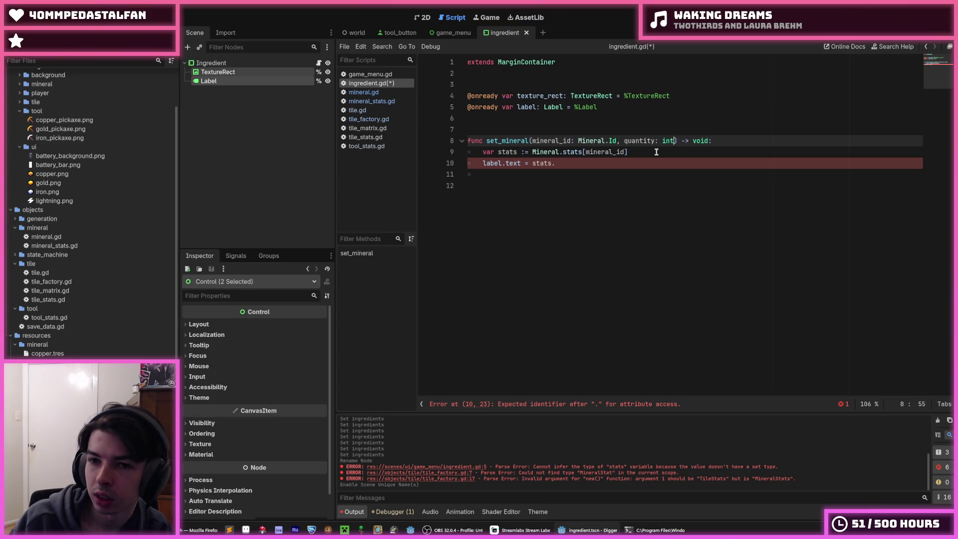
pyautogui.press('Down')
pyautogui.press('Down')
pyautogui.press('BackSpace')
pyautogui.press('BackSpace')
pyautogui.press('BackSpace')
pyautogui.press('BackSpace')
pyautogui.press('BackSpace')
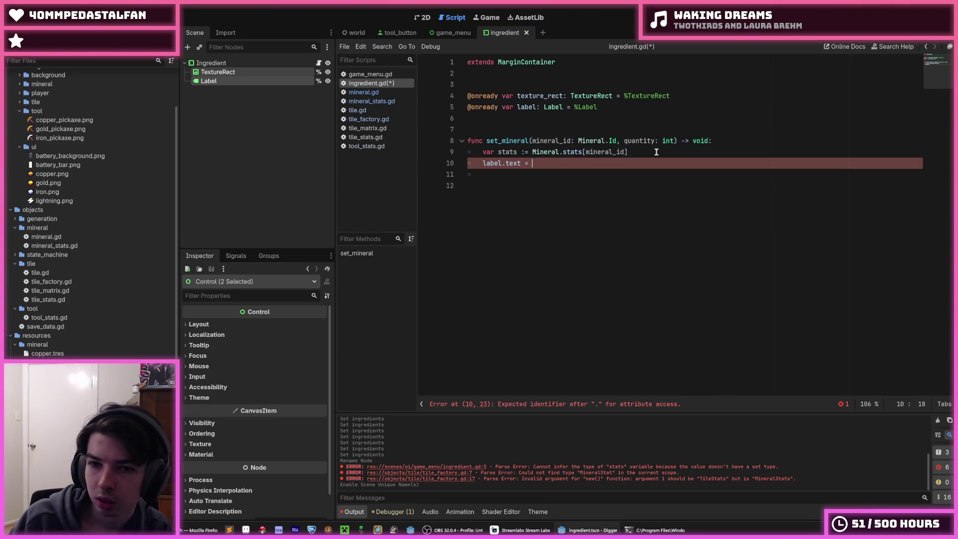
pyautogui.write('str(quanti')
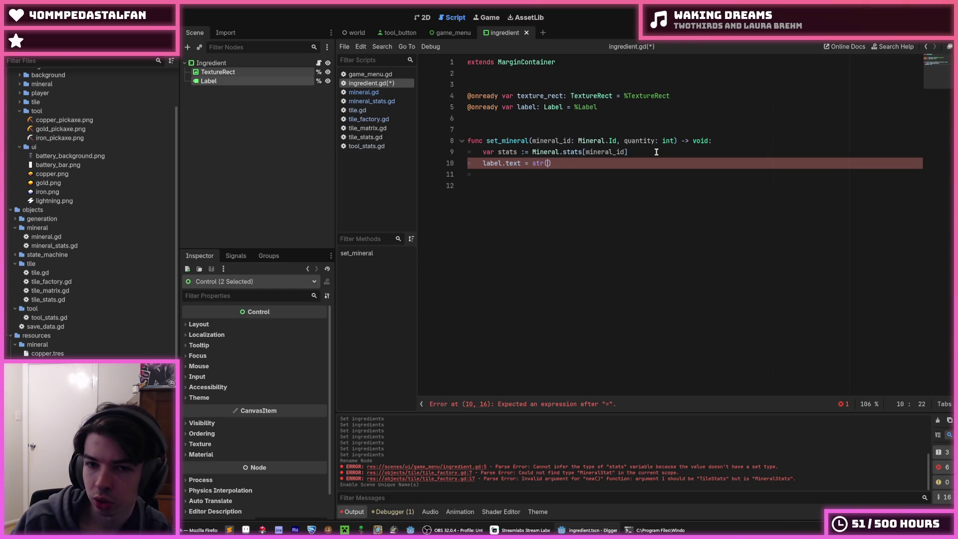
pyautogui.write('ty')
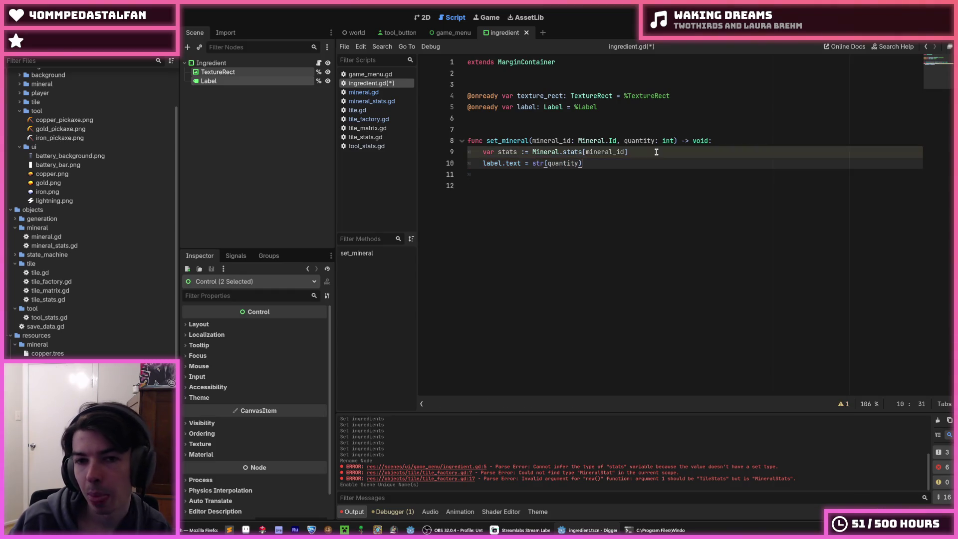
pyautogui.click(656, 151)
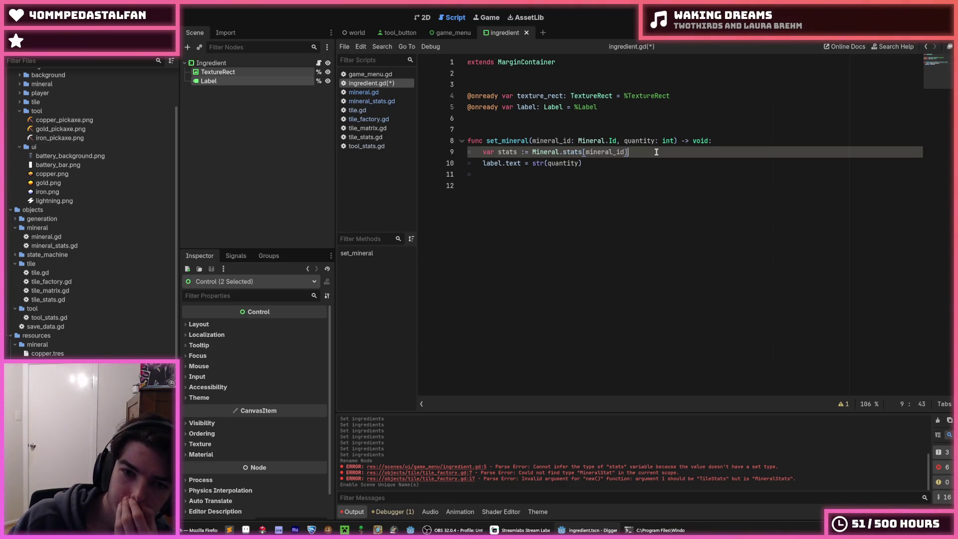
# Add 'texture_rect.texture = stats.texture' after the stats line and save ingredient.gd
pyautogui.press('Return')
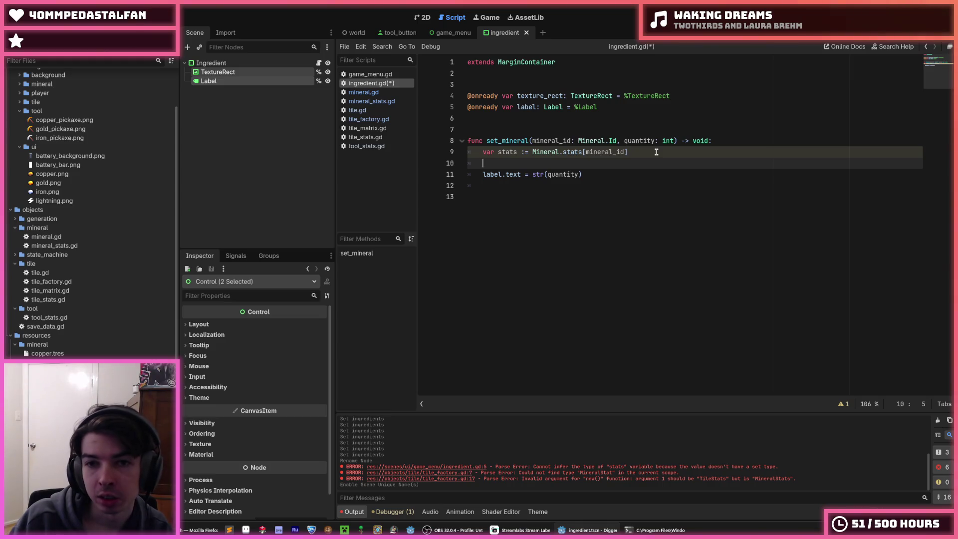
pyautogui.write('texture_rect.tex')
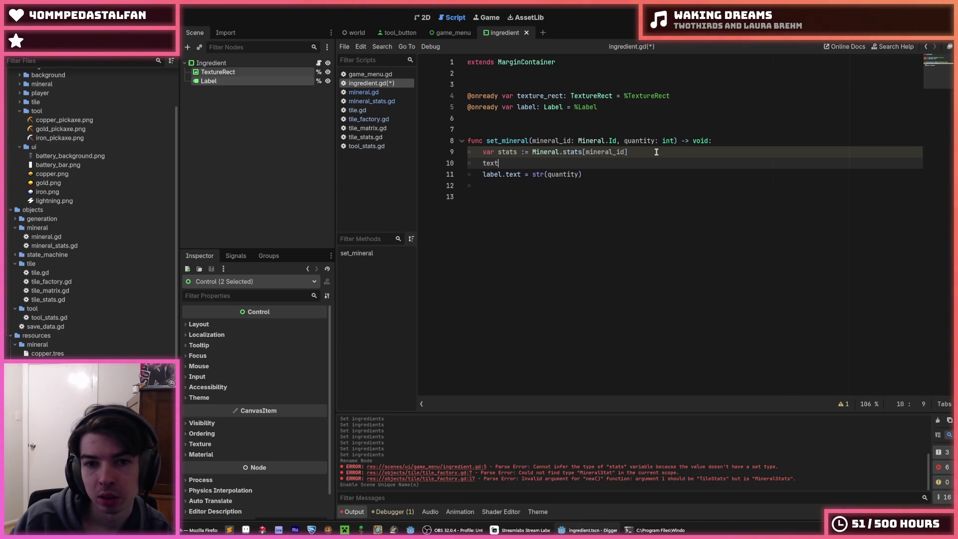
pyautogui.write('ture = ')
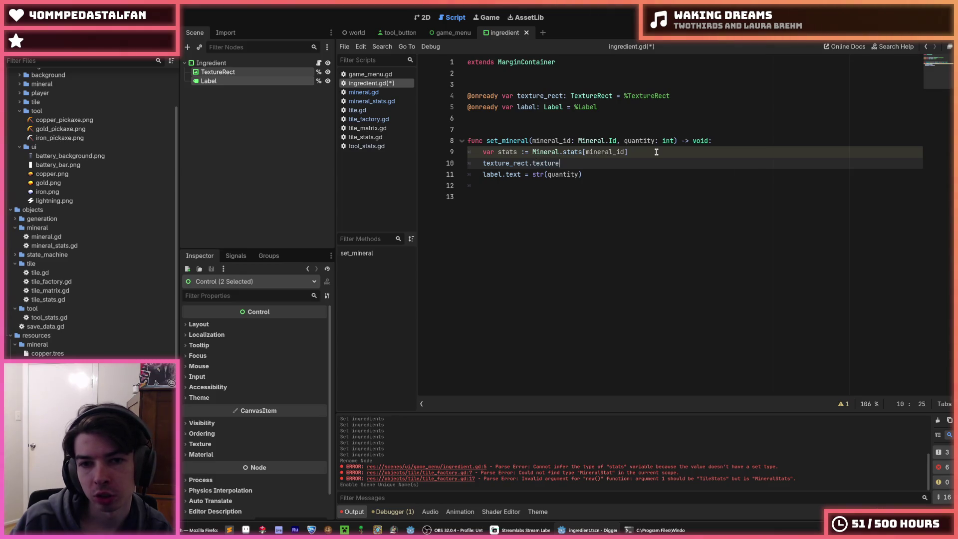
pyautogui.write('stats.texture')
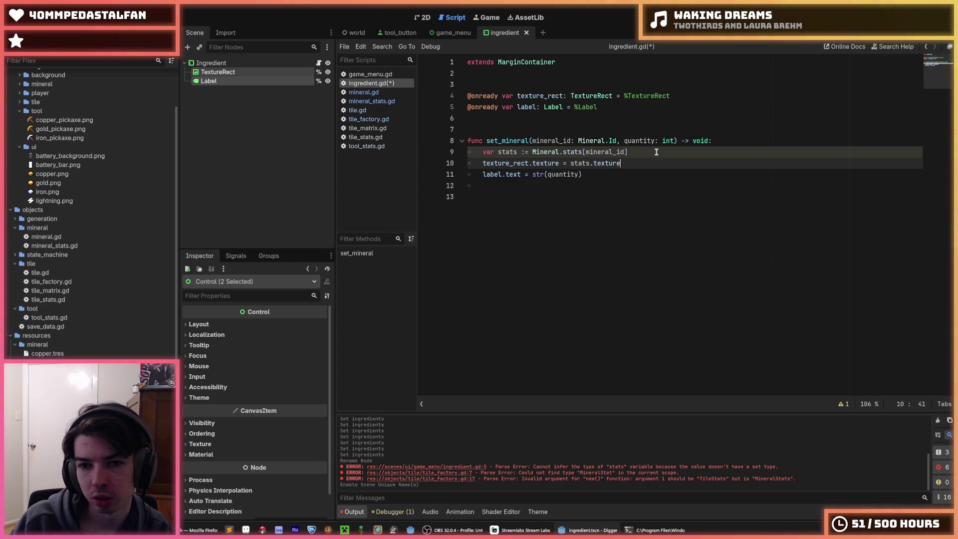
pyautogui.click(656, 151)
pyautogui.hotkey('ctrl', 's')
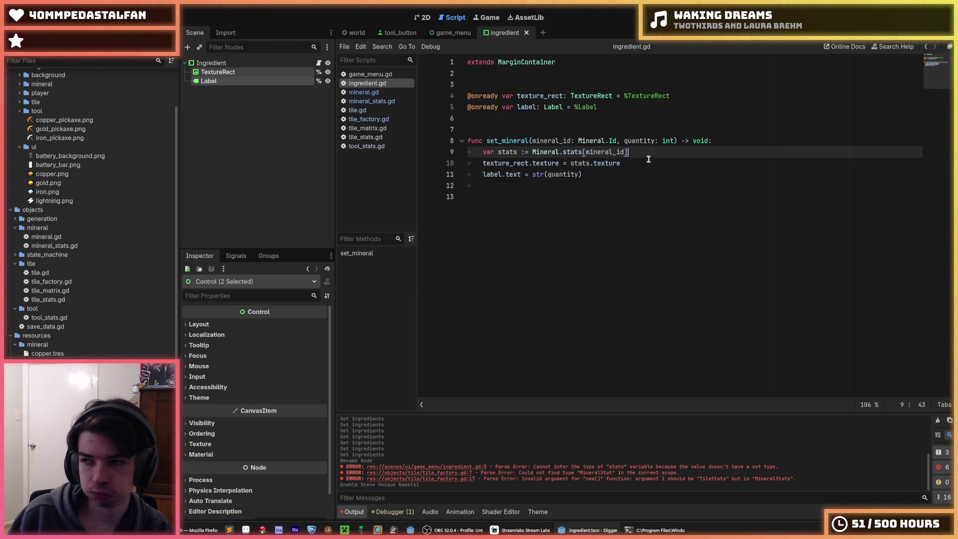
pyautogui.click(319, 63)
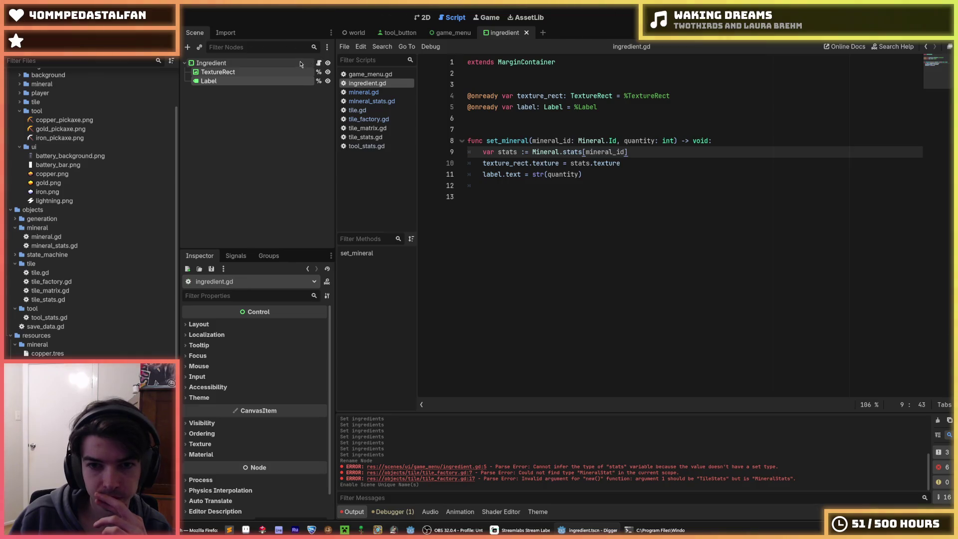
# Review tile.gd, mineral_stats.gd and tile_factory.gd, then return via ingredient.gd to game_menu.gd
pyautogui.click(301, 64)
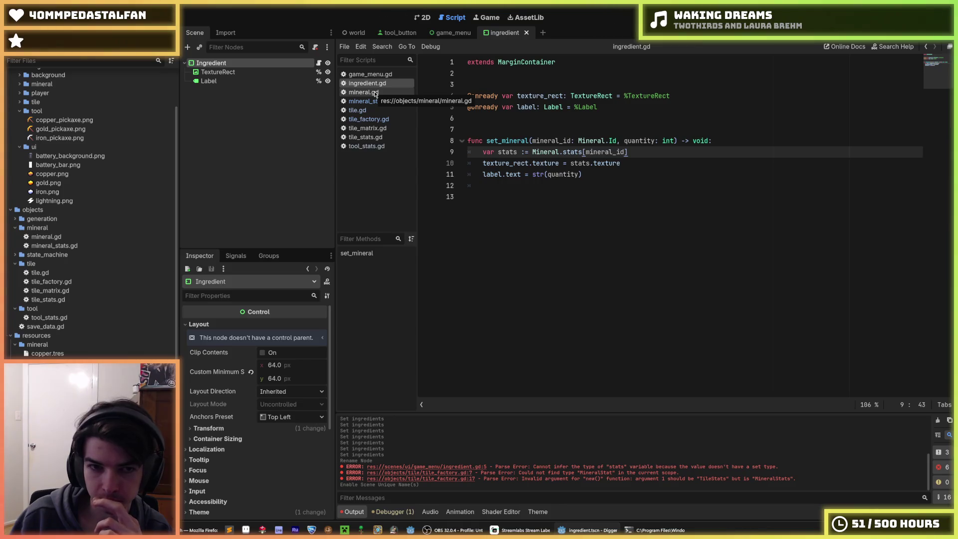
pyautogui.click(369, 110)
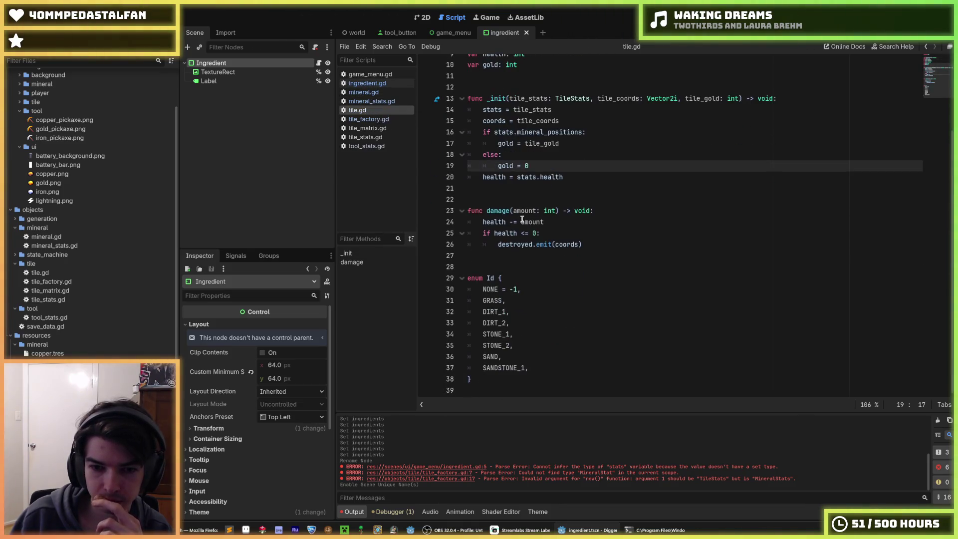
pyautogui.click(372, 100)
pyautogui.click(381, 111)
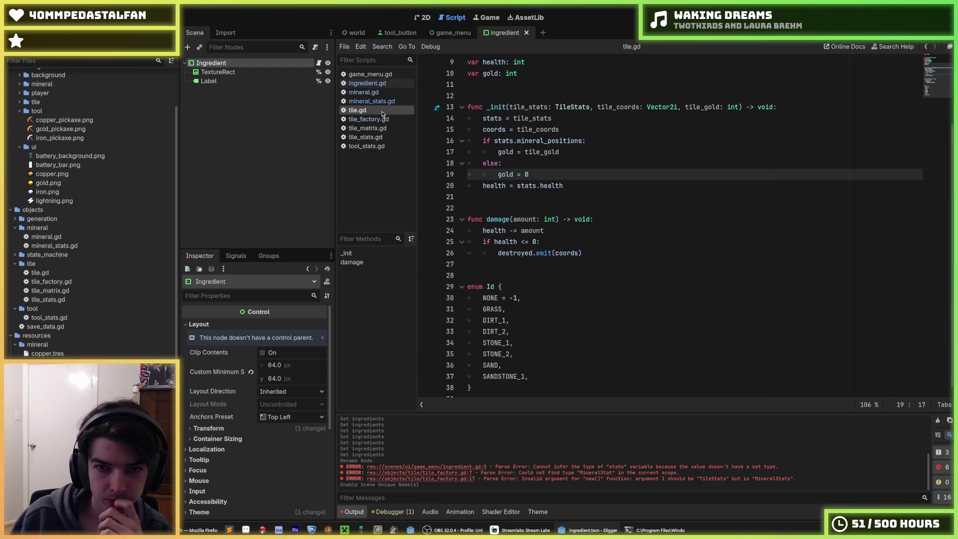
pyautogui.click(382, 119)
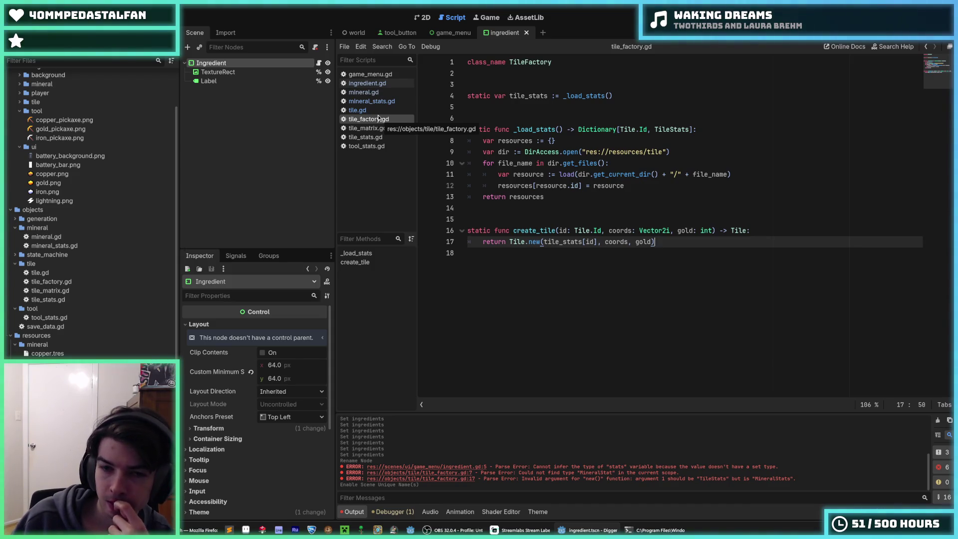
pyautogui.click(361, 79)
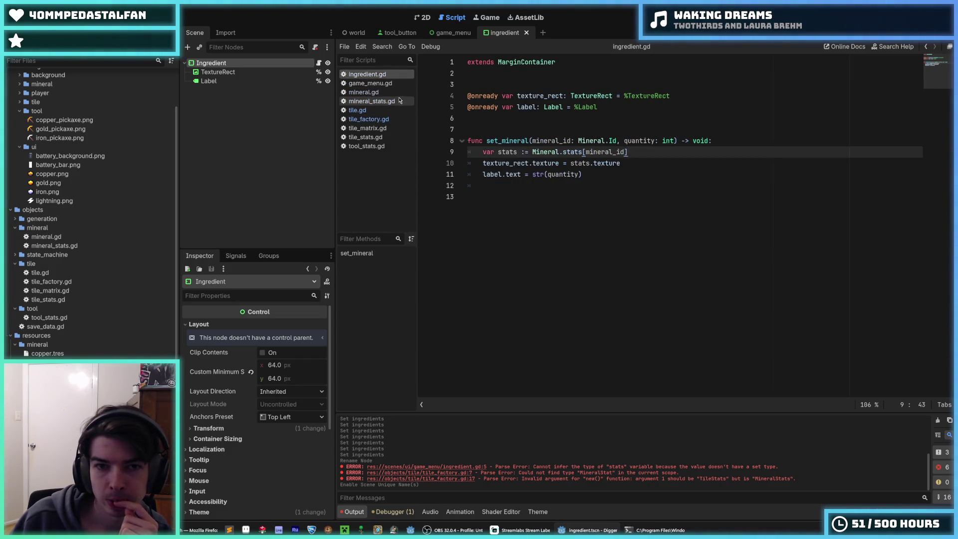
pyautogui.click(378, 86)
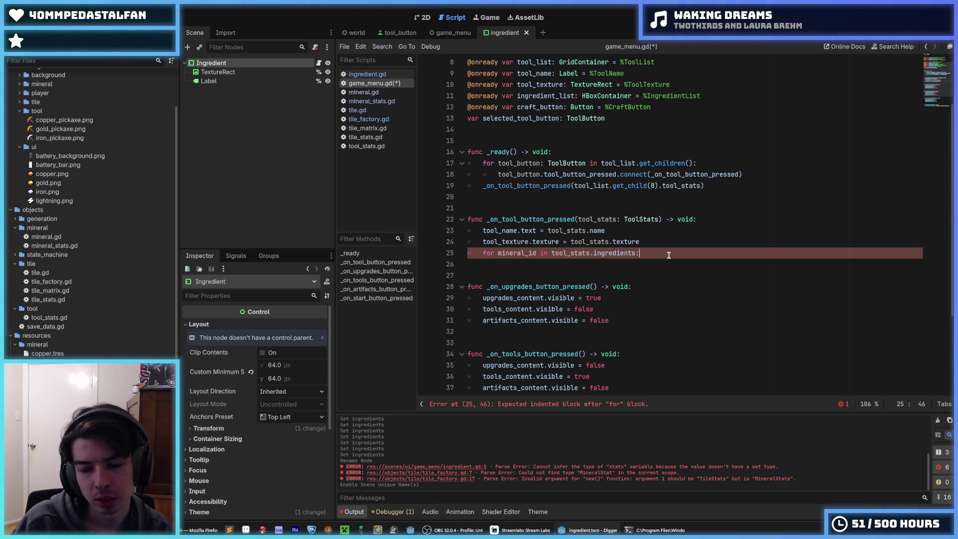
# Save the loop with a temporary pass body, then write the body toward ingredient_list.get_child(i).mineral
pyautogui.press('Right')
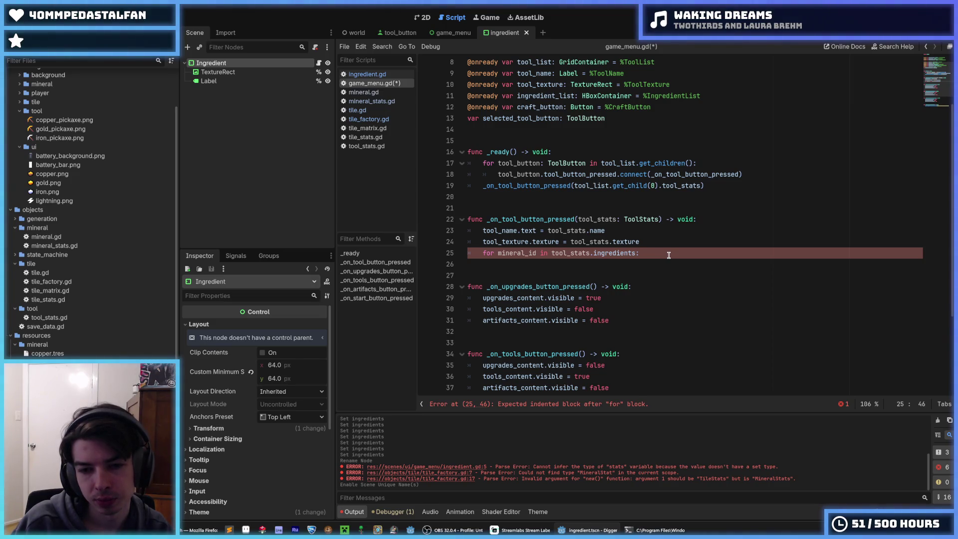
pyautogui.press('Return')
pyautogui.write('pass')
pyautogui.hotkey('ctrl', 's')
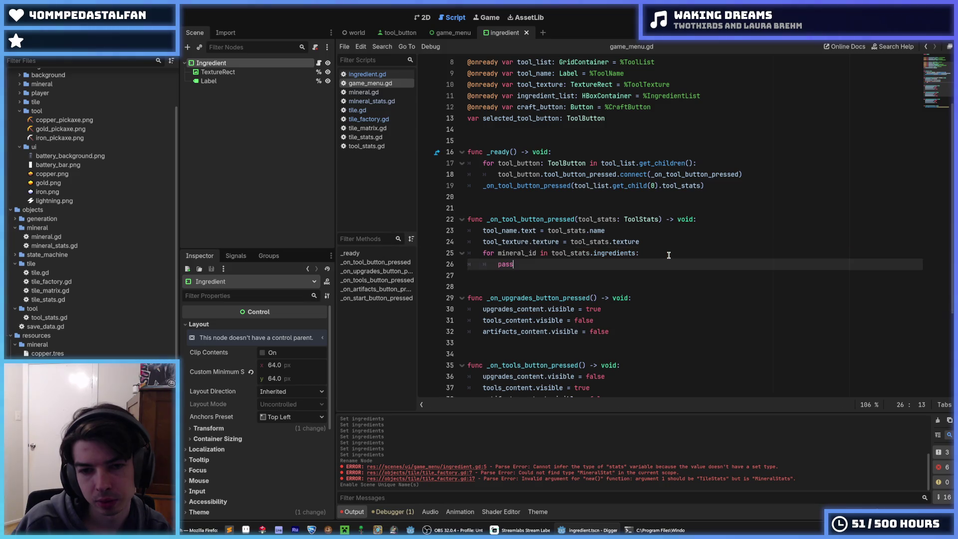
pyautogui.press('BackSpace')
pyautogui.press('BackSpace')
pyautogui.press('BackSpace')
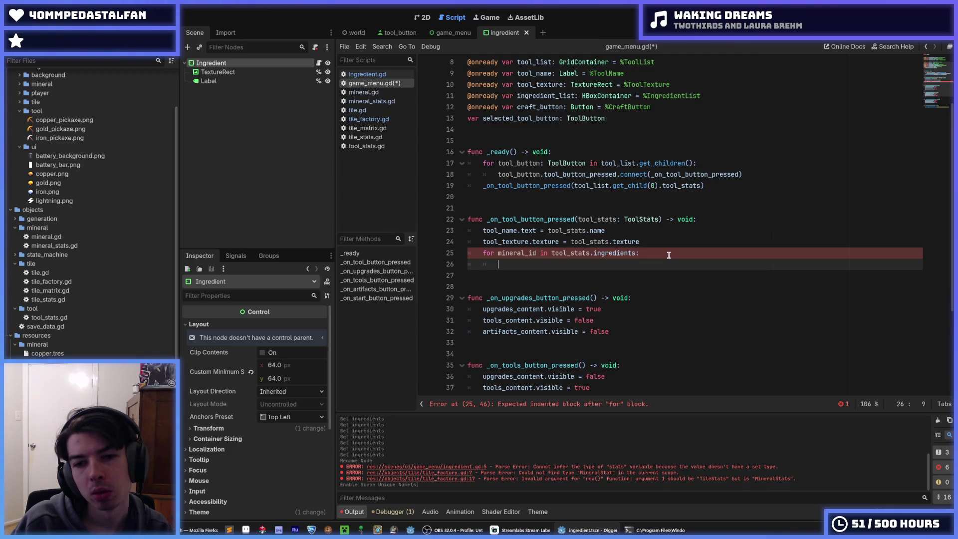
pyautogui.click(668, 255)
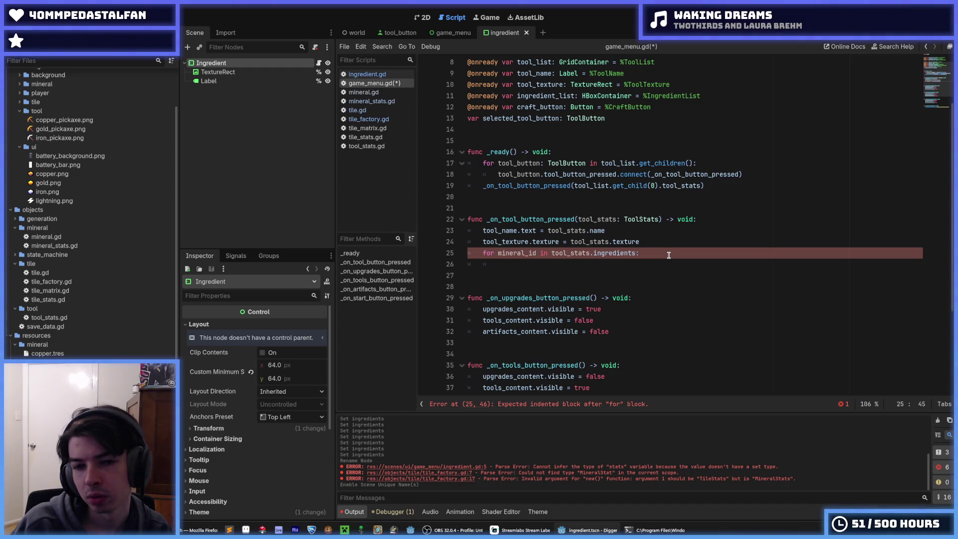
pyautogui.write('.get_child(i).')
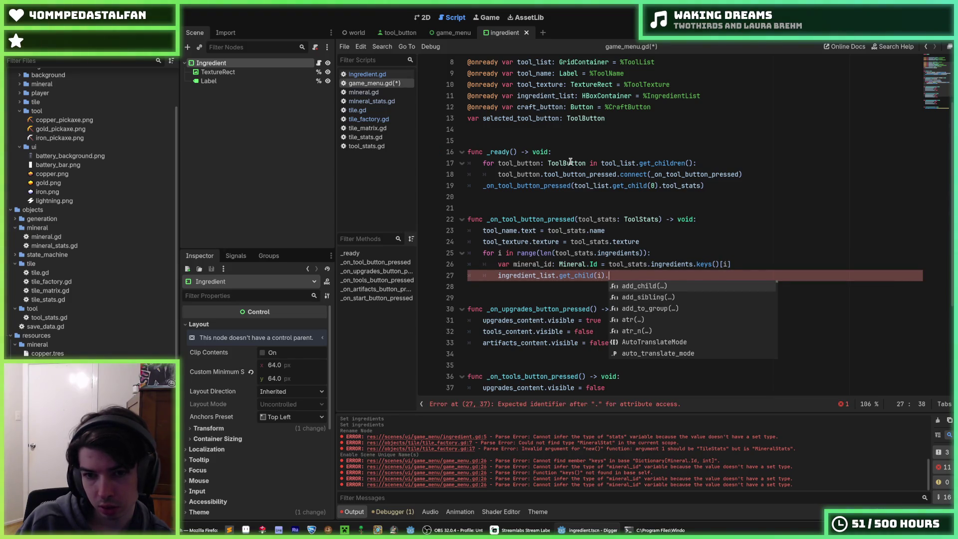
pyautogui.write('mineral')
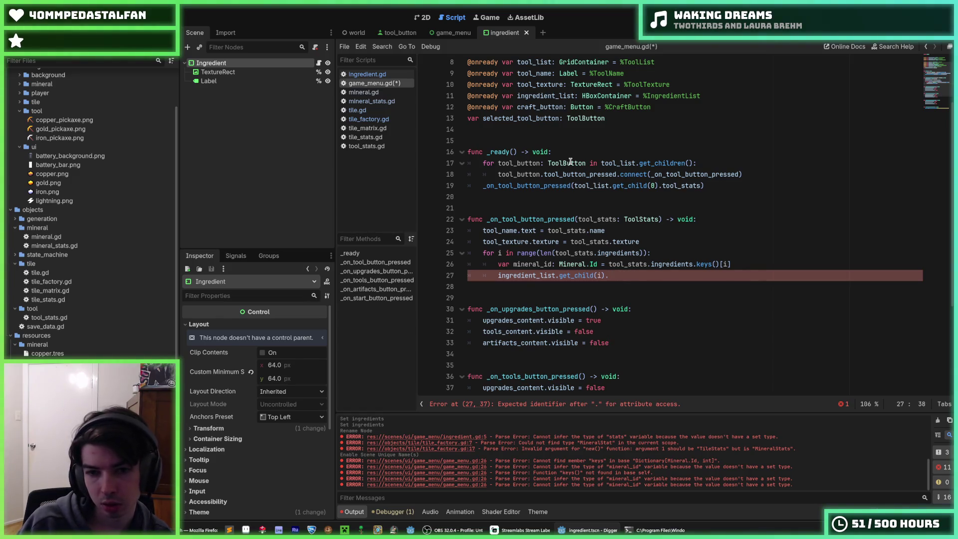
# Check the set_mineral function name in ingredient.gd and return to game_menu.gd
pyautogui.click(368, 74)
pyautogui.doubleClick(503, 140)
pyautogui.click(374, 83)
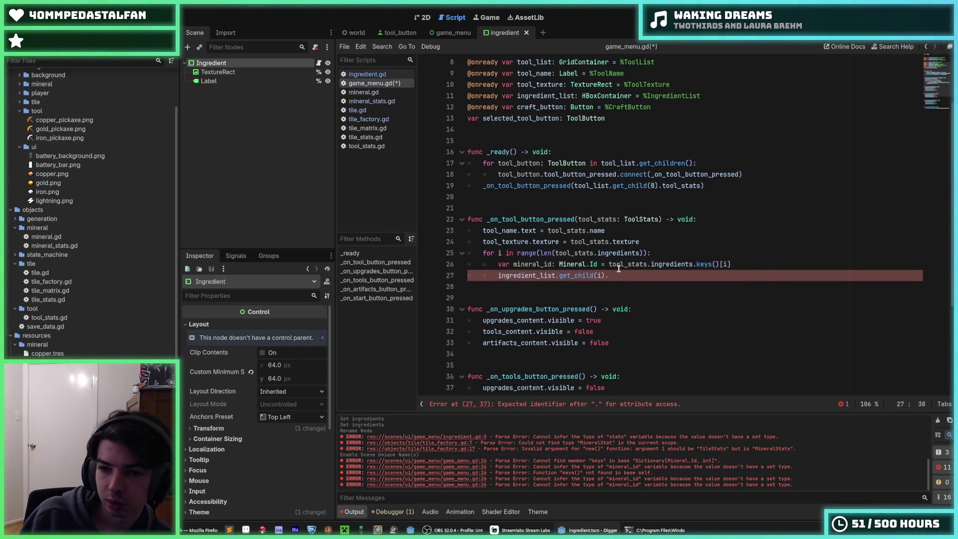
# Rename set_mineral to set_ingredient in ingredient.gd and save
pyautogui.click(367, 74)
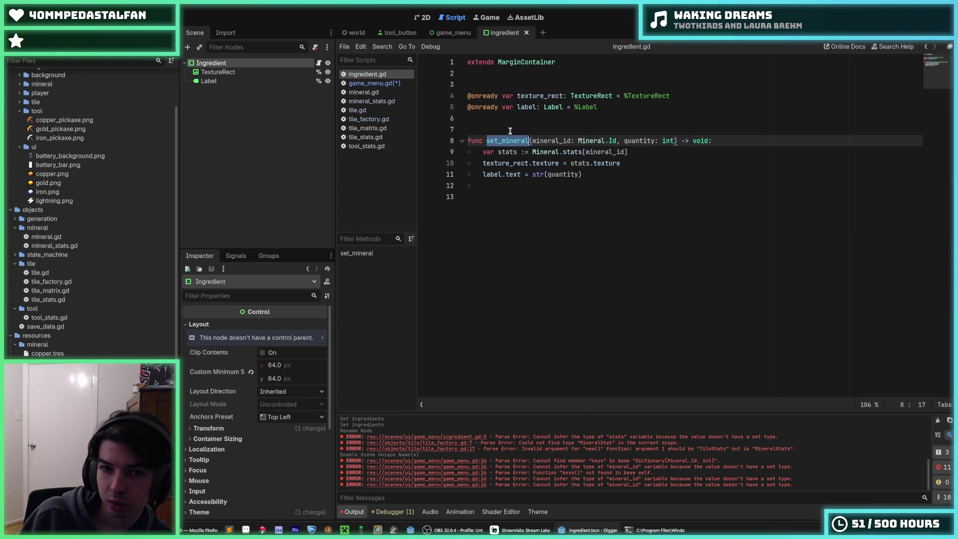
pyautogui.click(531, 140)
pyautogui.moveTo(530, 140); pyautogui.dragTo(502, 139)
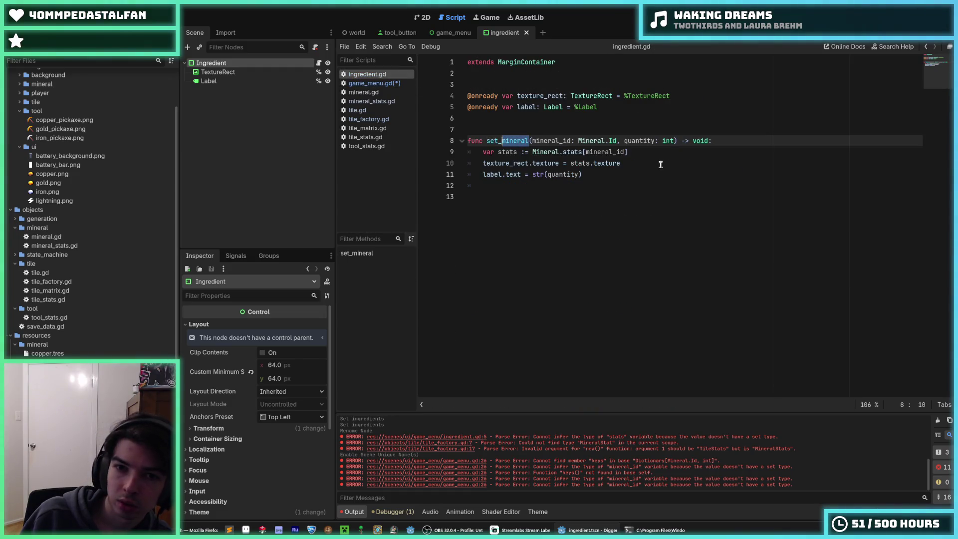
pyautogui.write('ingredient')
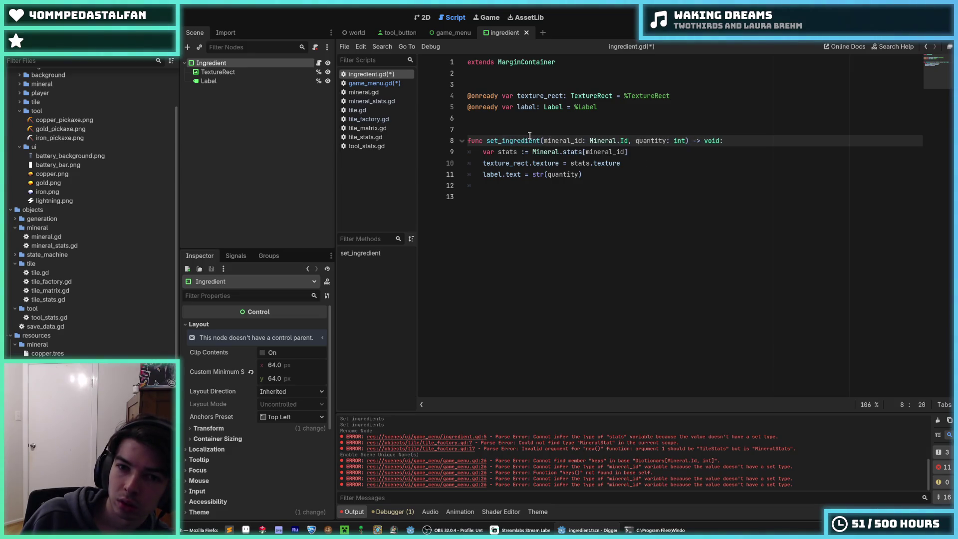
pyautogui.doubleClick(522, 140)
pyautogui.hotkey('ctrl', 'c')
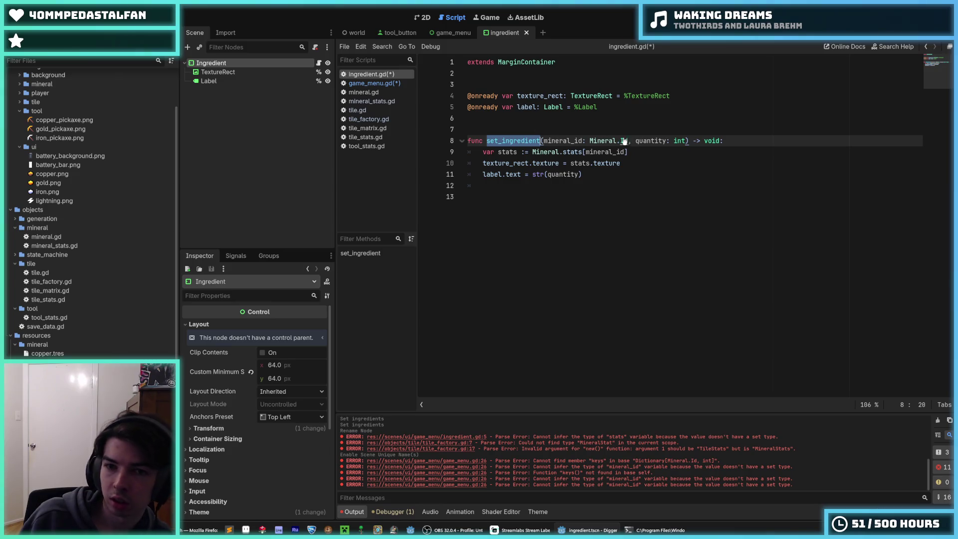
pyautogui.hotkey('ctrl', 's')
# Replace line 27's get_child call with set_ingredient in game_menu.gd, clearing its old argument
pyautogui.click(369, 84)
pyautogui.doubleClick(577, 275)
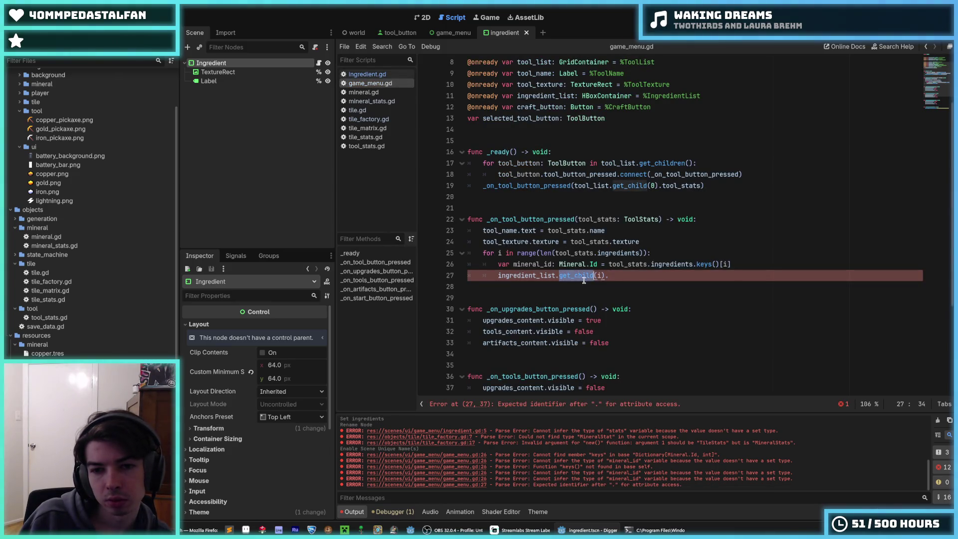
pyautogui.hotkey('ctrl', 'v')
pyautogui.press('End')
pyautogui.press('BackSpace')
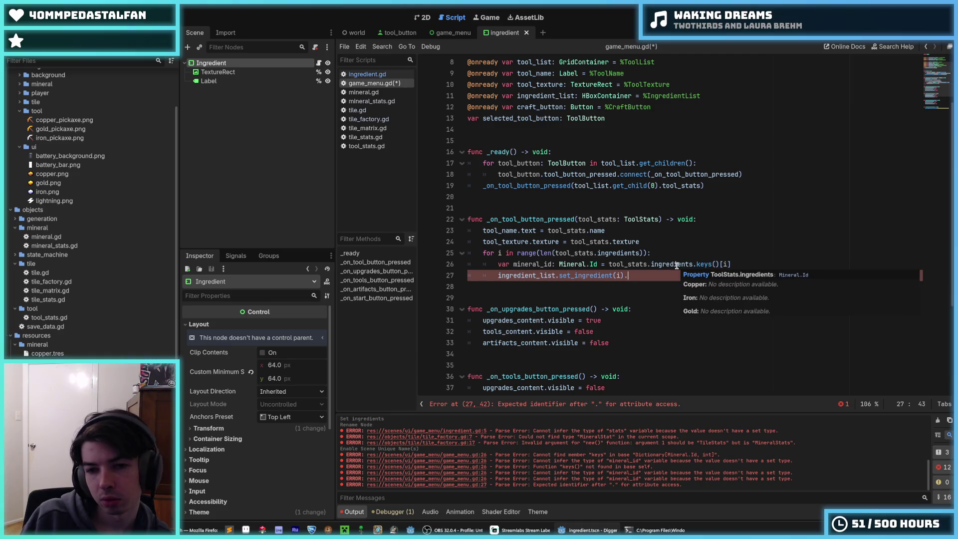
pyautogui.press('Left')
pyautogui.press('BackSpace')
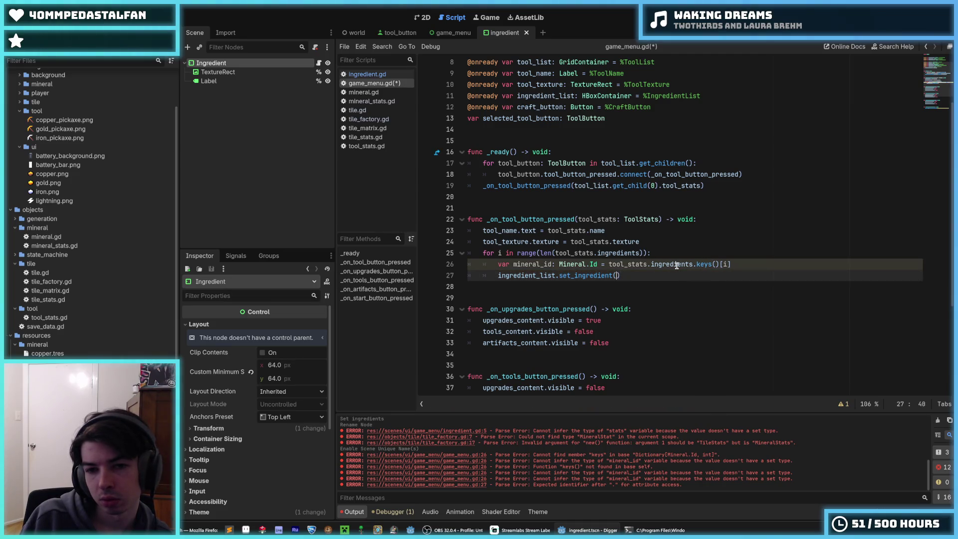
pyautogui.write('mineral.')
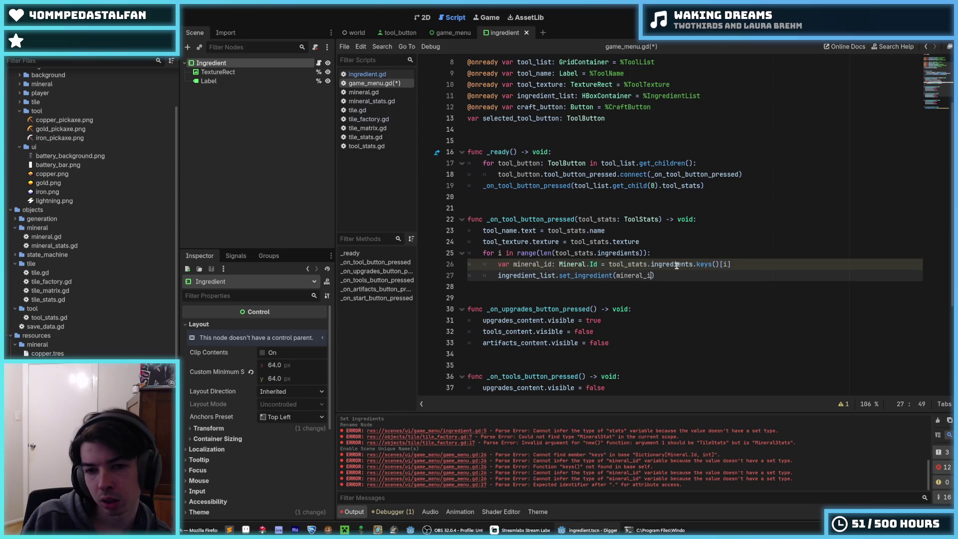
pyautogui.write('stats')
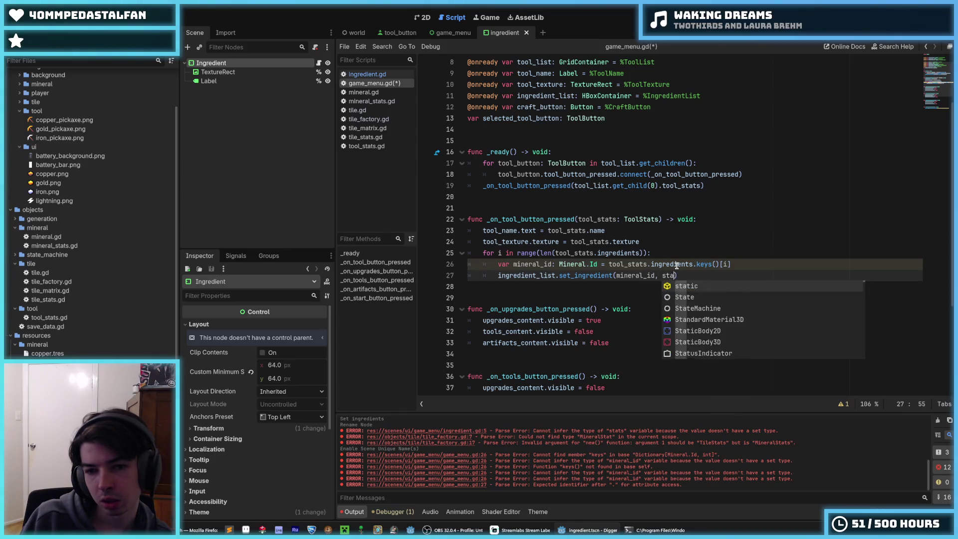
pyautogui.press('BackSpace')
pyautogui.press('BackSpace')
pyautogui.press('BackSpace')
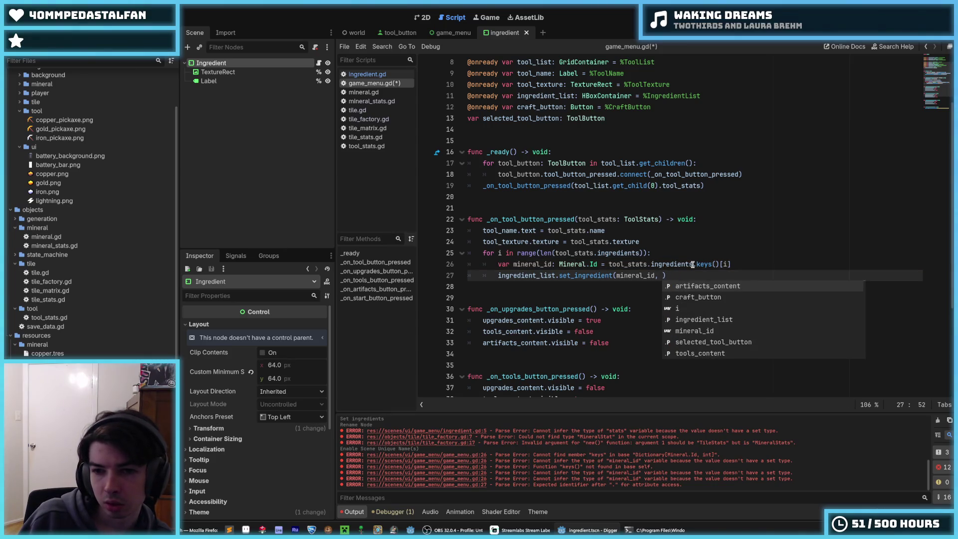
# Pass tool_stats.ingredients[mineral_id] as set_ingredient's second argument and save game_menu.gd
pyautogui.moveTo(747, 263); pyautogui.dragTo(608, 263)
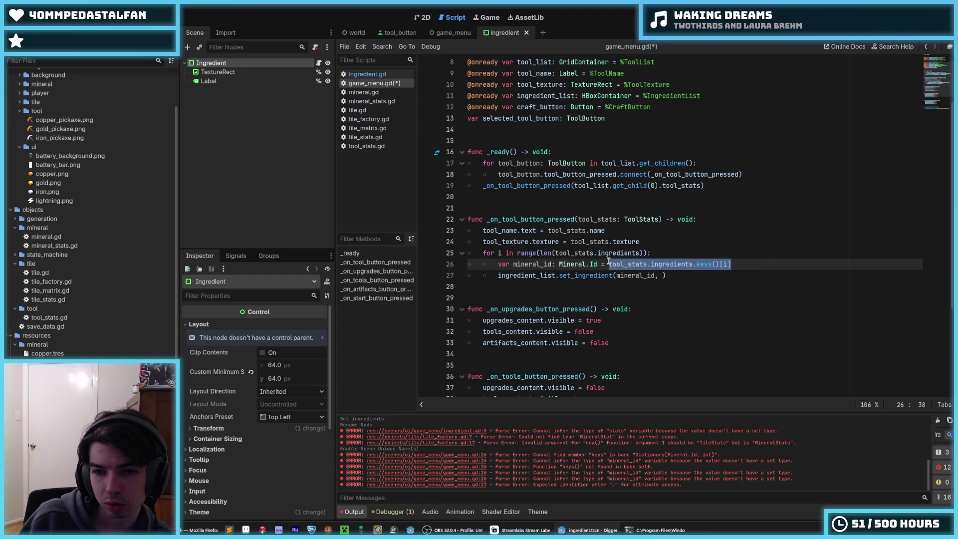
pyautogui.press('End')
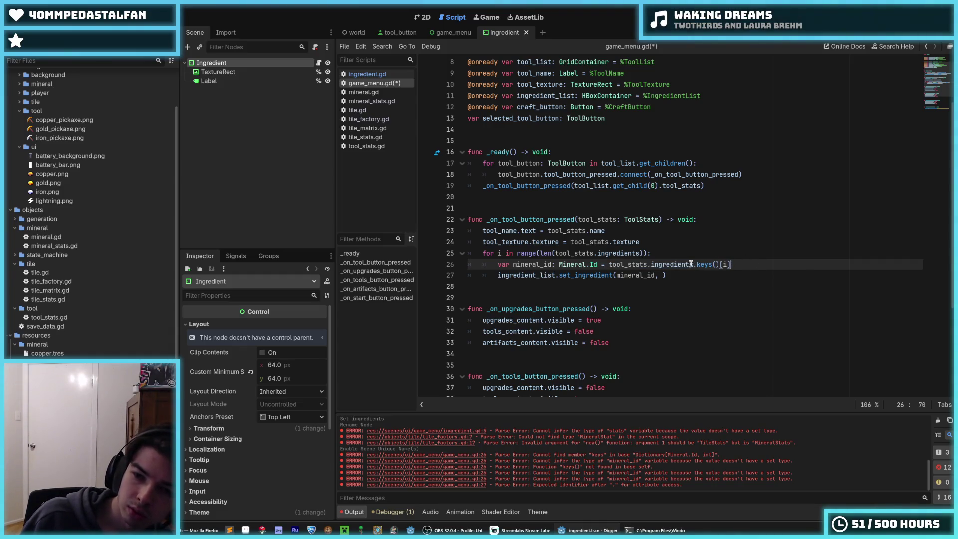
pyautogui.moveTo(692, 264); pyautogui.dragTo(609, 267)
pyautogui.hotkey('ctrl', 'c')
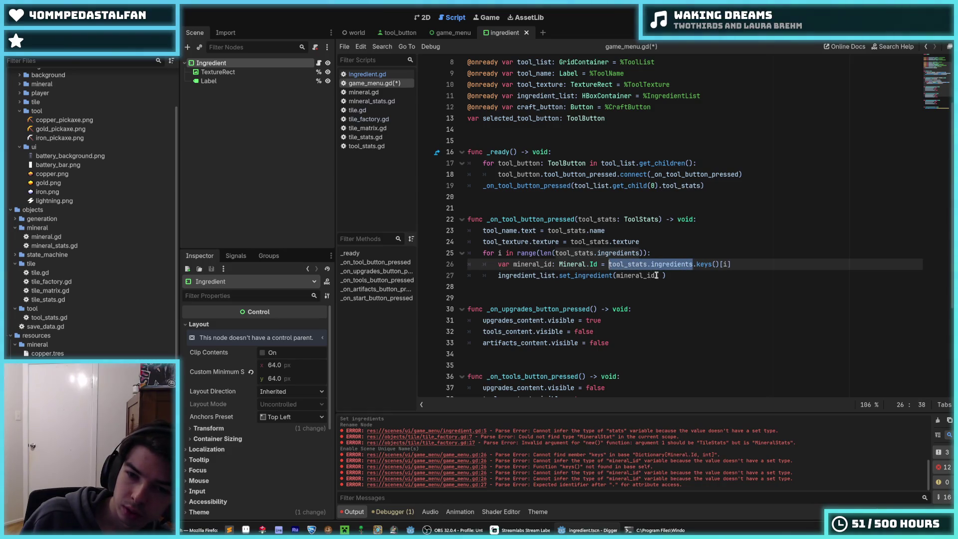
pyautogui.click(663, 275)
pyautogui.hotkey('ctrl', 'v')
pyautogui.write('.value')
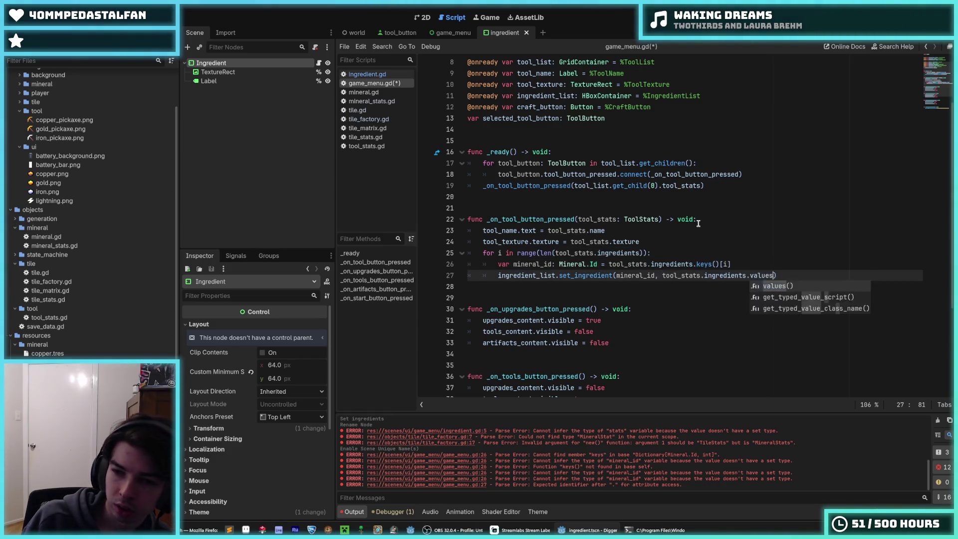
pyautogui.press('Return')
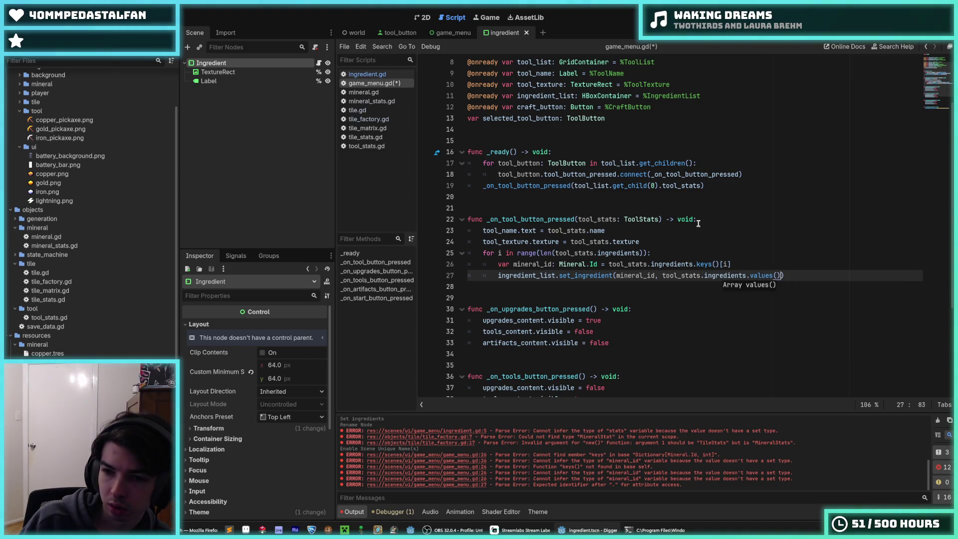
pyautogui.press('BackSpace')
pyautogui.press('BackSpace')
pyautogui.press('BackSpace')
pyautogui.write(')')
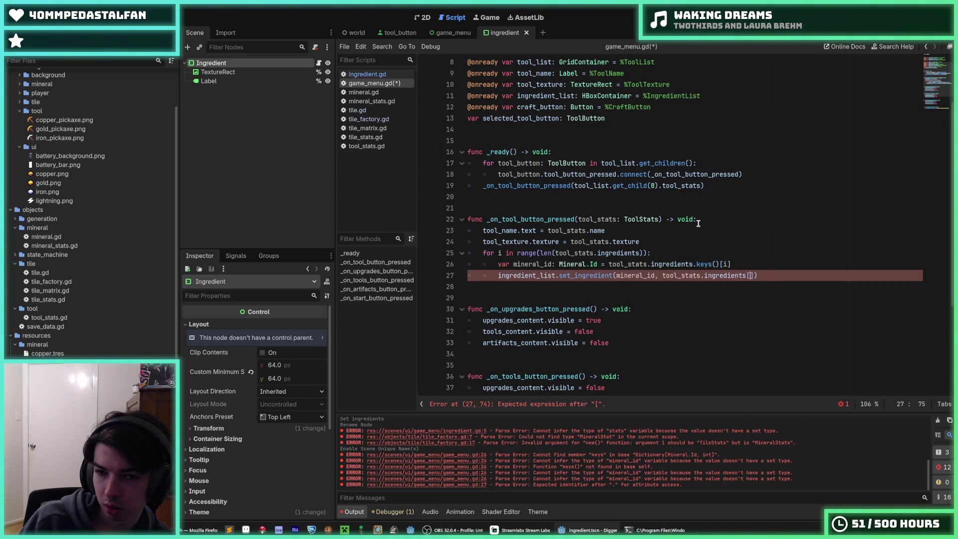
pyautogui.write('d')
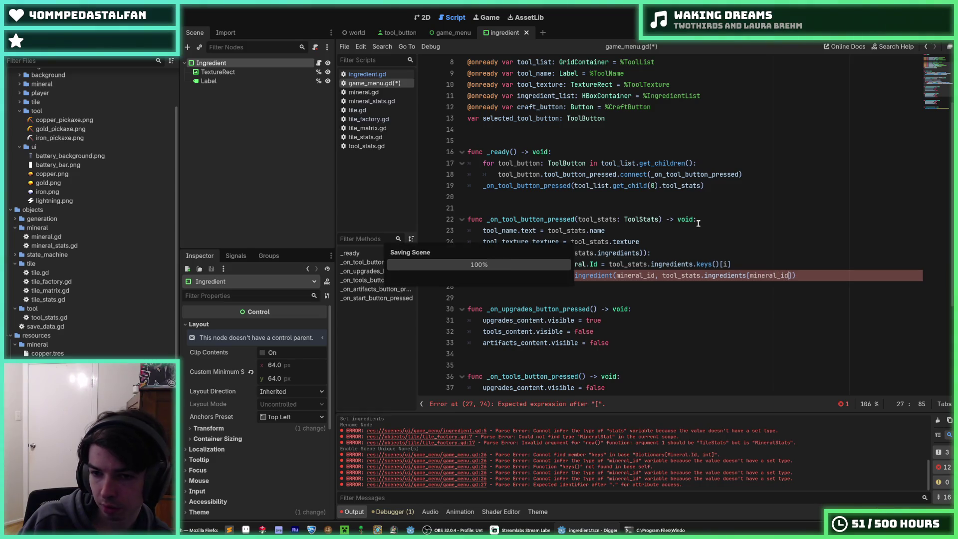
pyautogui.press('End')
pyautogui.hotkey('ctrl', 's')
pyautogui.press('Up')
pyautogui.press('Up')
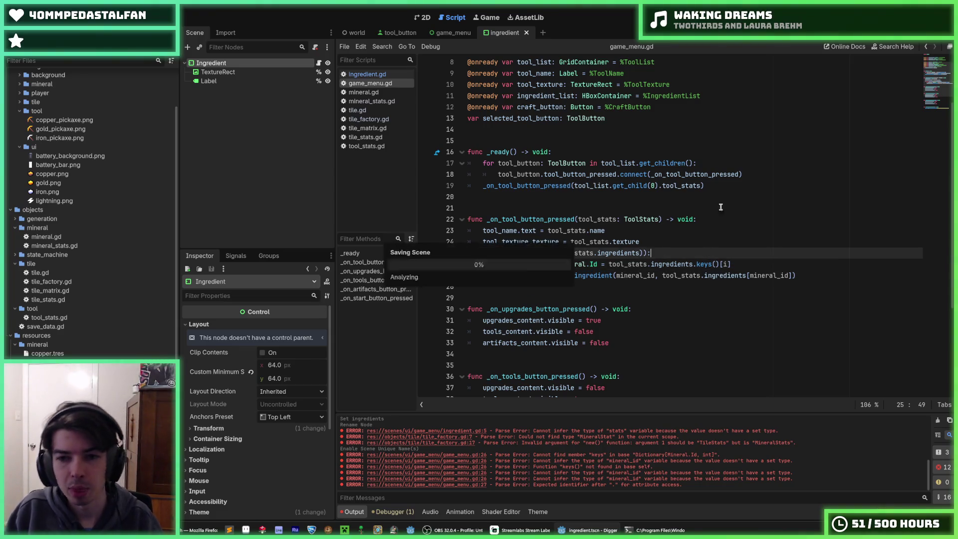
# Run the game and inspect the resources variable and DirAccess in the debugger
pyautogui.press('F5')
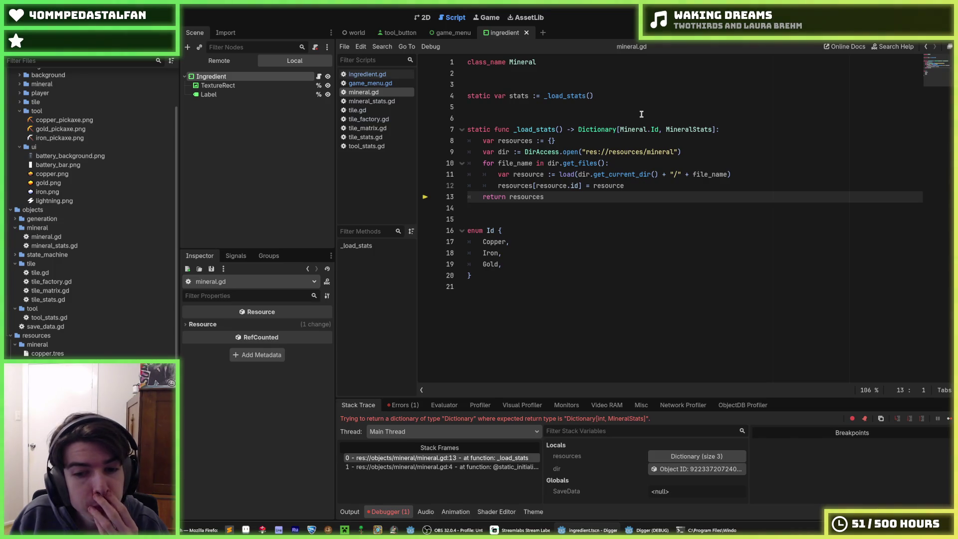
pyautogui.doubleClick(535, 197)
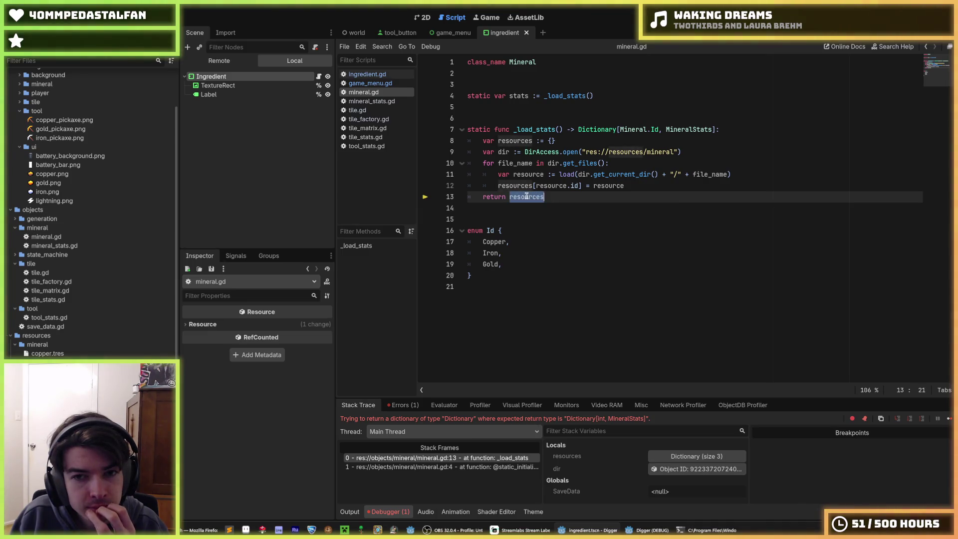
pyautogui.doubleClick(536, 152)
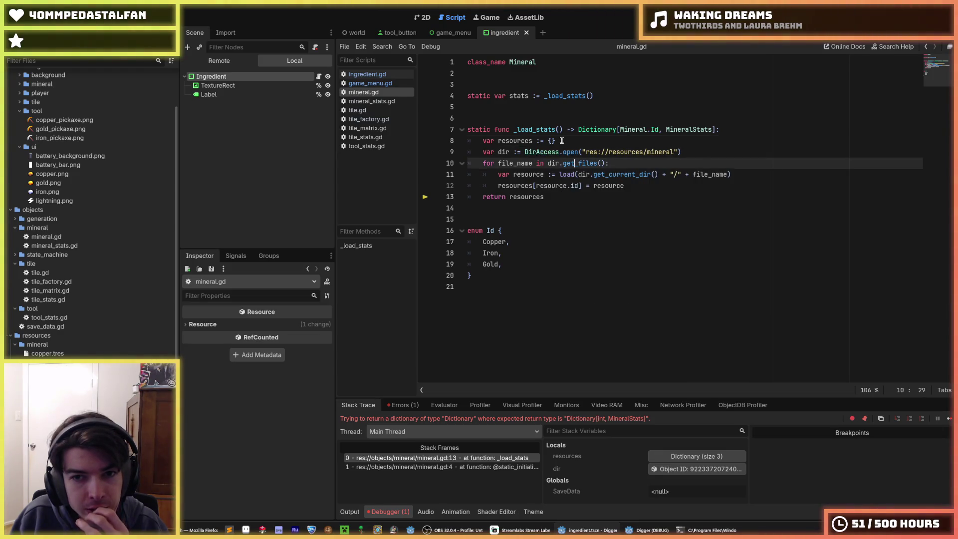
# Type mineral.gd's resources as Dictionary[Mineral.Id, MineralStats] and rerun the game
pyautogui.click(560, 141)
pyautogui.click(544, 141)
pyautogui.press('Left')
pyautogui.press('BackSpace')
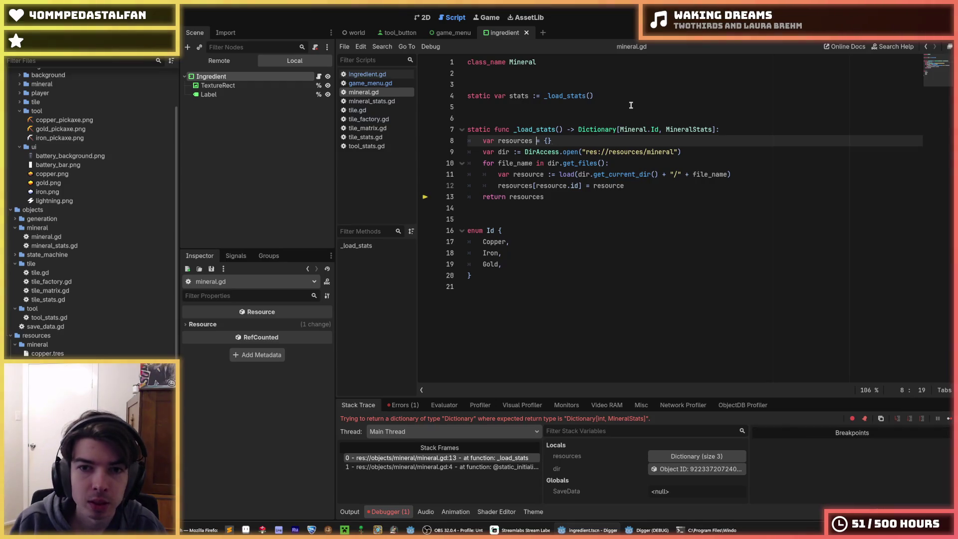
pyautogui.press('Right')
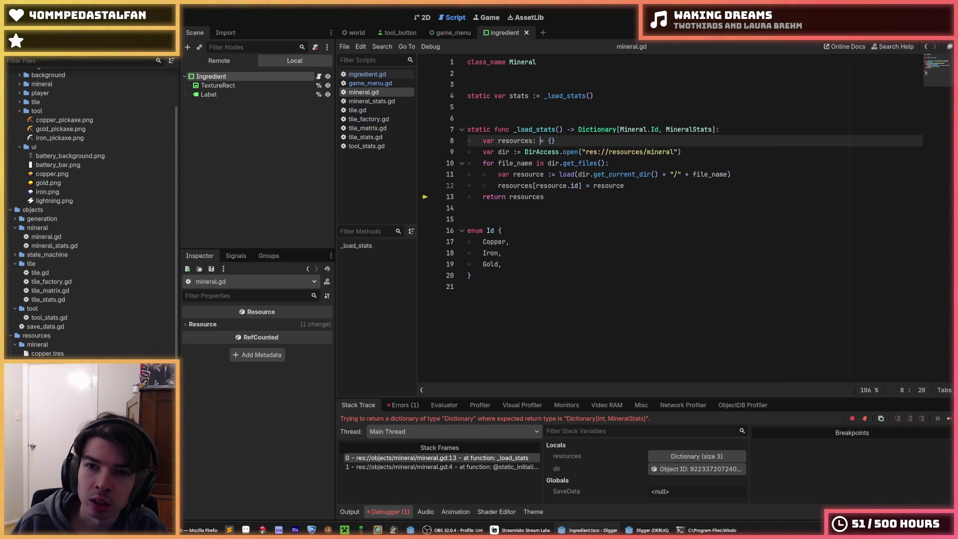
pyautogui.press('F8')
pyautogui.write('Di')
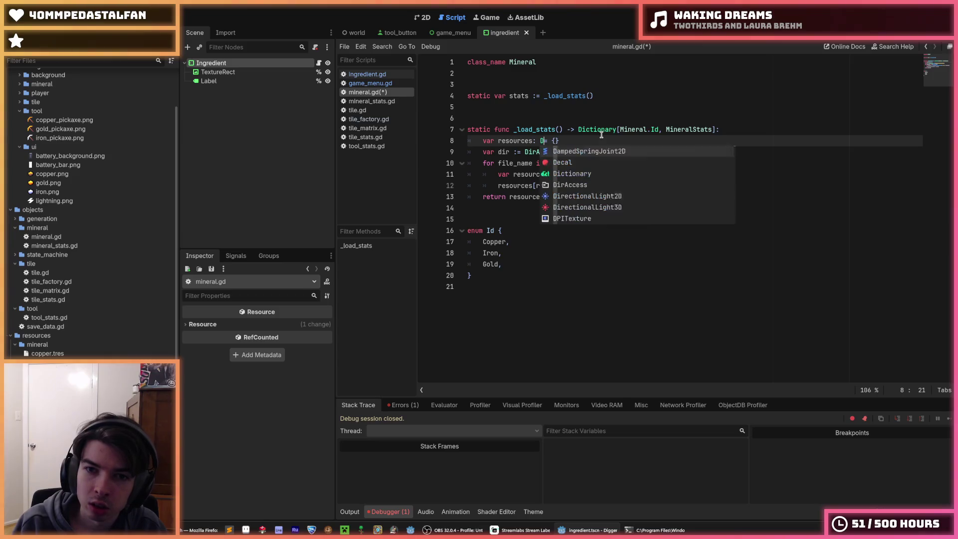
pyautogui.write('ciontary')
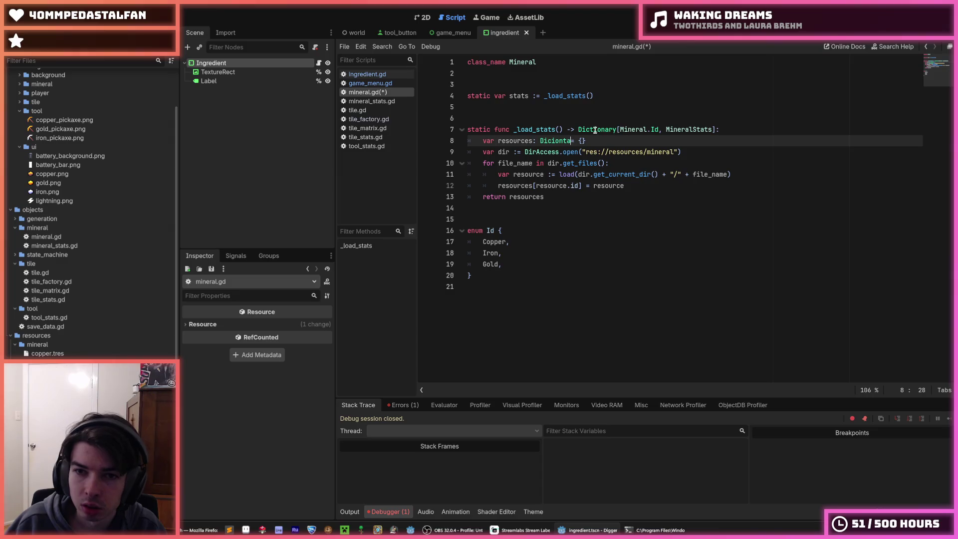
pyautogui.moveTo(578, 129); pyautogui.dragTo(718, 131)
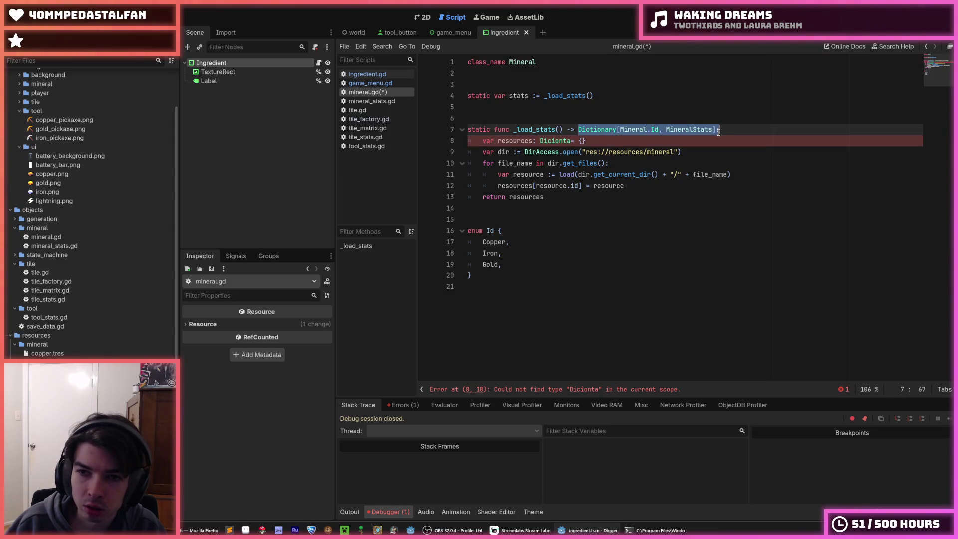
pyautogui.hotkey('ctrl', 'c')
pyautogui.doubleClick(570, 141)
pyautogui.hotkey('ctrl', 'v')
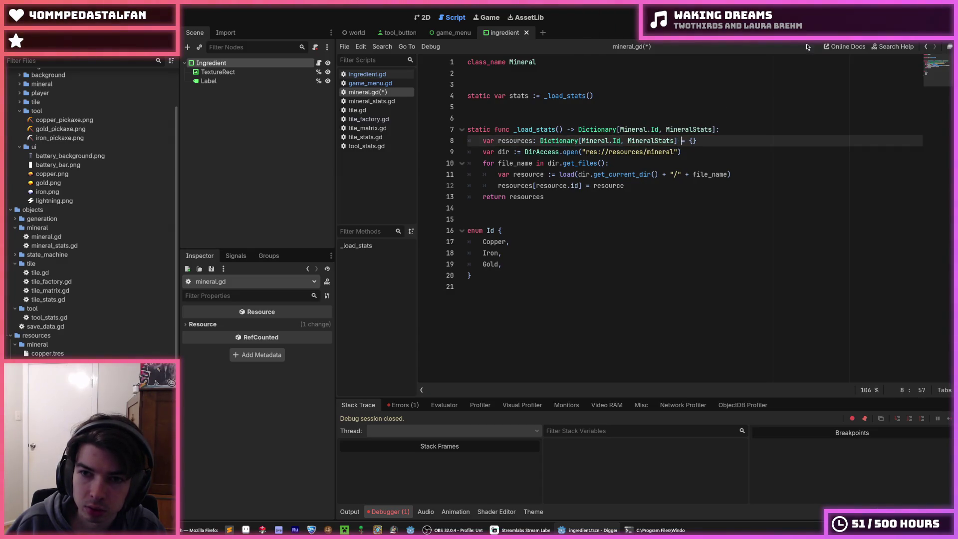
pyautogui.press('F5')
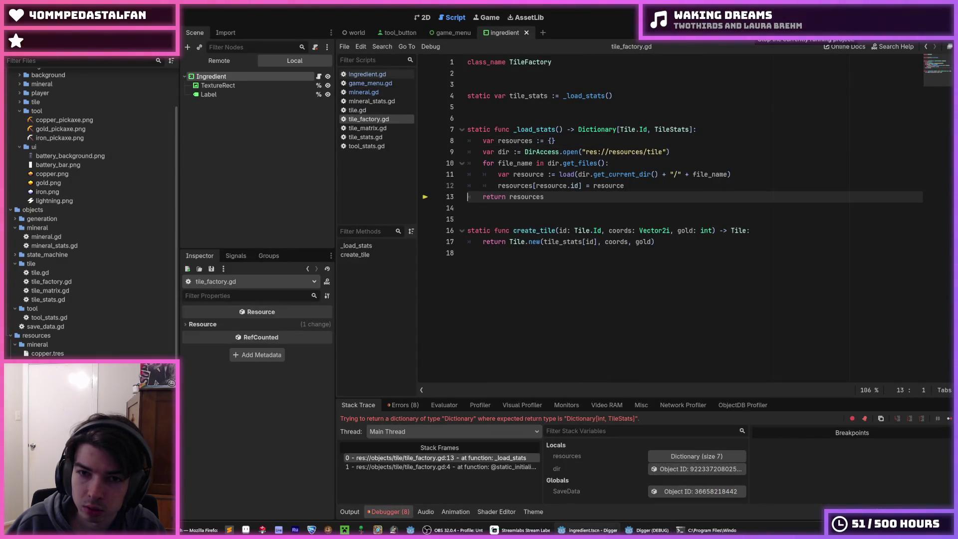
pyautogui.click(798, 20)
# Type tile_factory.gd's resources as Dictionary[Tile.Id, TileStats] and run the game
pyautogui.moveTo(577, 129); pyautogui.dragTo(694, 130)
pyautogui.hotkey('ctrl', 'c')
pyautogui.click(537, 140)
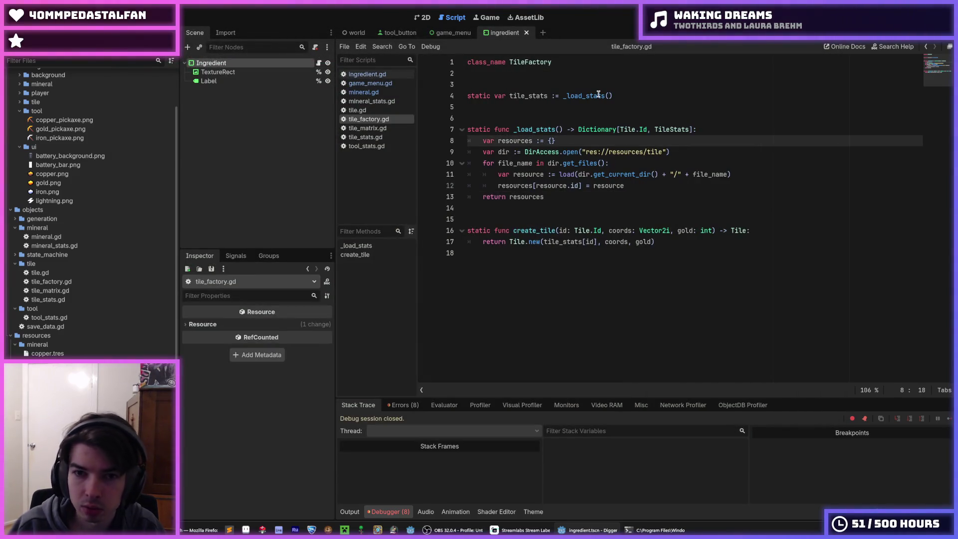
pyautogui.write(':')
pyautogui.hotkey('ctrl', 'v')
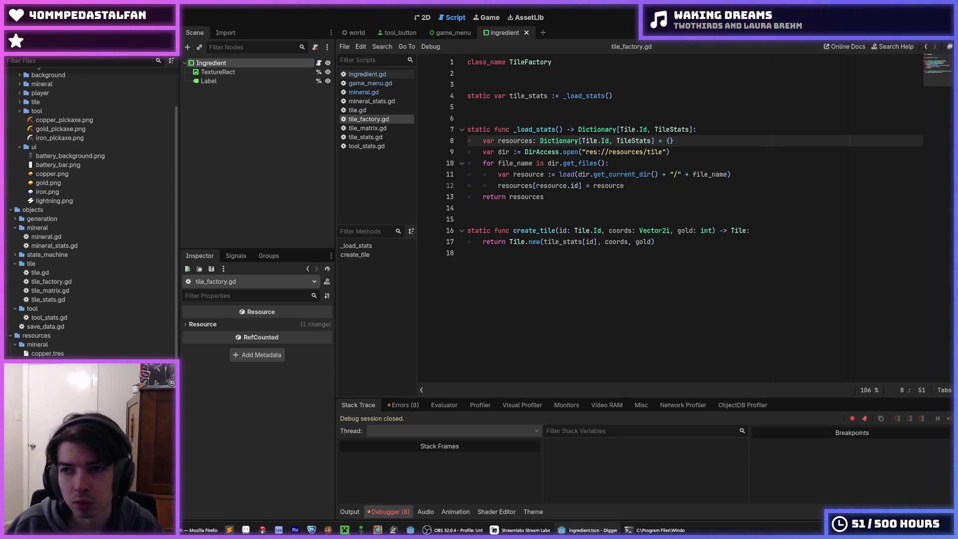
pyautogui.press('F5')
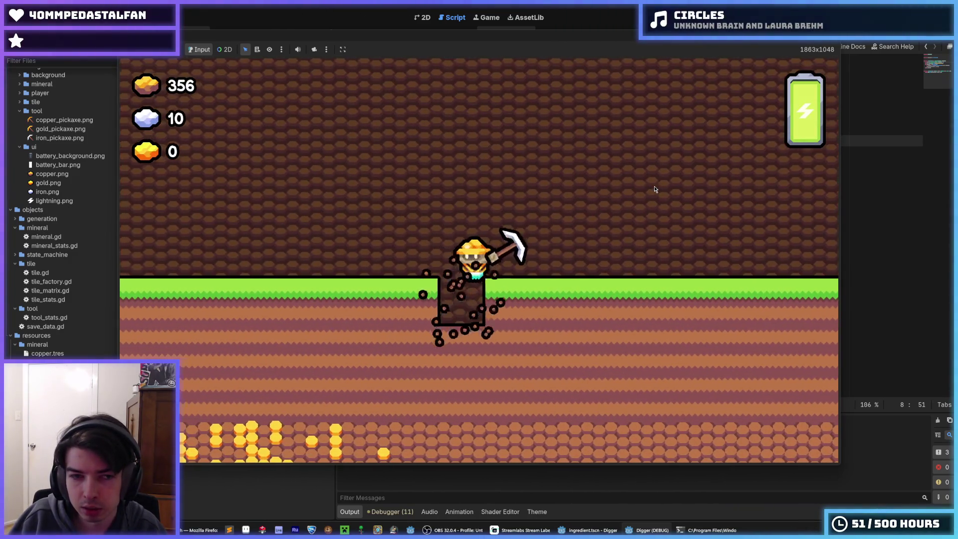
# Restart the game, reproducing the nonexistent-function error in the crafting panel
pyautogui.press('F5')
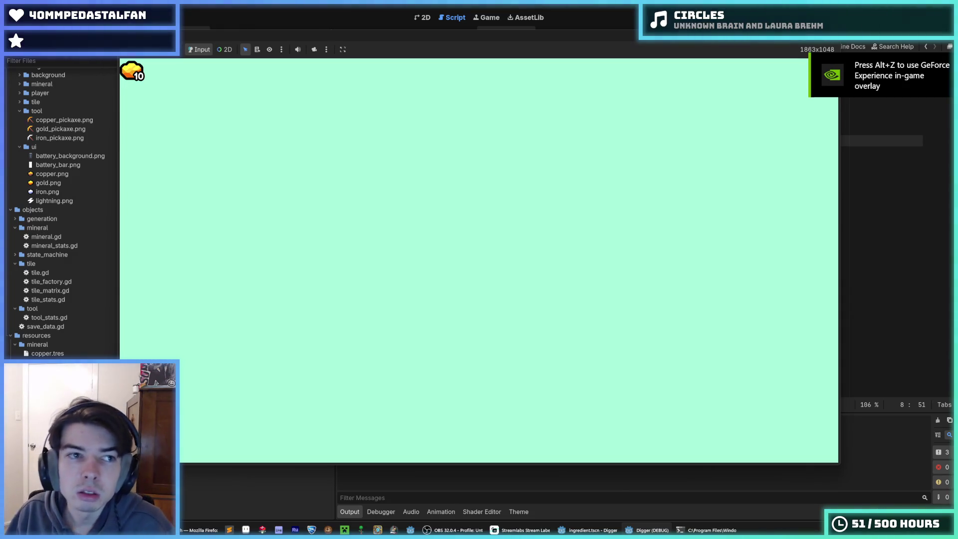
pyautogui.press('F8')
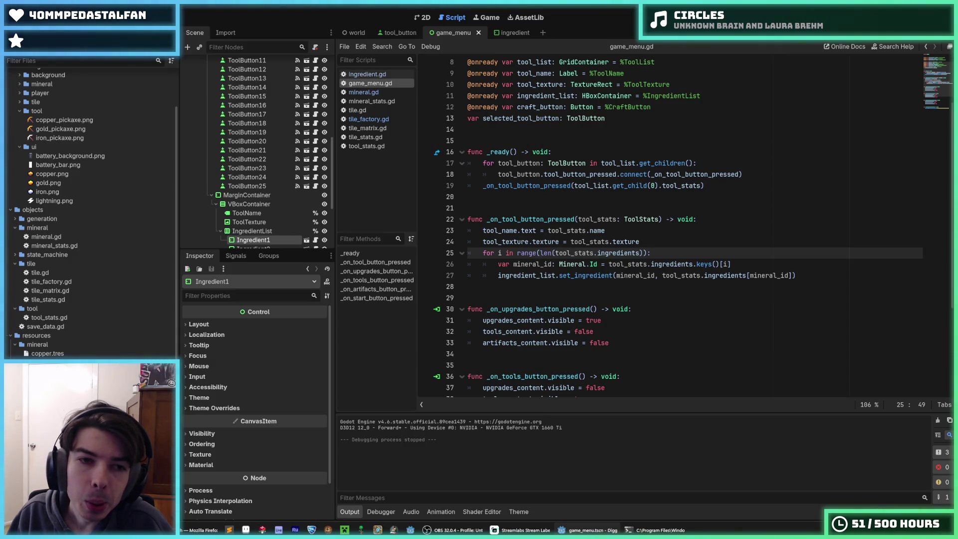
pyautogui.press('F5')
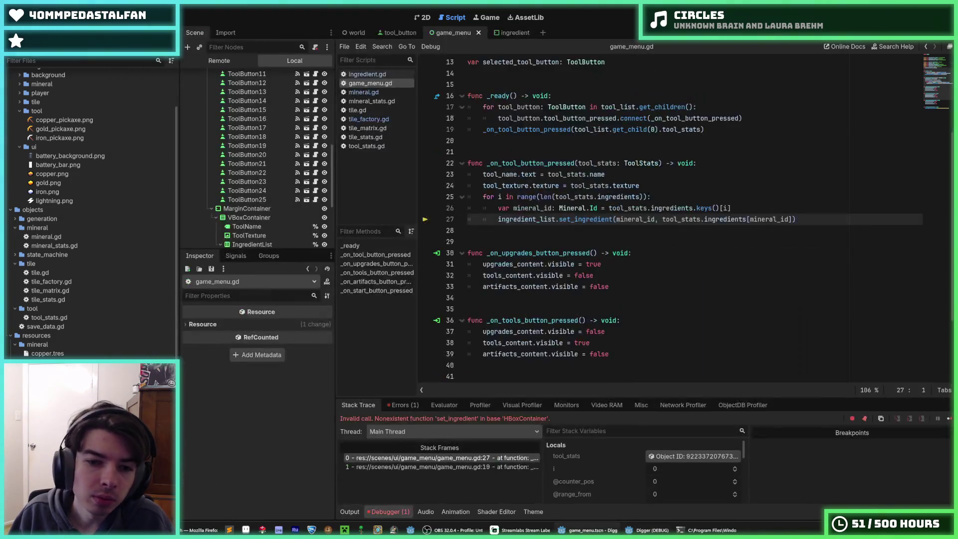
# Change line 27 to ingredient_list.get_child(i).set_ingredient(...) and run the game
pyautogui.click(758, 204)
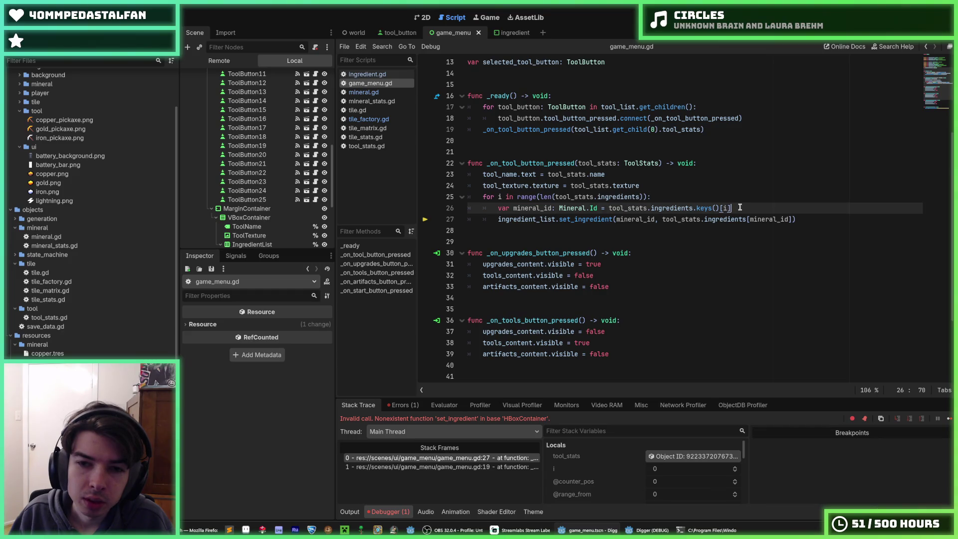
pyautogui.click(733, 196)
pyautogui.click(722, 208)
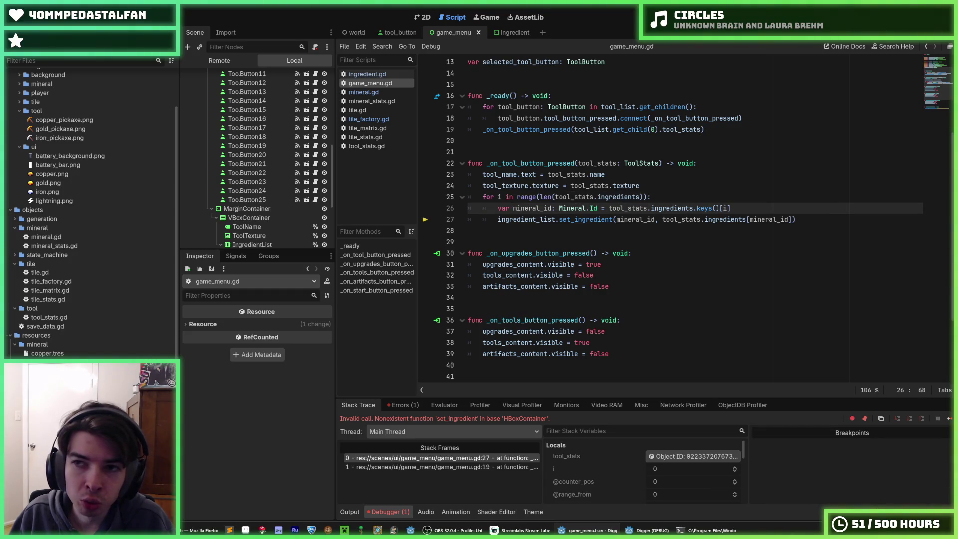
pyautogui.click(558, 220)
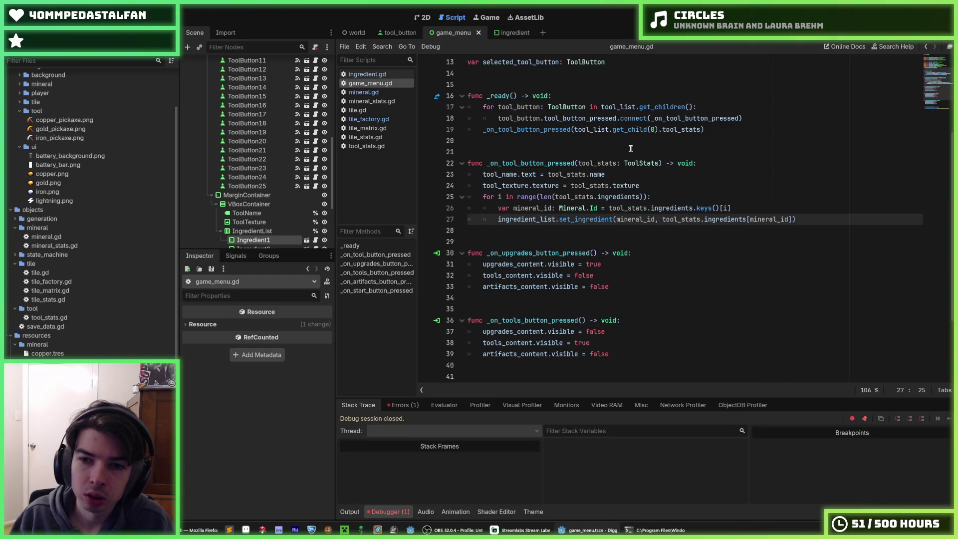
pyautogui.write('get_child(')
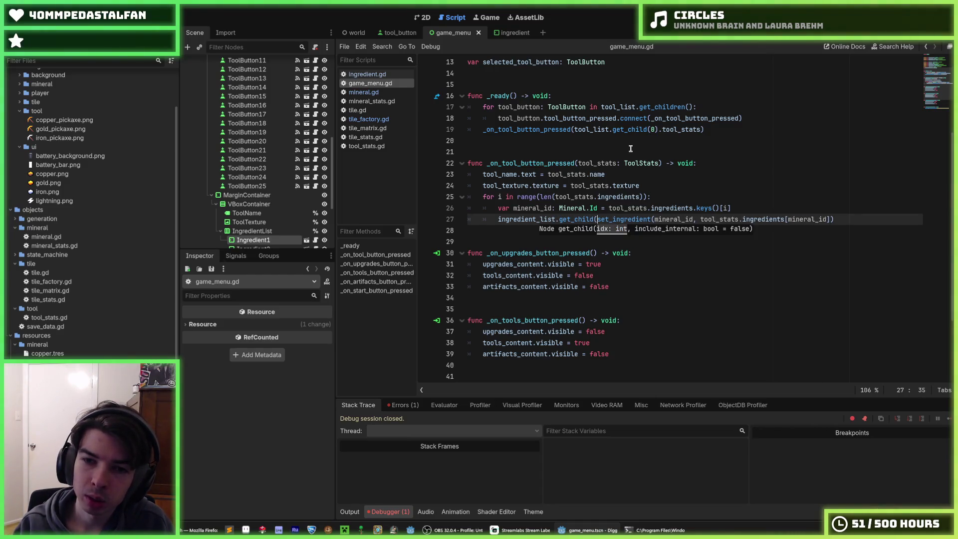
pyautogui.write(')')
pyautogui.write('i).')
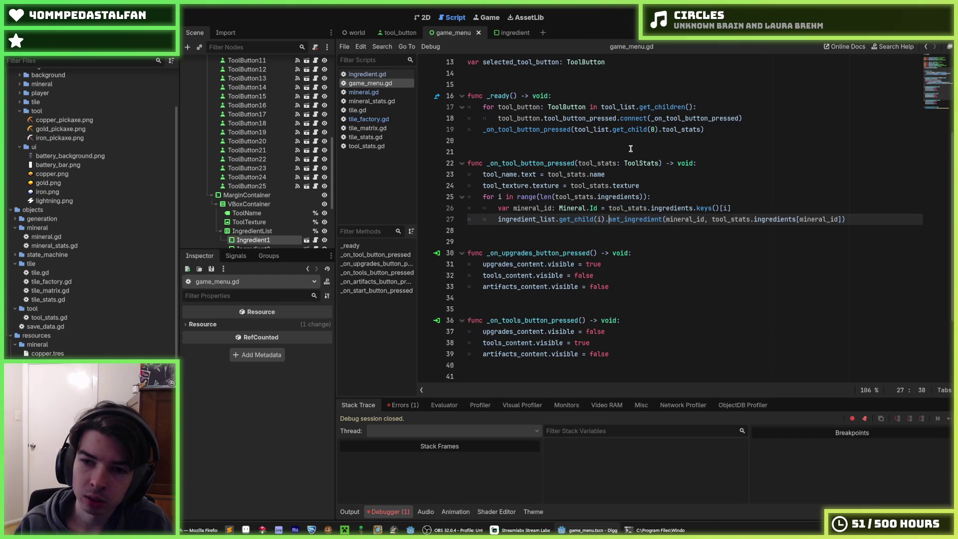
pyautogui.click(751, 195)
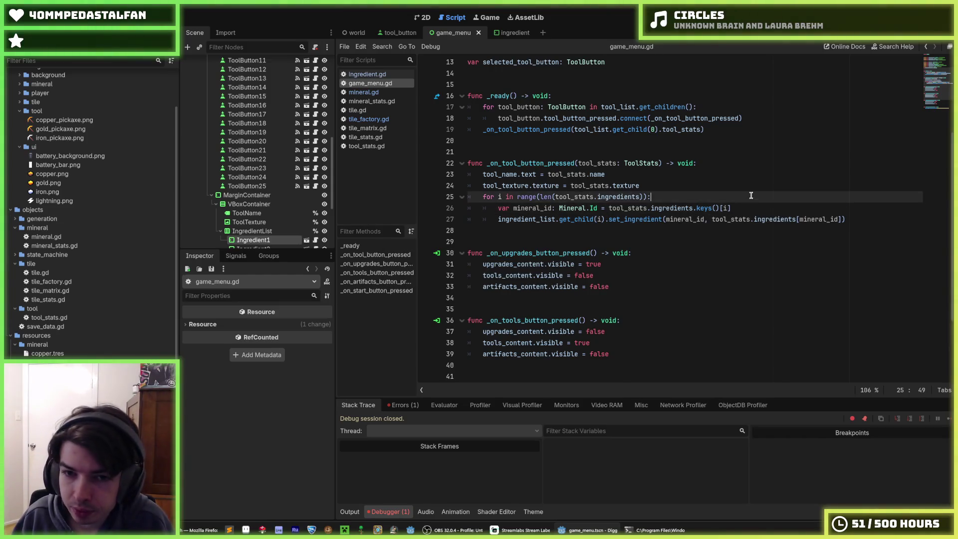
pyautogui.click(761, 204)
pyautogui.press('F5')
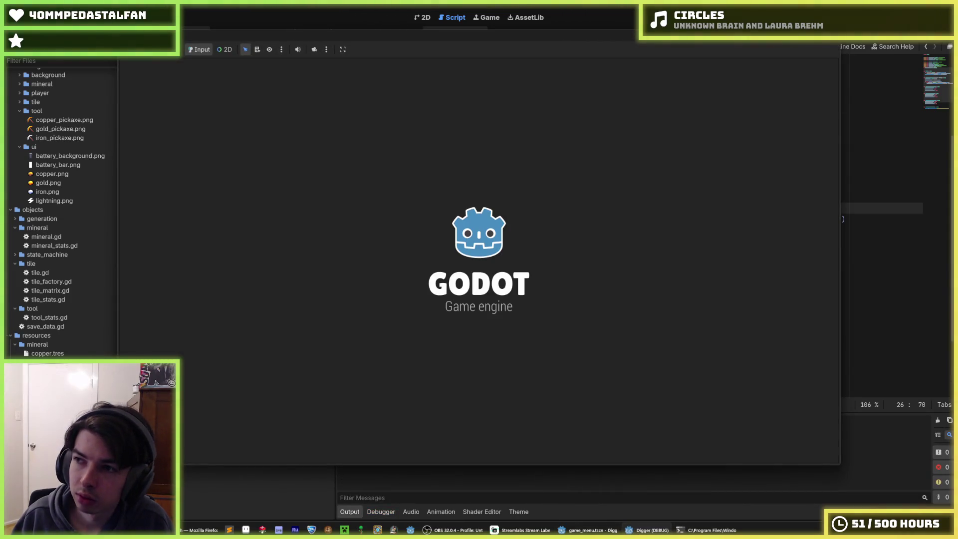
# Run the game, compare the Iron and Gold Pickaxe ingredient costs, then stop it
pyautogui.press('F5')
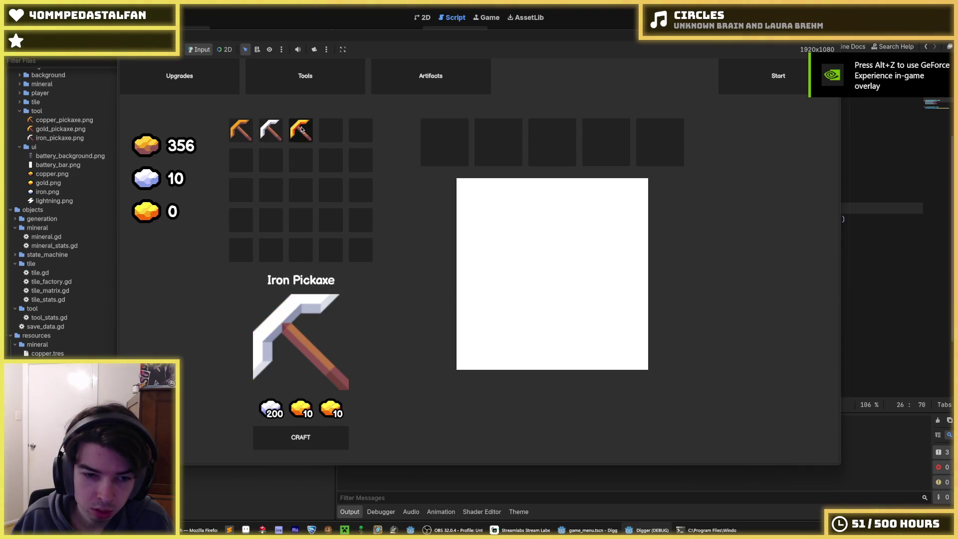
pyautogui.click(277, 137)
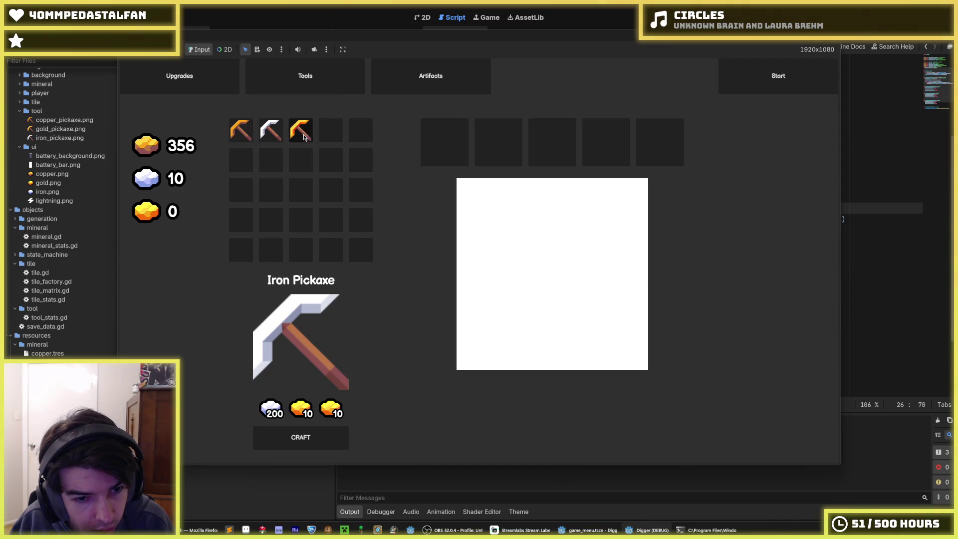
pyautogui.click(303, 136)
pyautogui.click(273, 133)
pyautogui.click(272, 132)
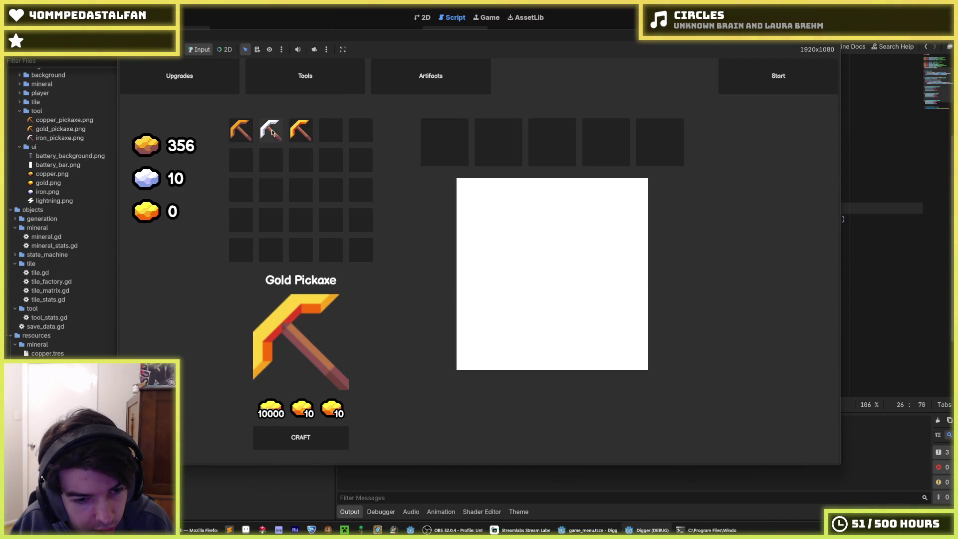
pyautogui.press('F8')
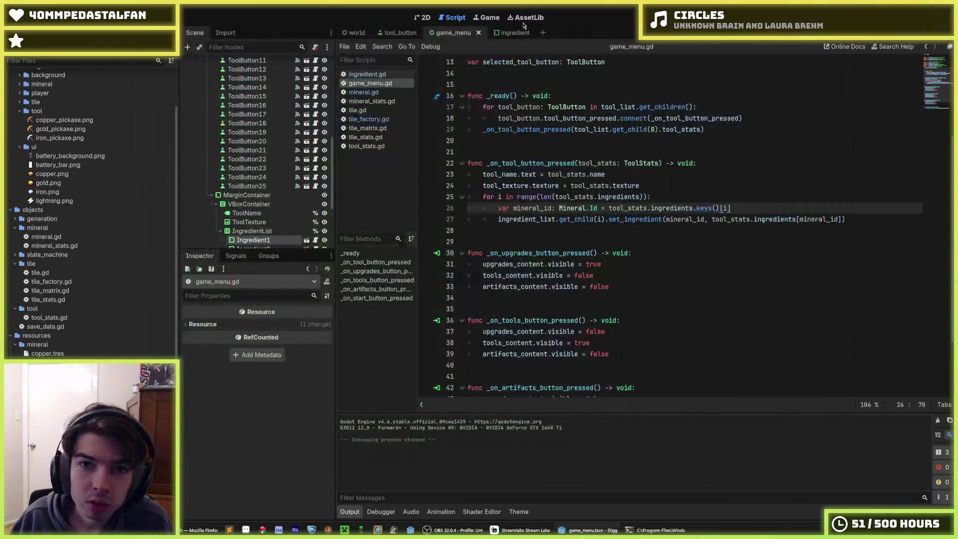
# Show the ingredient scene in the 2D view
pyautogui.click(505, 33)
pyautogui.click(400, 32)
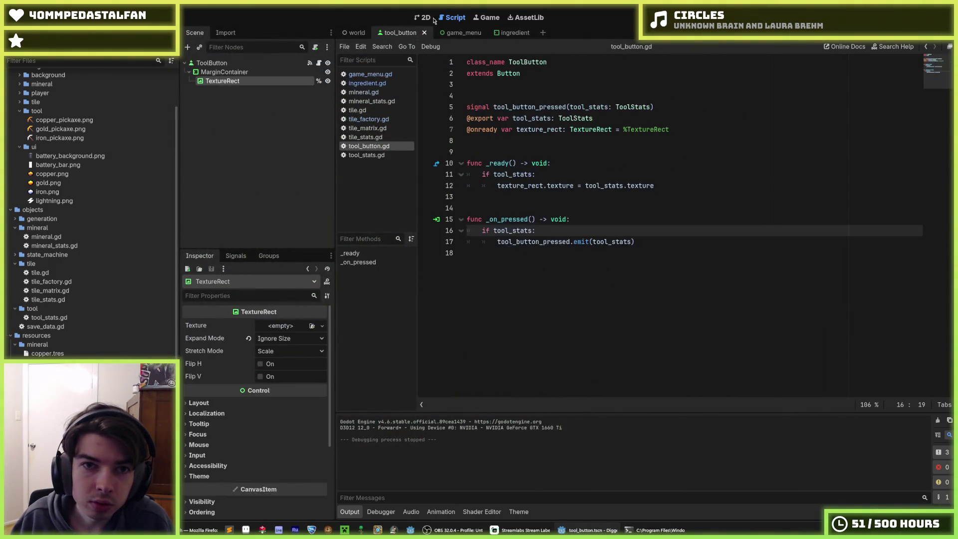
pyautogui.click(423, 18)
pyautogui.click(501, 32)
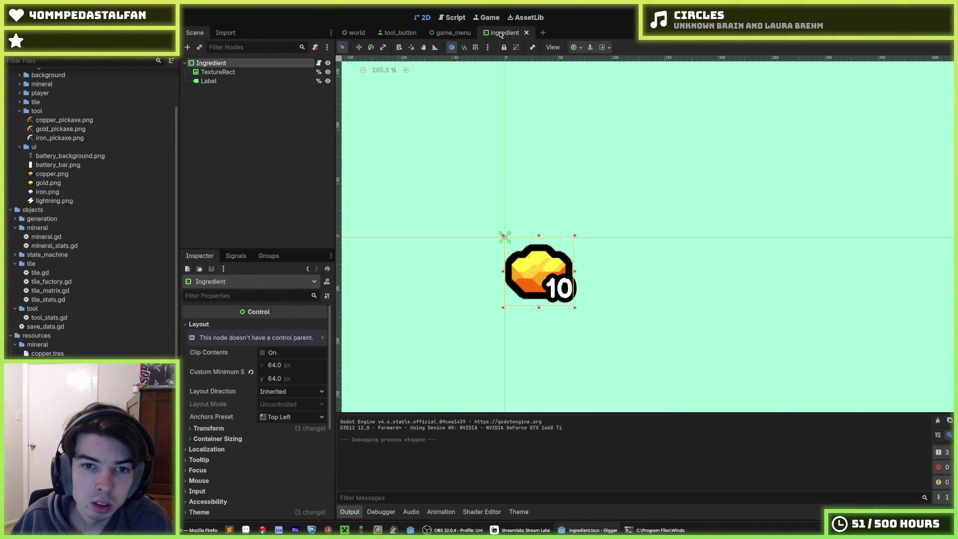
# Set the Label's text to 100000000 and save the ingredient scene
pyautogui.click(234, 80)
pyautogui.click(265, 344)
pyautogui.write('0000')
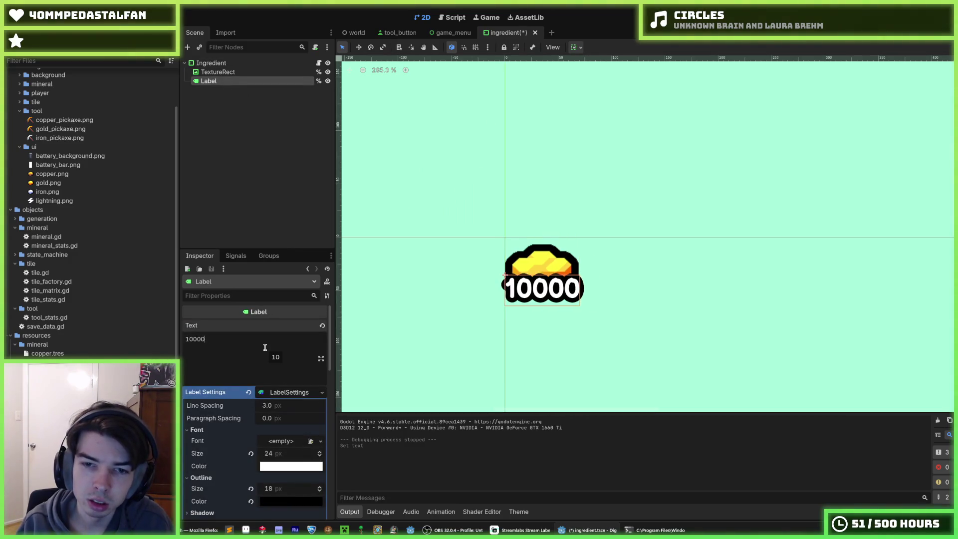
pyautogui.write('000')
pyautogui.hotkey('ctrl', 's')
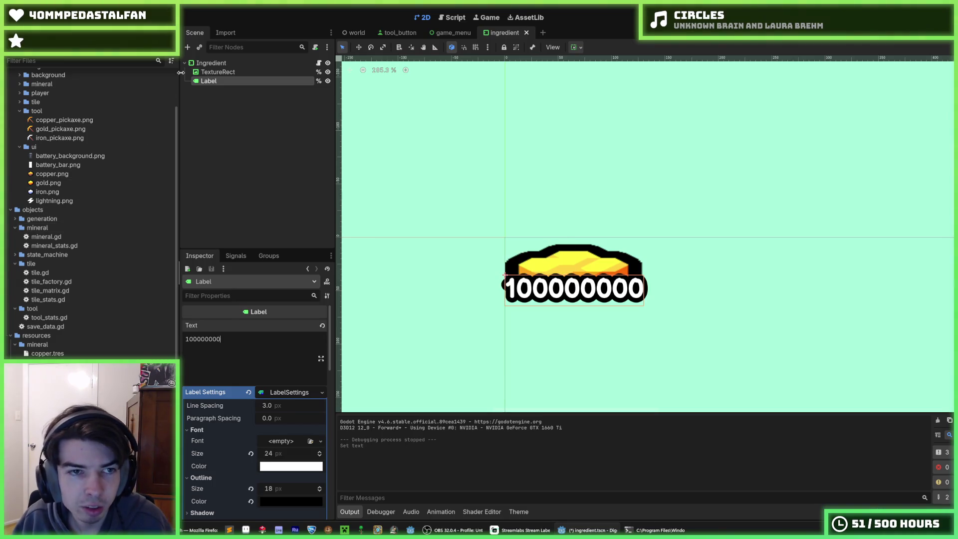
# Check the TextureRect and Label nodes, then toggle Clip Contents on the Ingredient root
pyautogui.click(216, 73)
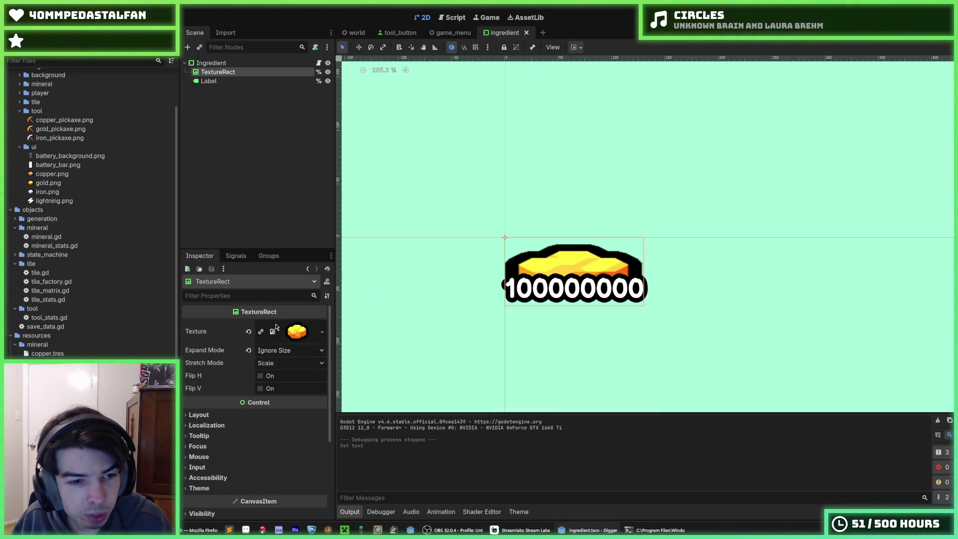
pyautogui.click(216, 81)
pyautogui.scroll(-1, 223, 344)
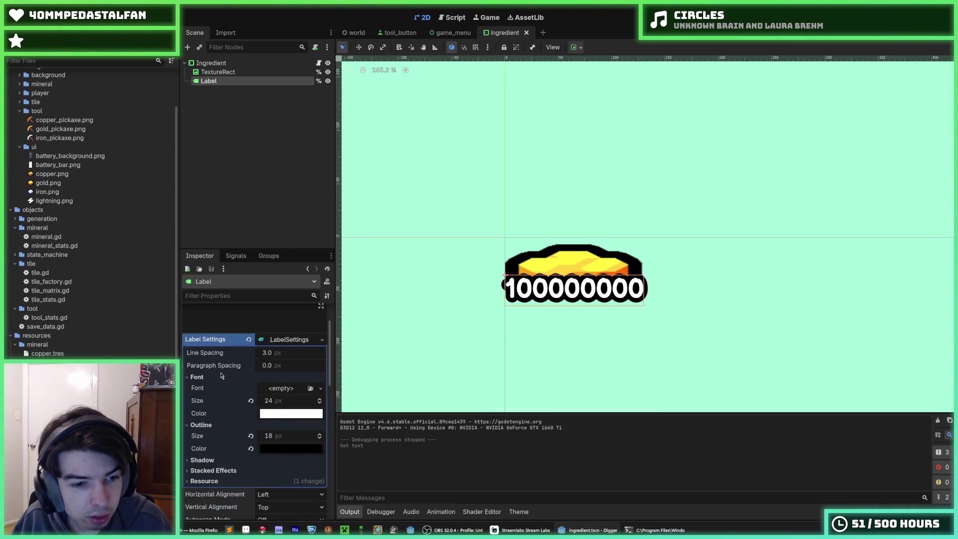
pyautogui.scroll(-2, 221, 370)
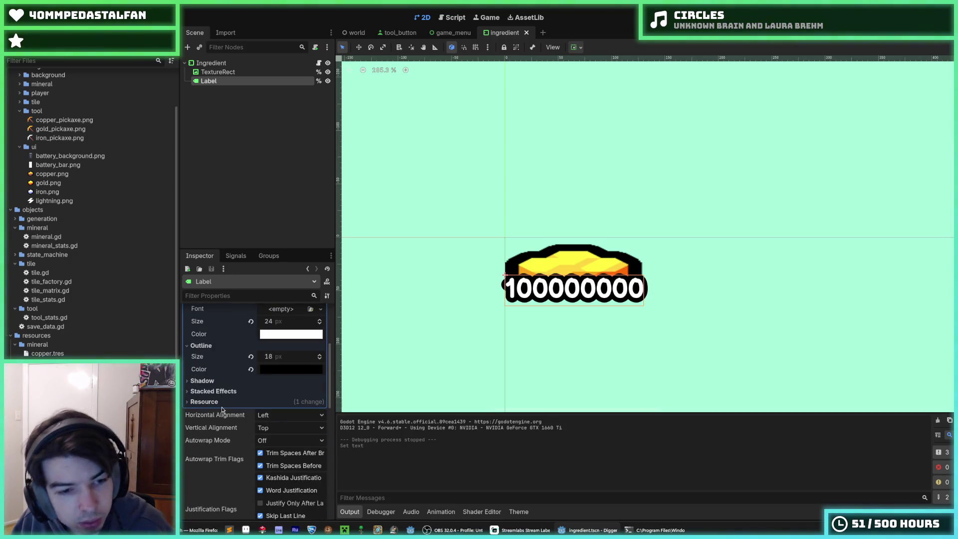
pyautogui.scroll(3, 223, 407)
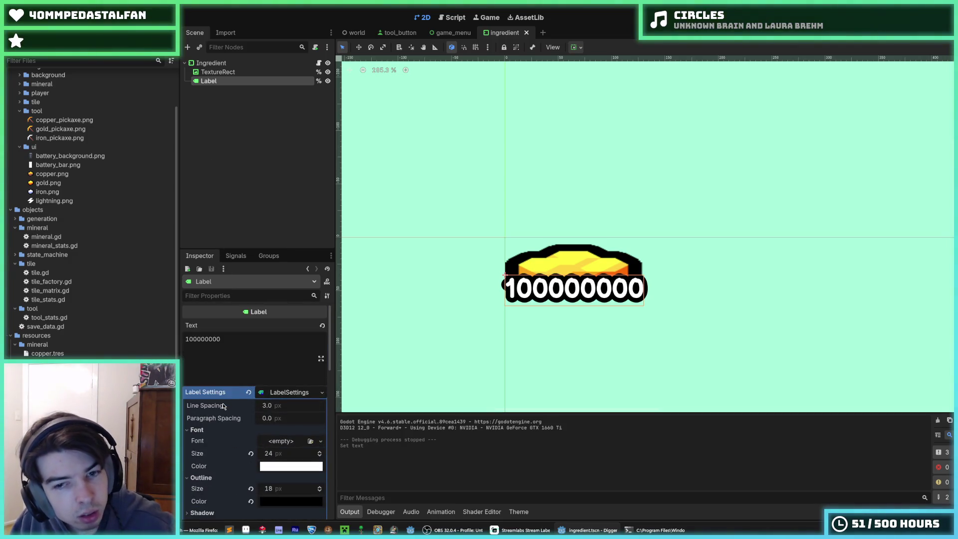
pyautogui.click(236, 62)
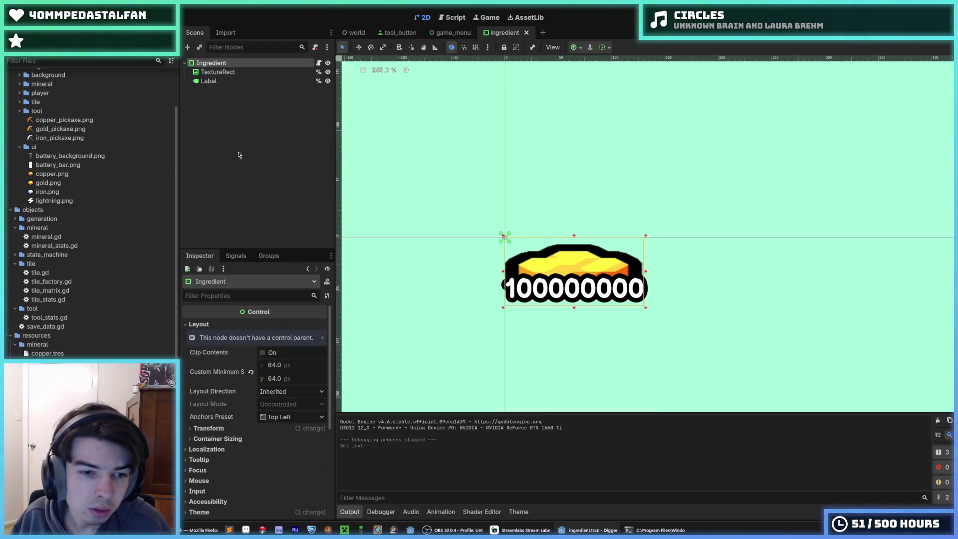
pyautogui.click(263, 353)
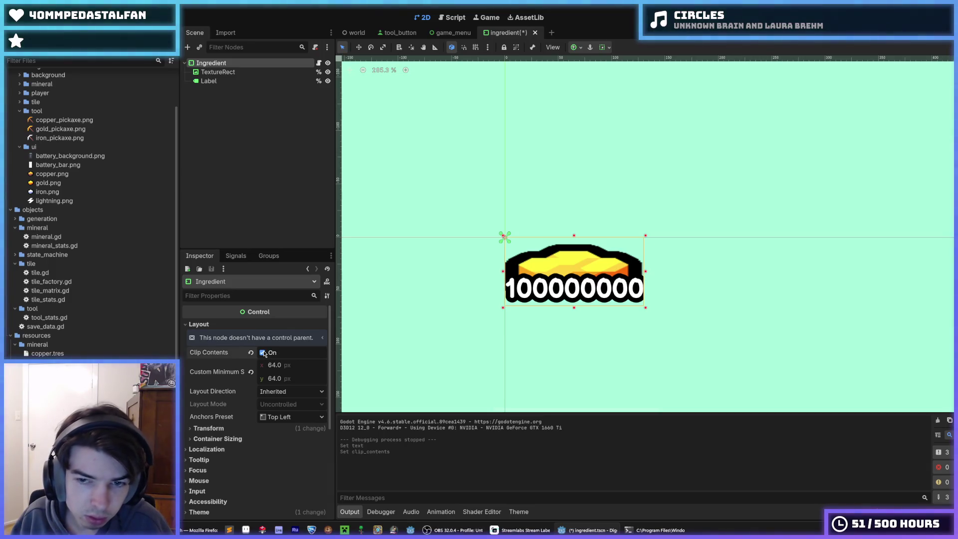
pyautogui.click(282, 415)
pyautogui.click(219, 416)
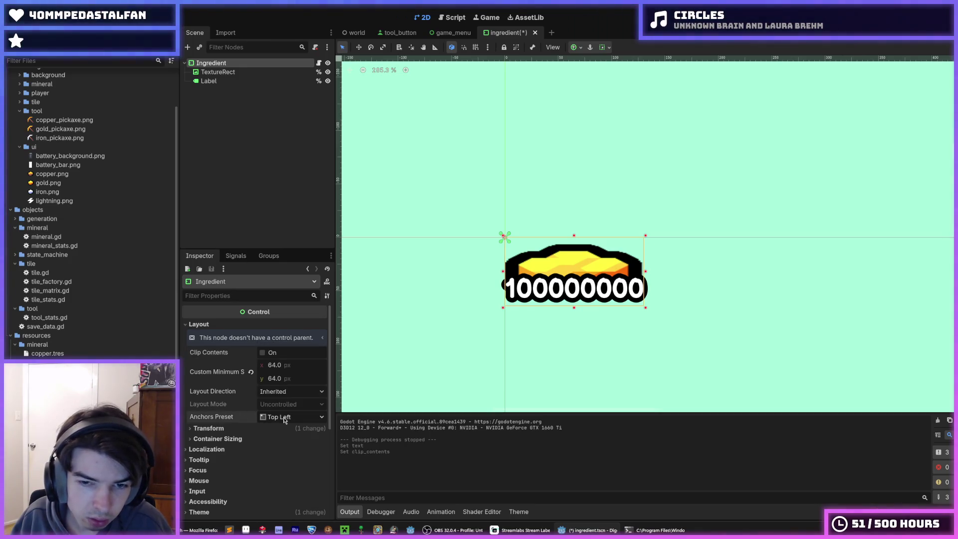
pyautogui.click(209, 428)
pyautogui.click(209, 428)
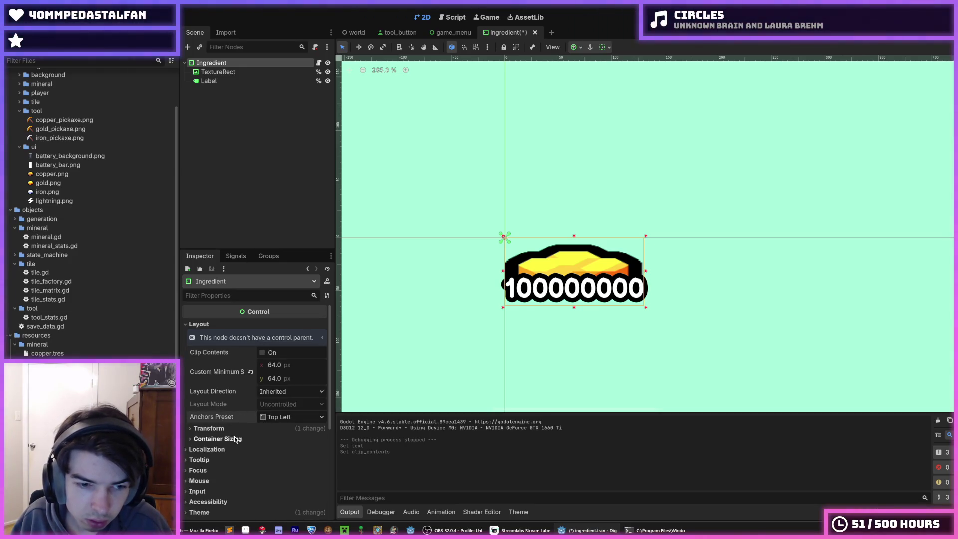
pyautogui.click(217, 439)
pyautogui.click(217, 439)
pyautogui.click(226, 81)
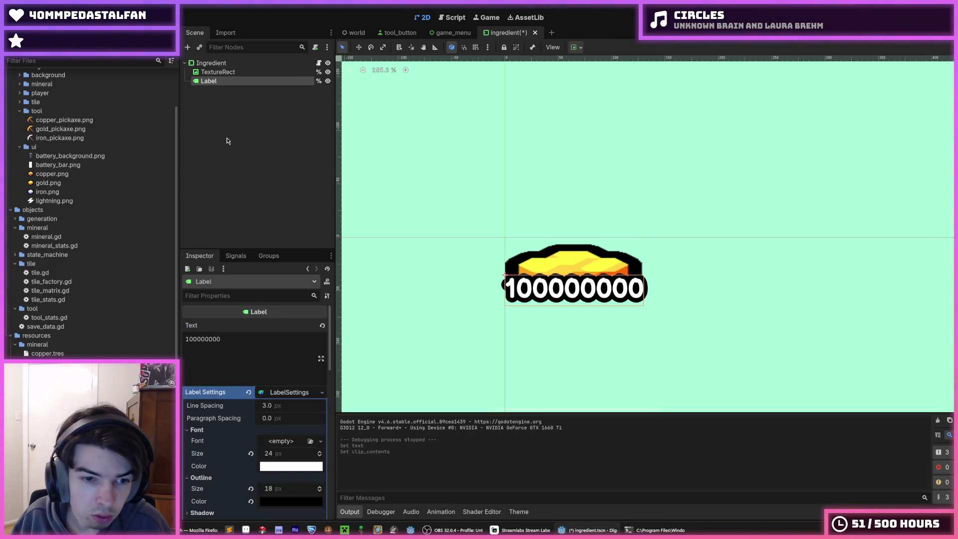
pyautogui.click(211, 63)
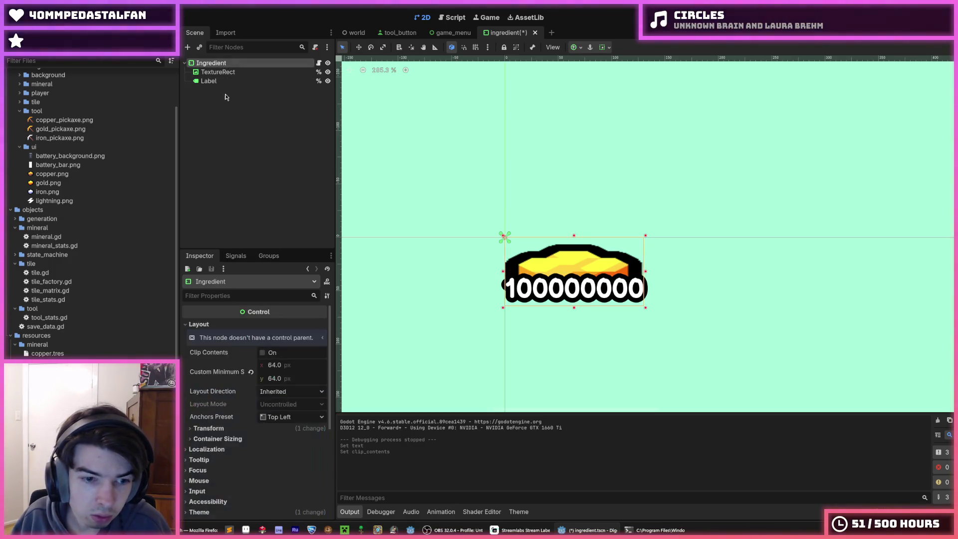
pyautogui.click(276, 417)
pyautogui.click(225, 415)
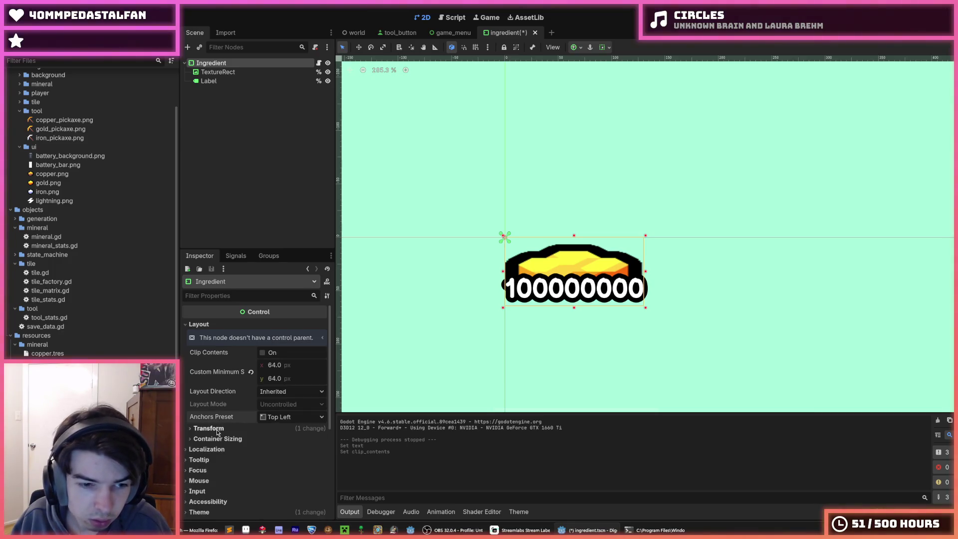
pyautogui.click(217, 439)
pyautogui.click(287, 451)
pyautogui.click(294, 480)
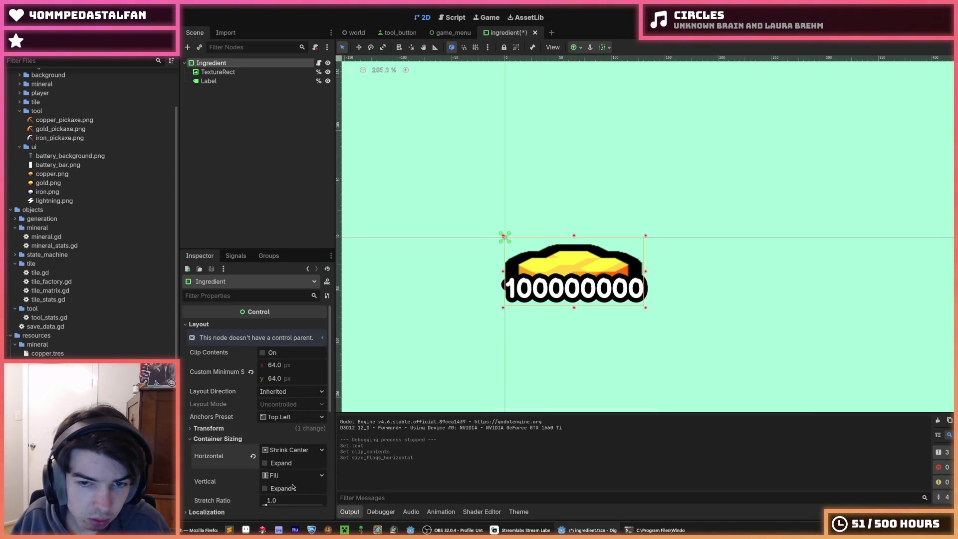
pyautogui.click(253, 457)
pyautogui.click(234, 81)
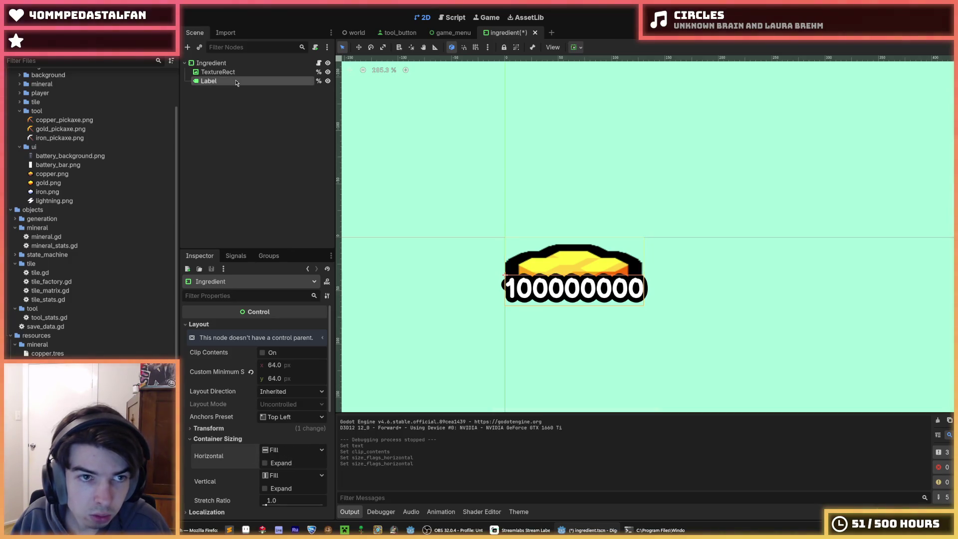
pyautogui.scroll(-5, 249, 405)
pyautogui.scroll(-5, 215, 418)
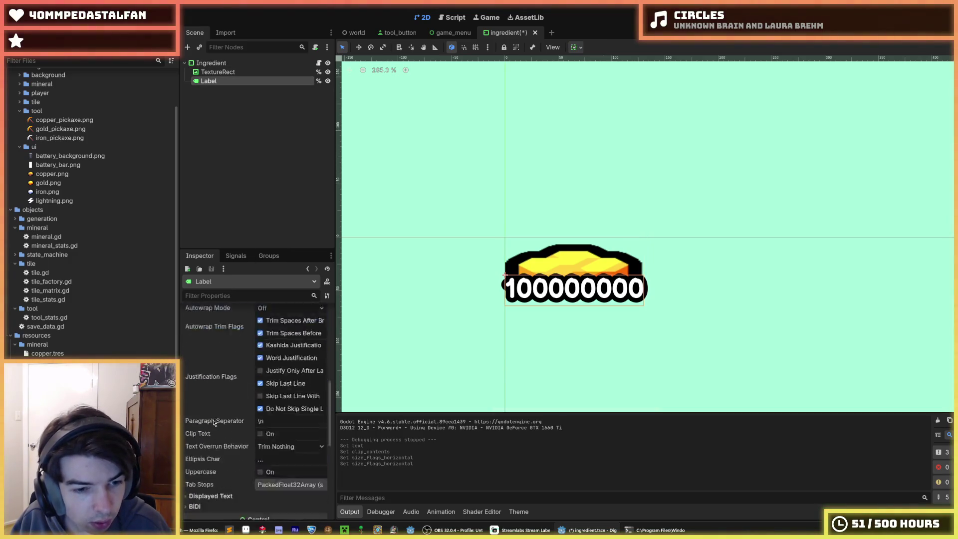
pyautogui.click(208, 400)
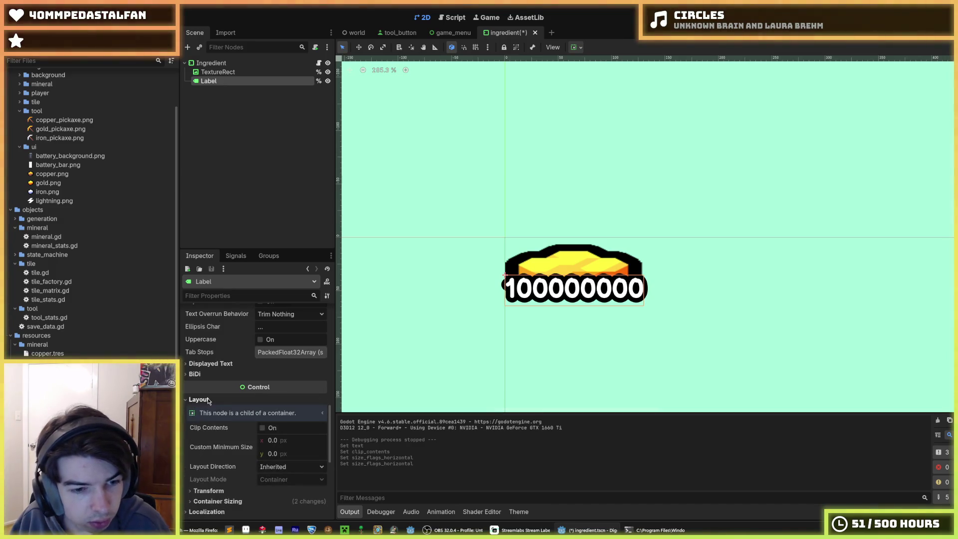
pyautogui.scroll(-1, 268, 461)
pyautogui.click(219, 474)
pyautogui.scroll(-2, 256, 449)
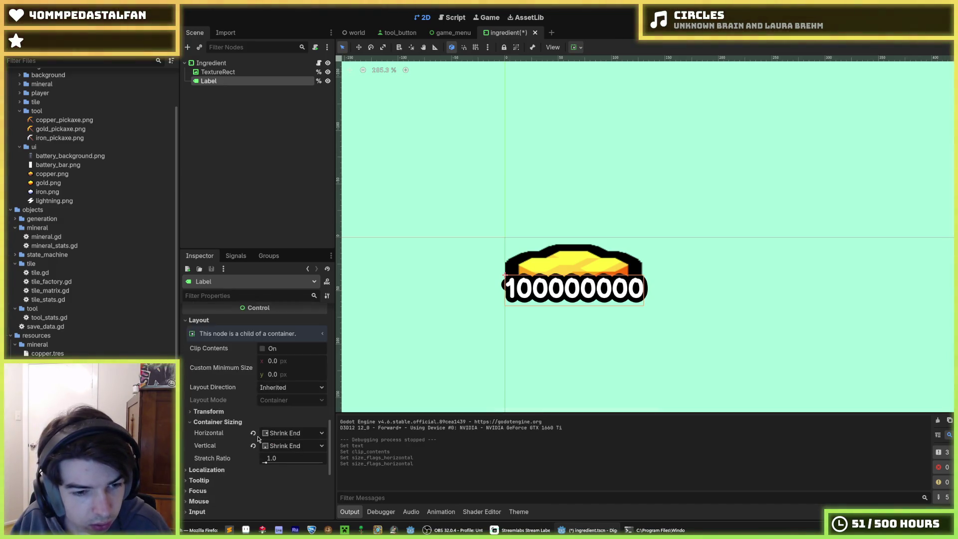
pyautogui.click(217, 422)
pyautogui.click(209, 411)
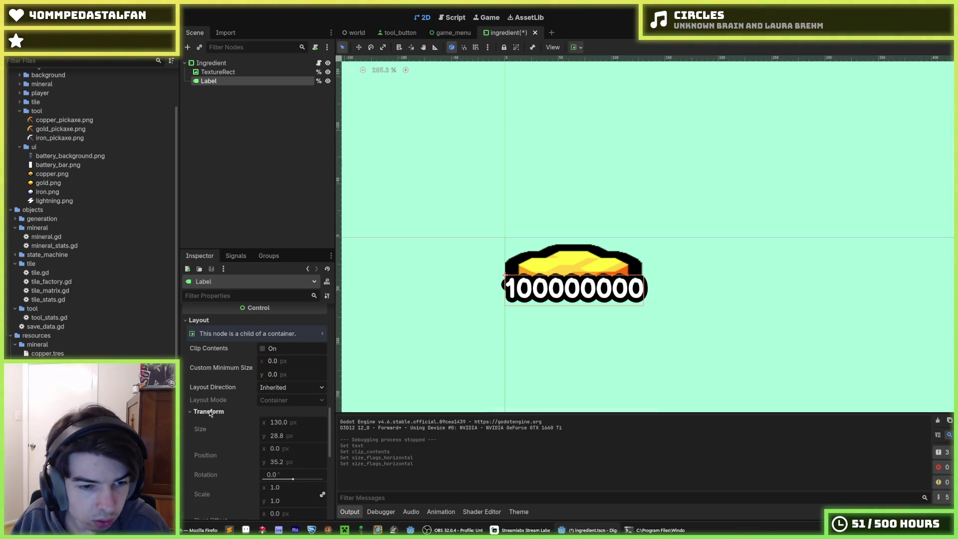
pyautogui.click(210, 413)
pyautogui.scroll(3, 209, 401)
pyautogui.scroll(-2, 217, 396)
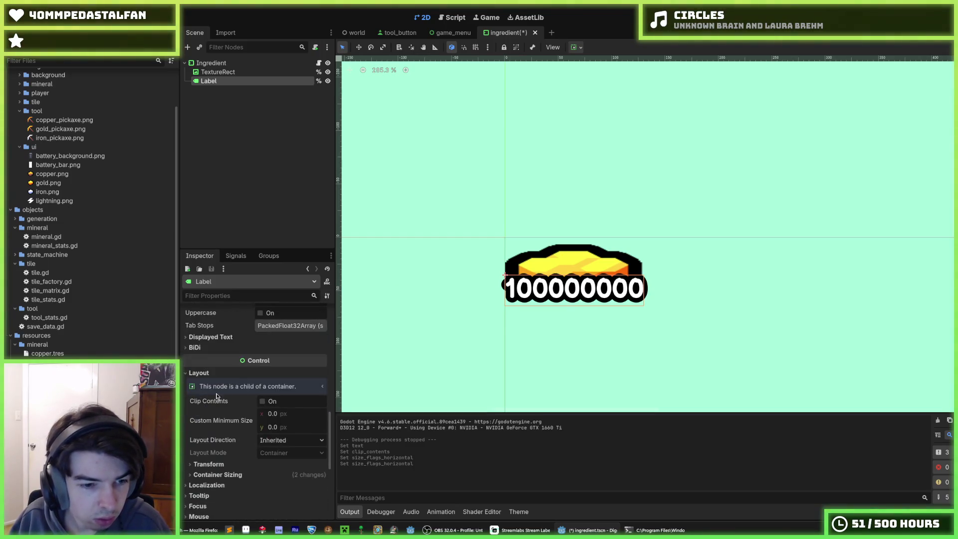
pyautogui.click(262, 401)
pyautogui.scroll(3, 227, 405)
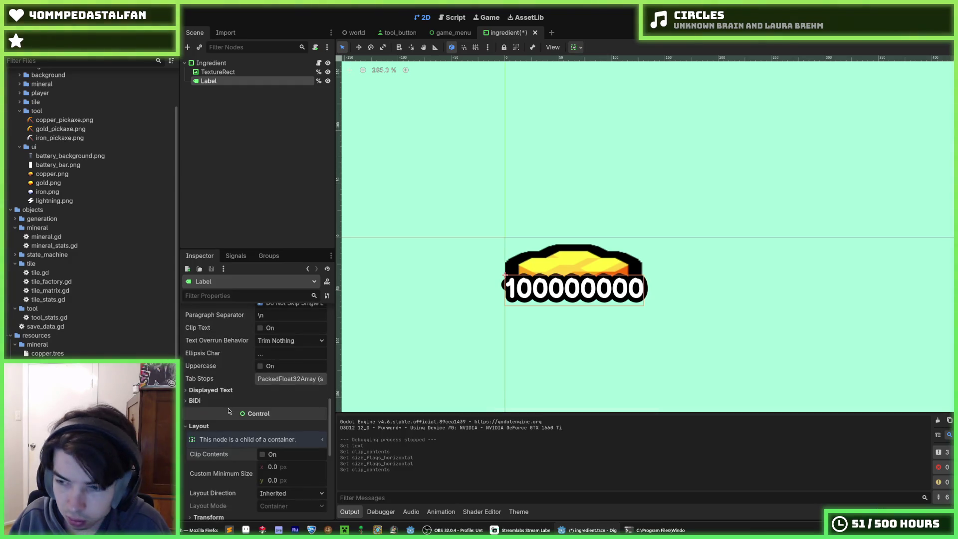
pyautogui.click(209, 389)
pyautogui.scroll(13, 209, 380)
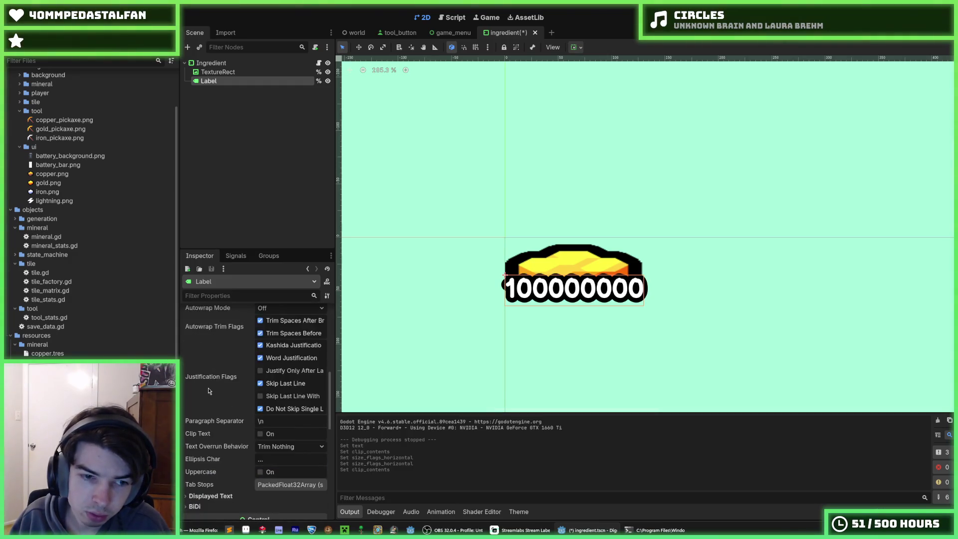
pyautogui.scroll(7, 210, 377)
pyautogui.scroll(-3, 209, 371)
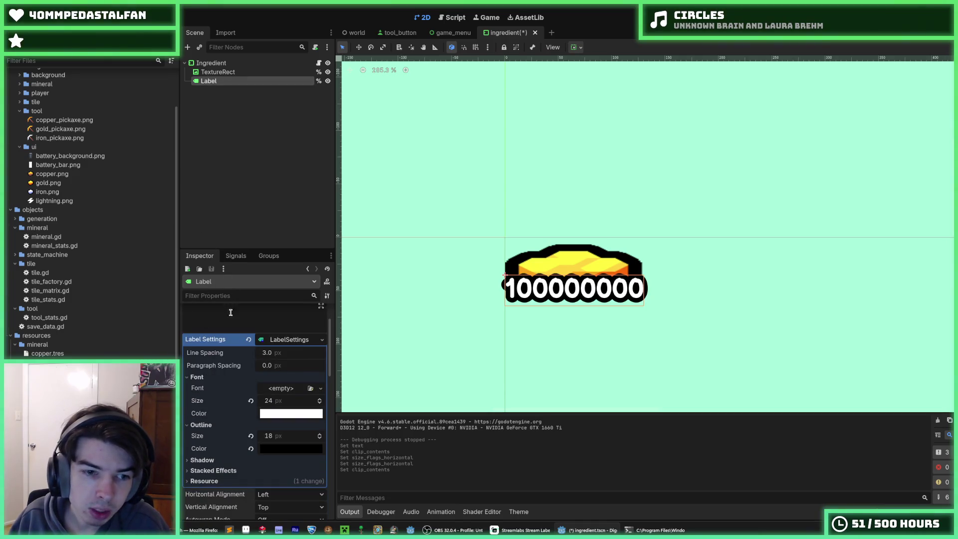
pyautogui.scroll(3, 227, 325)
pyautogui.scroll(-10, 222, 344)
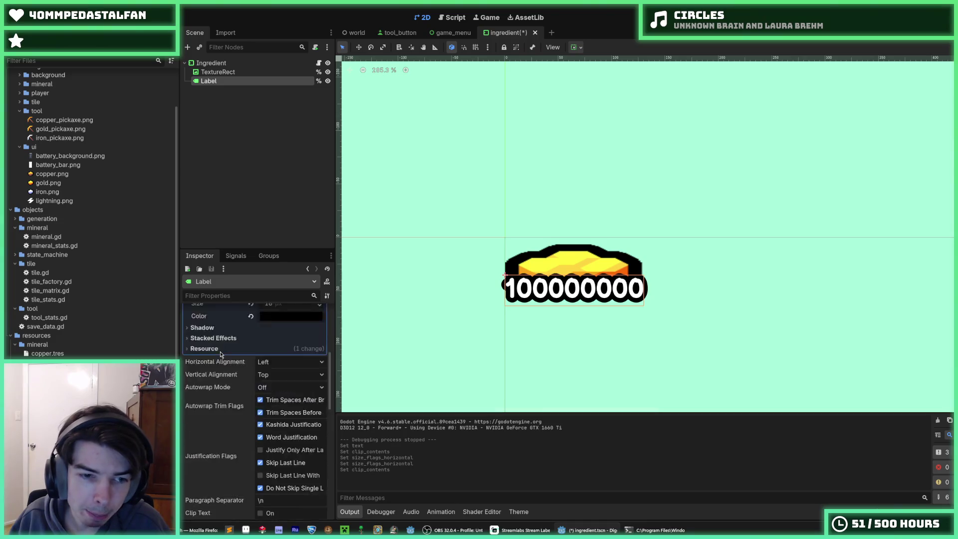
pyautogui.scroll(2, 221, 354)
pyautogui.click(273, 402)
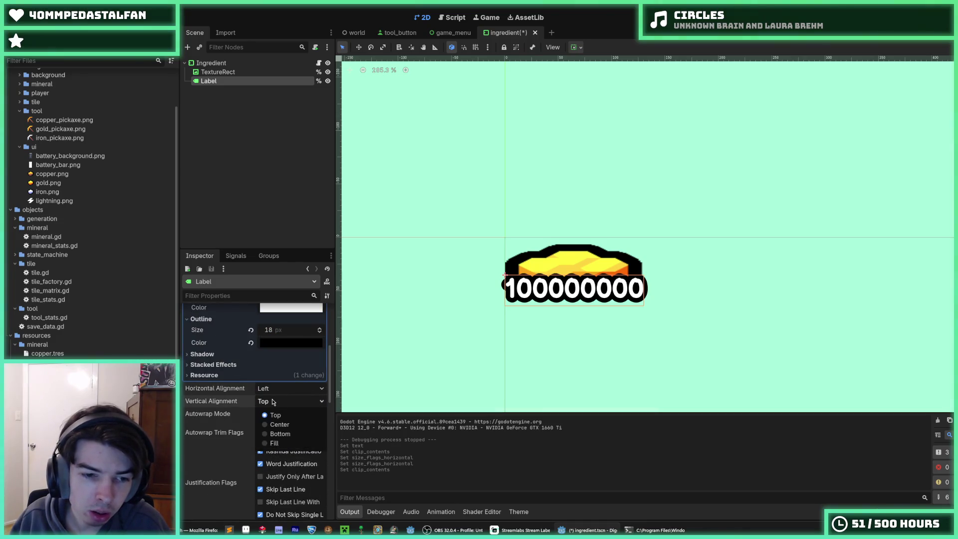
pyautogui.click(273, 401)
pyautogui.click(269, 389)
pyautogui.click(269, 389)
pyautogui.scroll(-5, 215, 399)
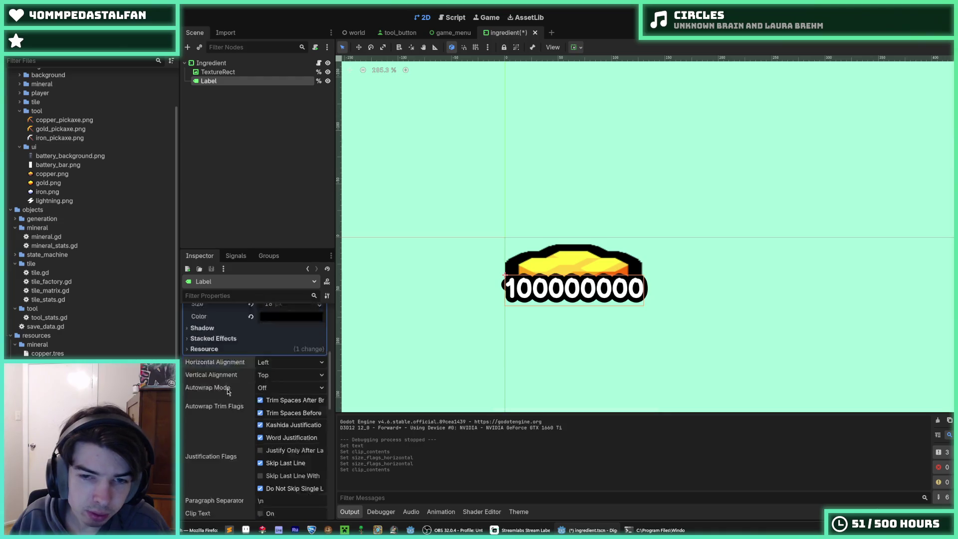
pyautogui.scroll(-5, 214, 399)
pyautogui.click(207, 380)
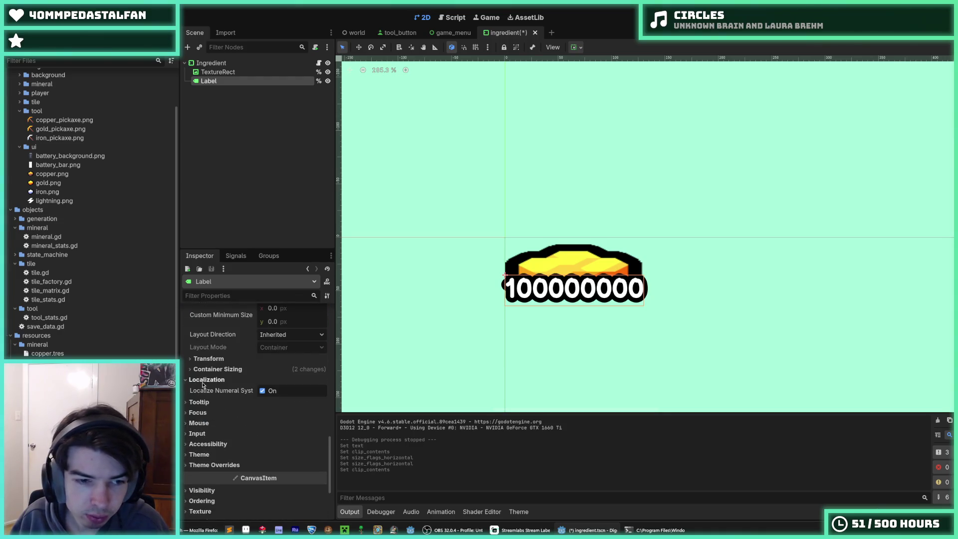
pyautogui.click(207, 379)
pyautogui.click(208, 371)
pyautogui.click(208, 370)
pyautogui.click(212, 379)
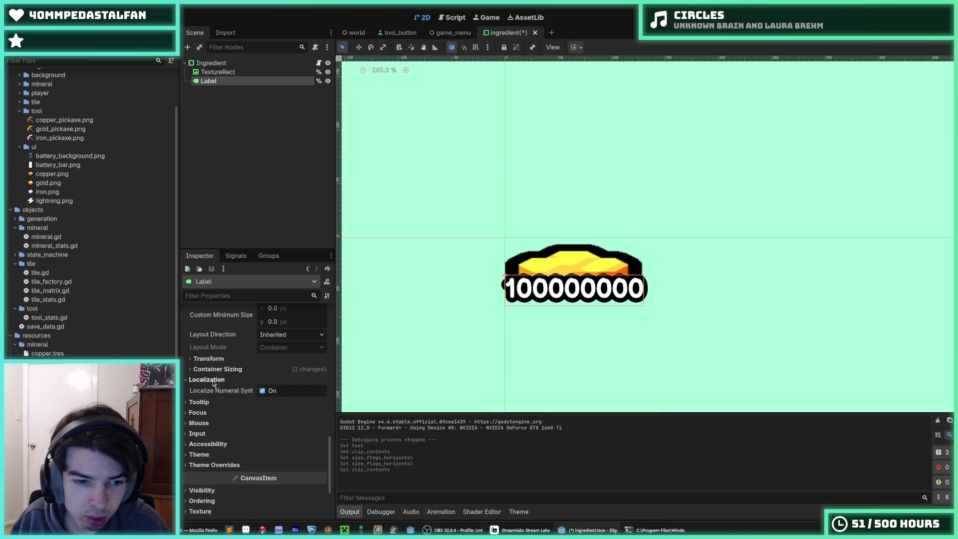
pyautogui.click(213, 380)
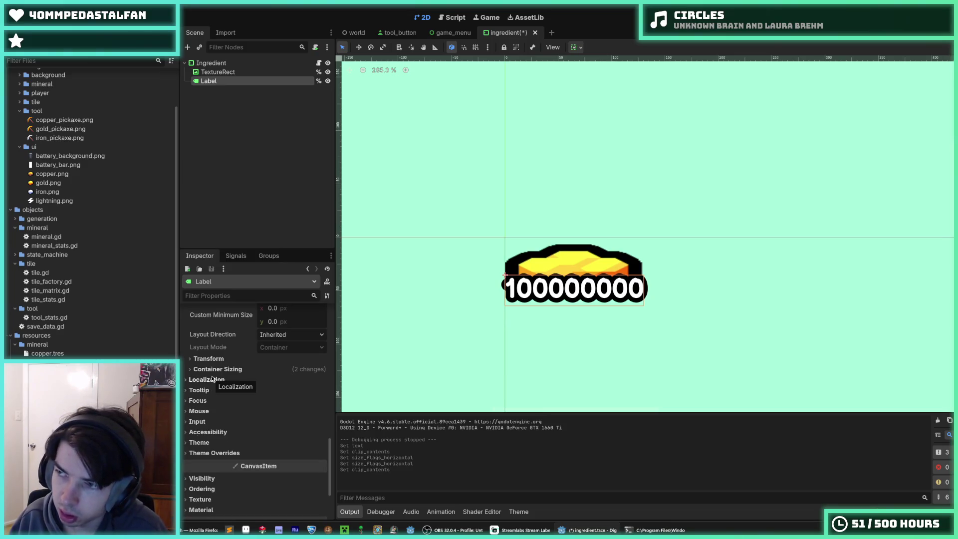
pyautogui.click(213, 370)
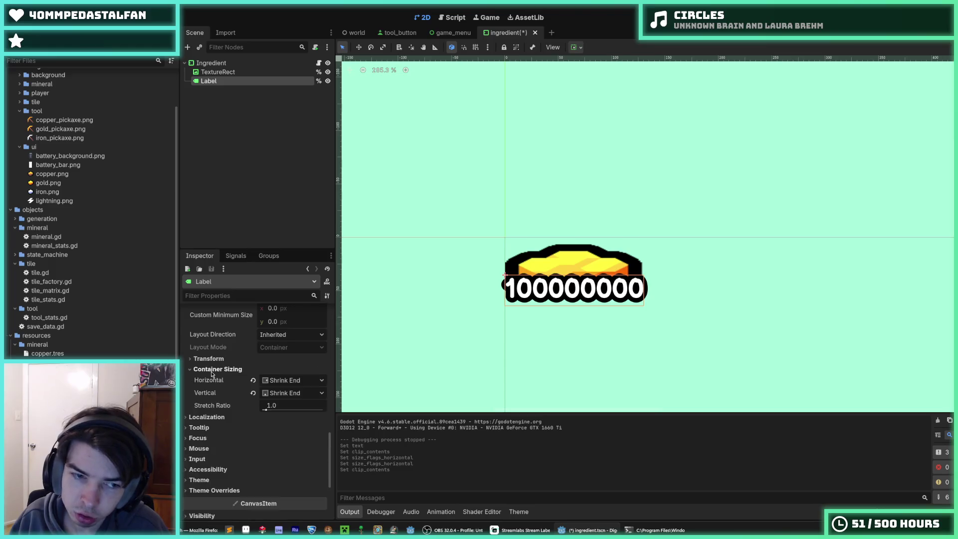
pyautogui.click(214, 369)
pyautogui.click(211, 359)
pyautogui.scroll(10, 211, 364)
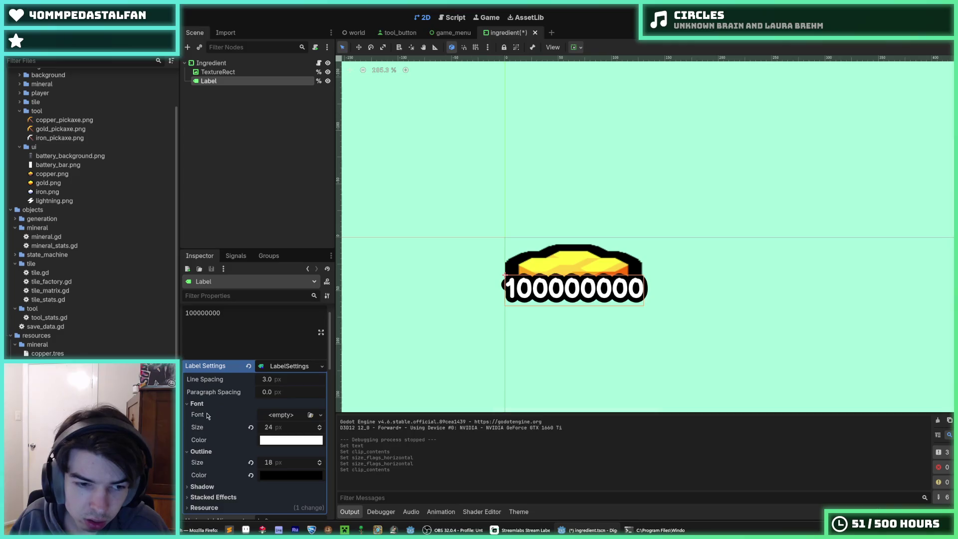
pyautogui.click(286, 368)
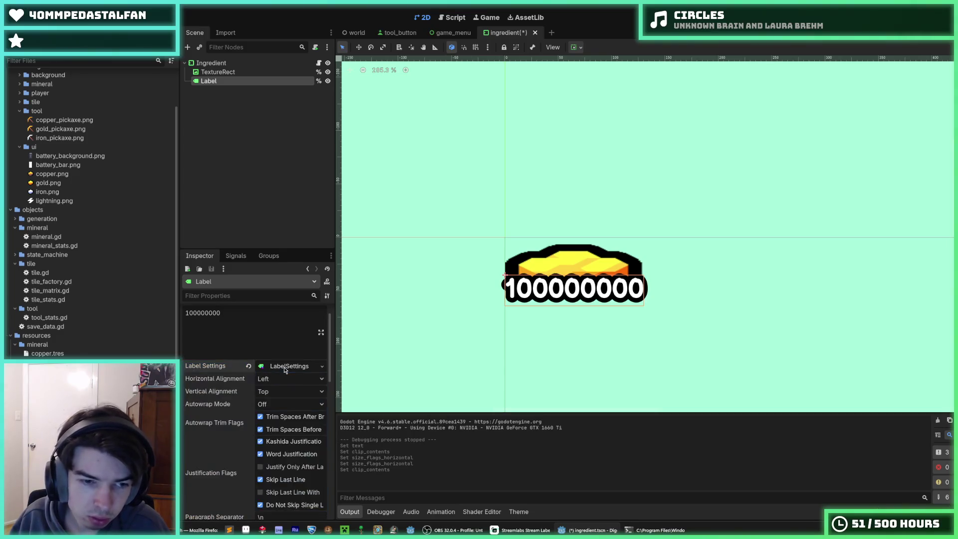
# Try the Label's Autowrap Mode options Word and Arbitrary, leaving autowrapping Off
pyautogui.scroll(-2, 208, 384)
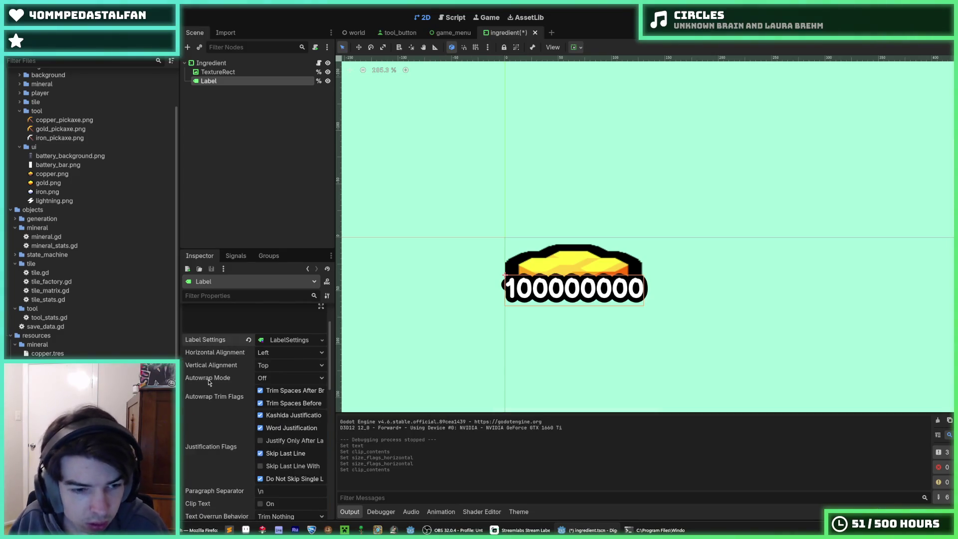
pyautogui.scroll(2, 208, 384)
pyautogui.click(259, 405)
pyautogui.click(278, 436)
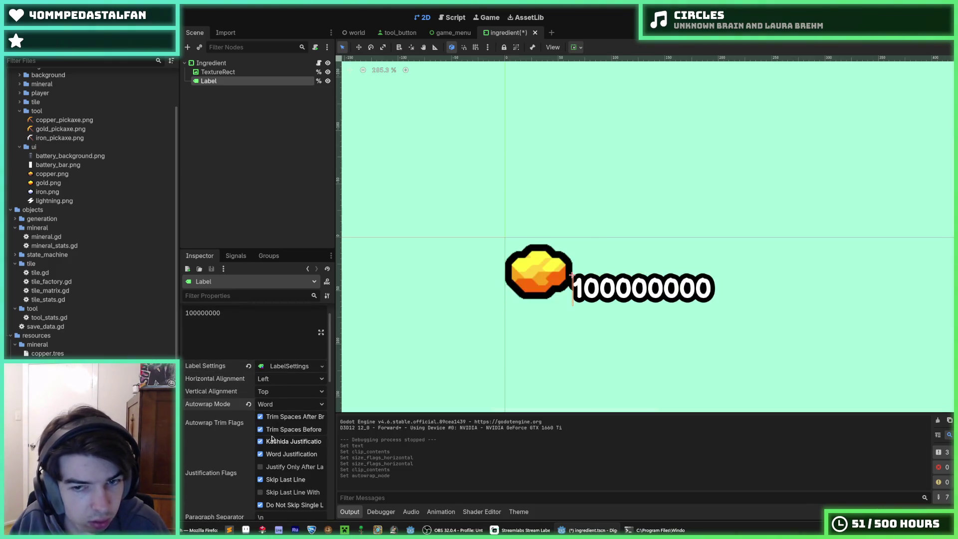
pyautogui.click(278, 404)
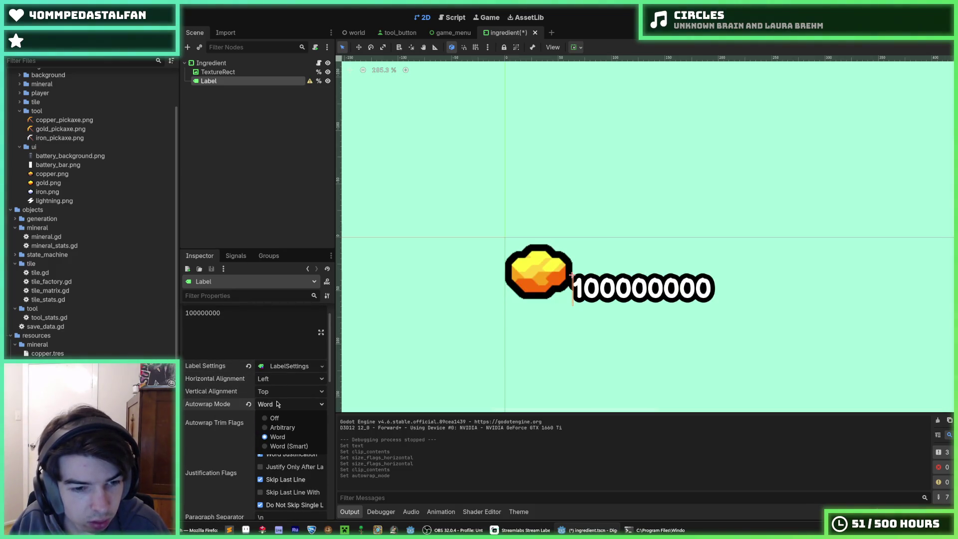
pyautogui.click(277, 413)
pyautogui.click(277, 407)
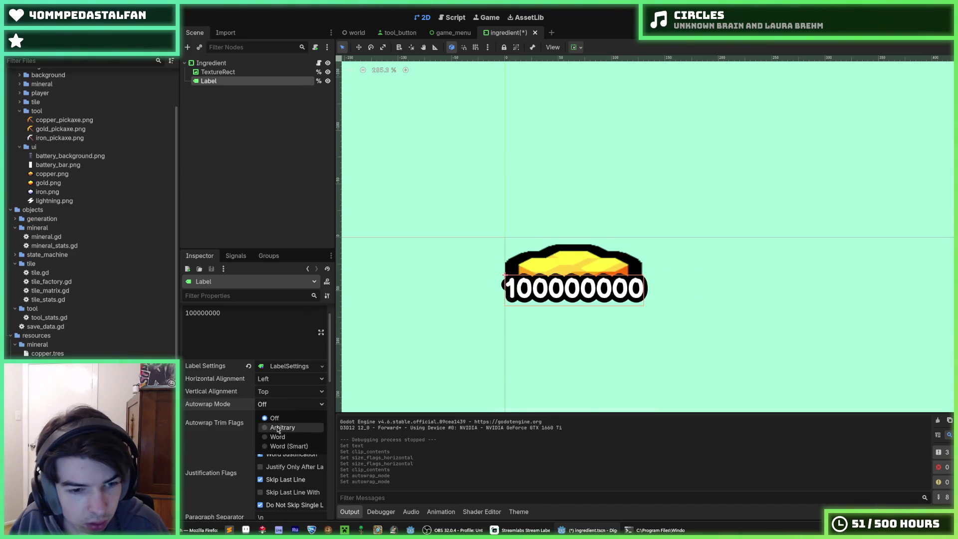
pyautogui.click(280, 425)
pyautogui.click(281, 407)
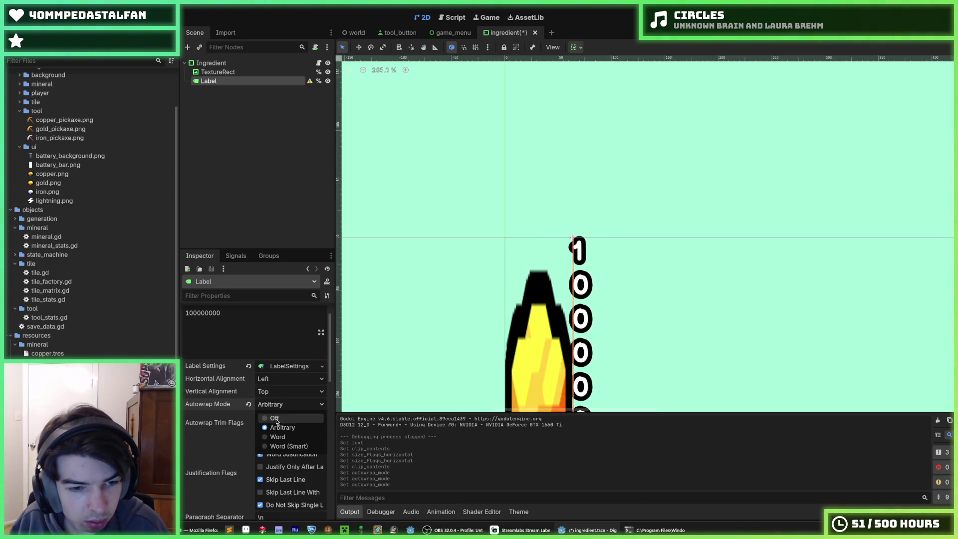
pyautogui.click(274, 414)
# Try vertical alignment Fill then Top, and set horizontal alignment to Fill
pyautogui.click(264, 394)
pyautogui.click(263, 394)
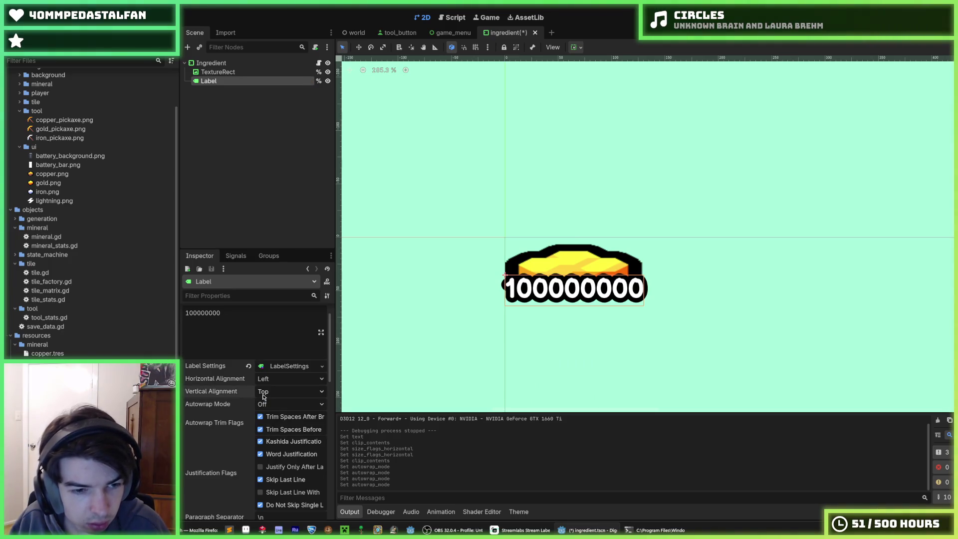
pyautogui.click(264, 394)
pyautogui.click(266, 394)
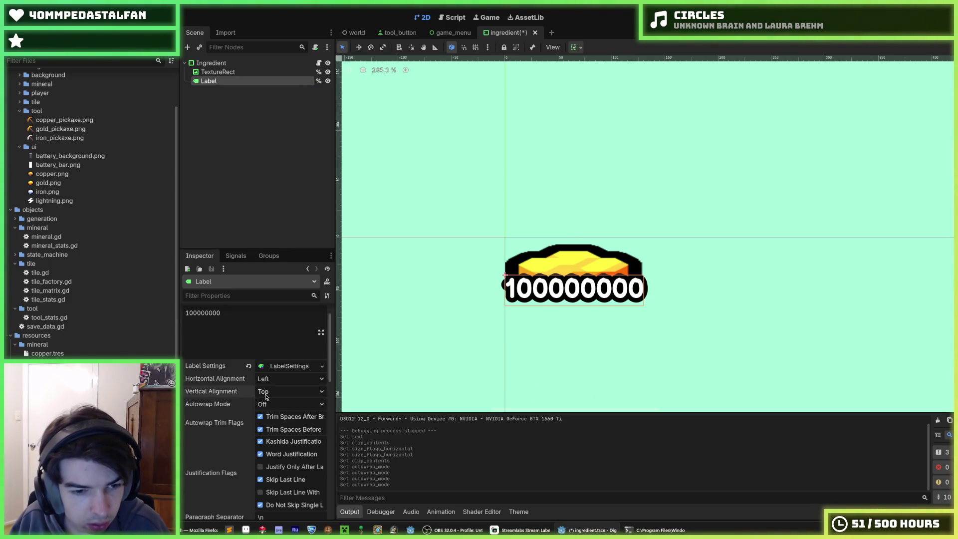
pyautogui.click(263, 392)
pyautogui.click(273, 433)
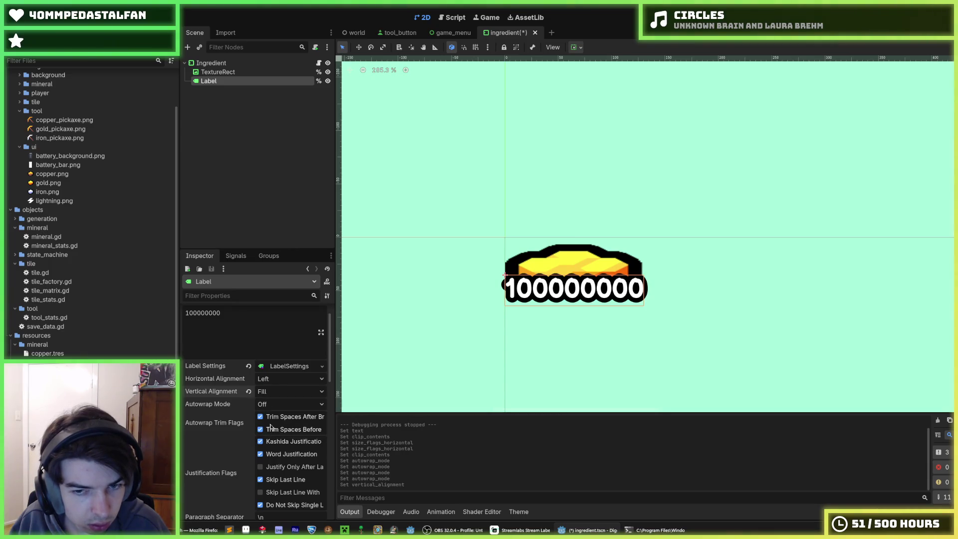
pyautogui.click(248, 391)
pyautogui.click(279, 378)
pyautogui.click(266, 424)
# Try Text Overrun trimming by characters, then words, ending on Trim Char
pyautogui.scroll(-6, 250, 389)
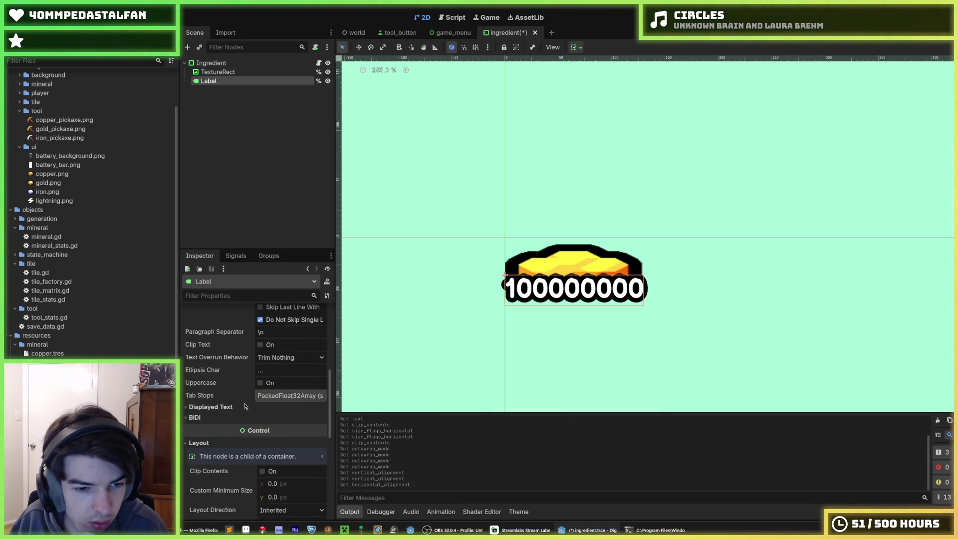
pyautogui.scroll(2, 245, 404)
pyautogui.scroll(-1, 235, 414)
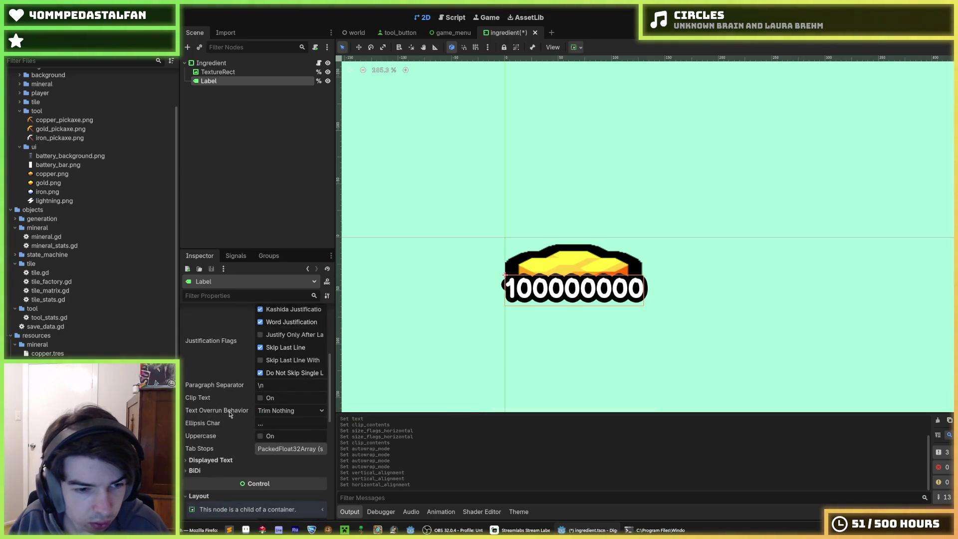
pyautogui.click(262, 411)
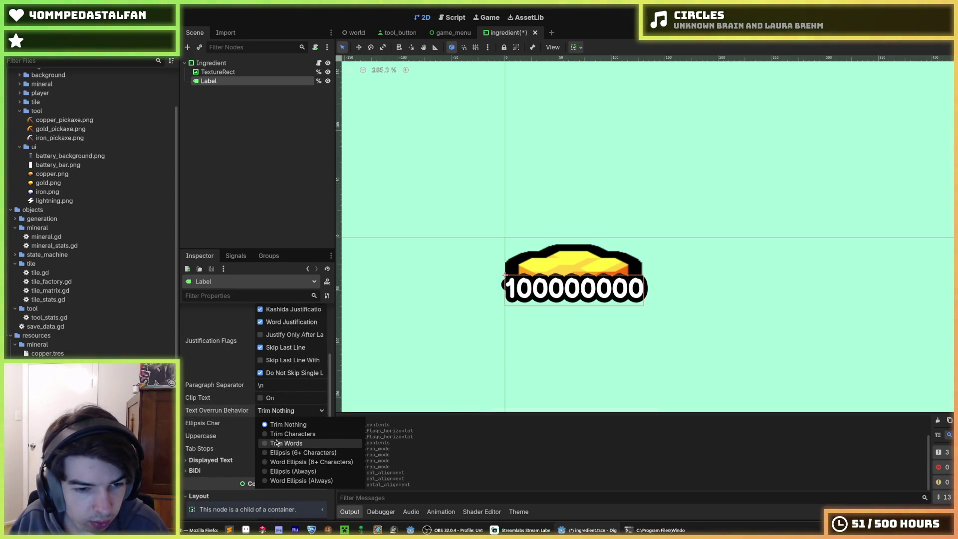
pyautogui.click(278, 435)
pyautogui.click(275, 416)
pyautogui.click(275, 445)
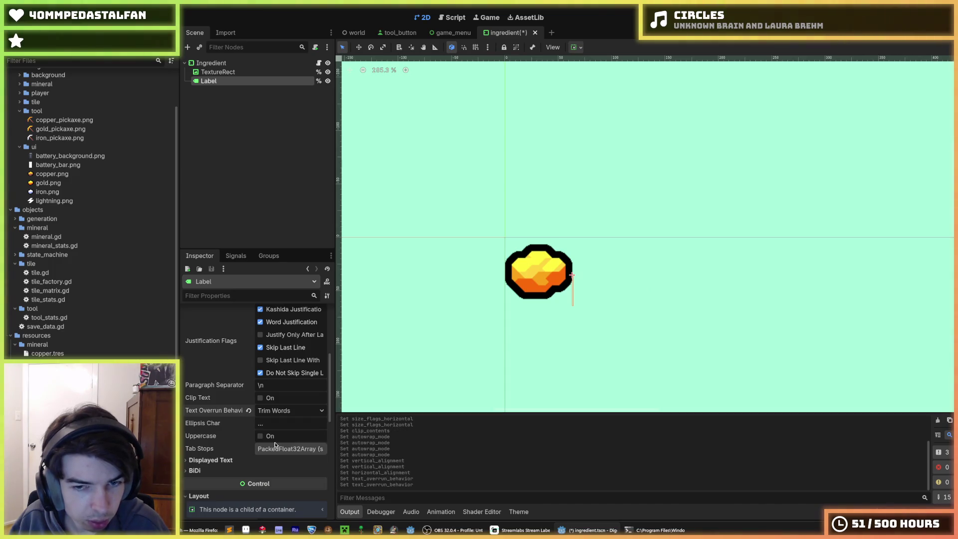
pyautogui.click(278, 416)
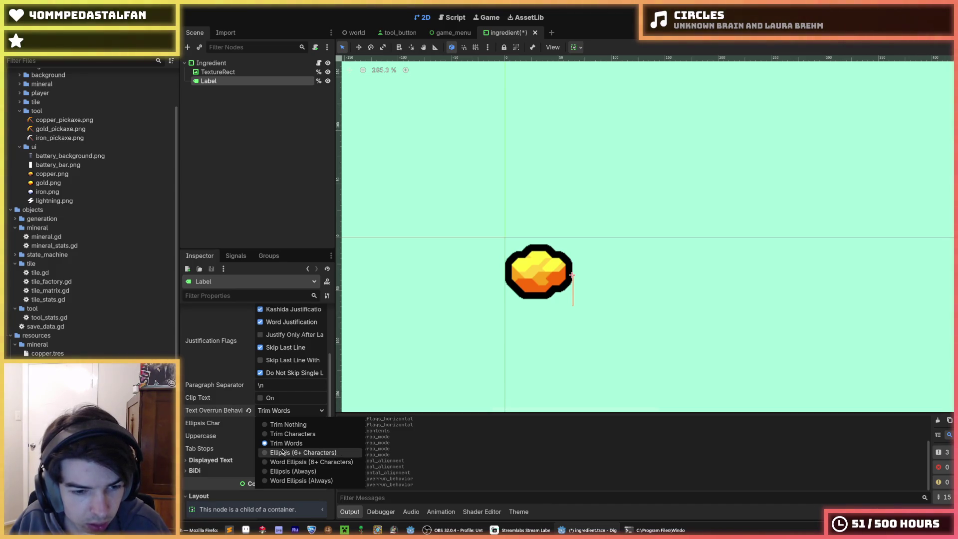
pyautogui.click(275, 434)
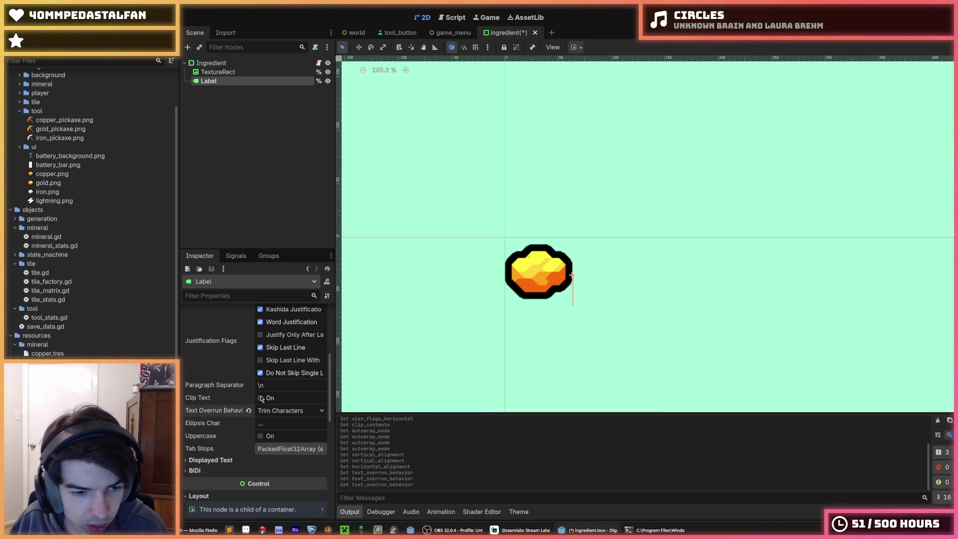
# Turn off overrun trimming and try Visible Characters at 8, 4, then 5
pyautogui.click(253, 459)
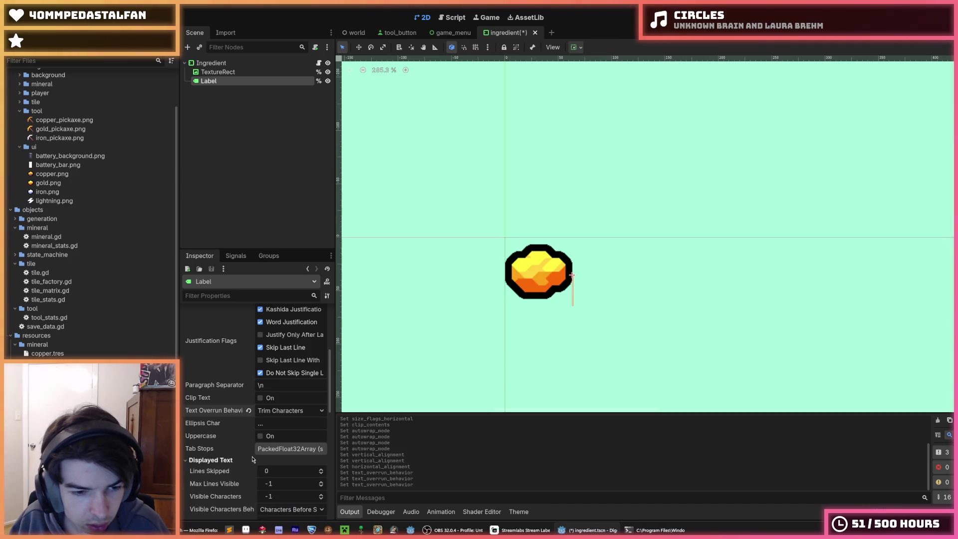
pyautogui.click(253, 460)
pyautogui.click(253, 459)
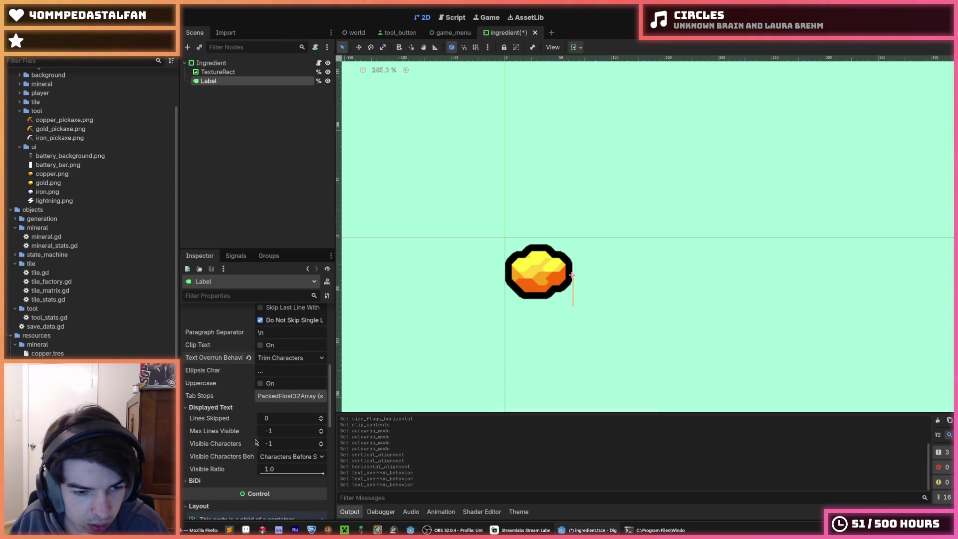
pyautogui.click(249, 357)
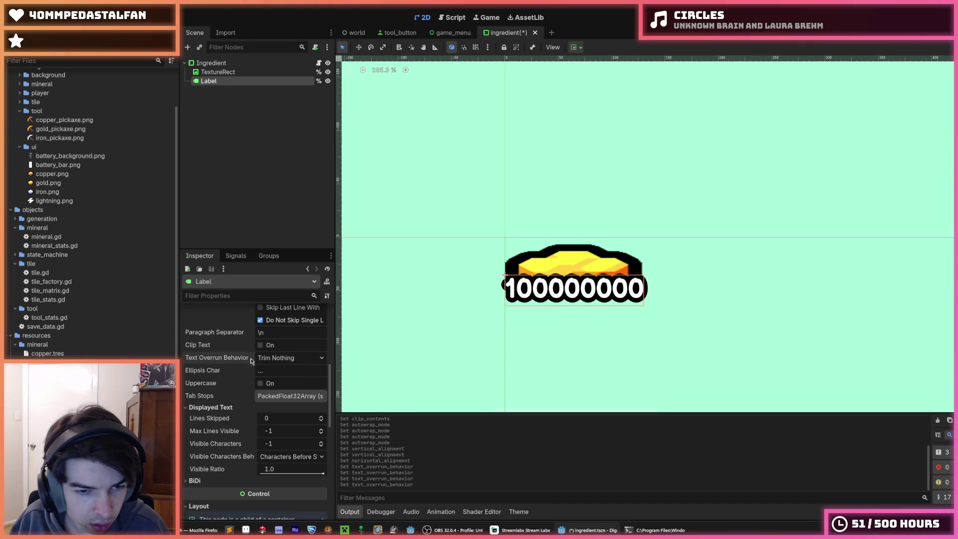
pyautogui.moveTo(282, 443); pyautogui.dragTo(289, 445)
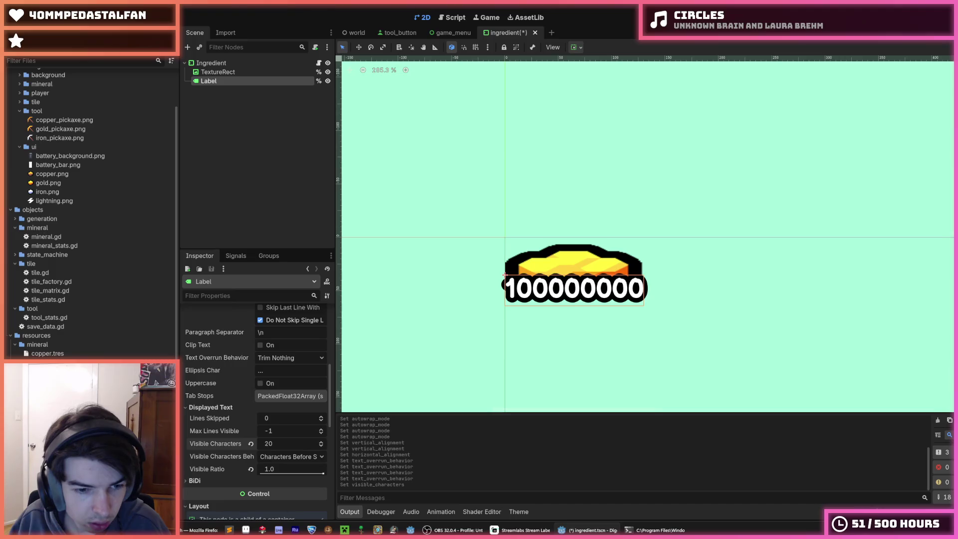
pyautogui.moveTo(289, 445); pyautogui.dragTo(283, 446)
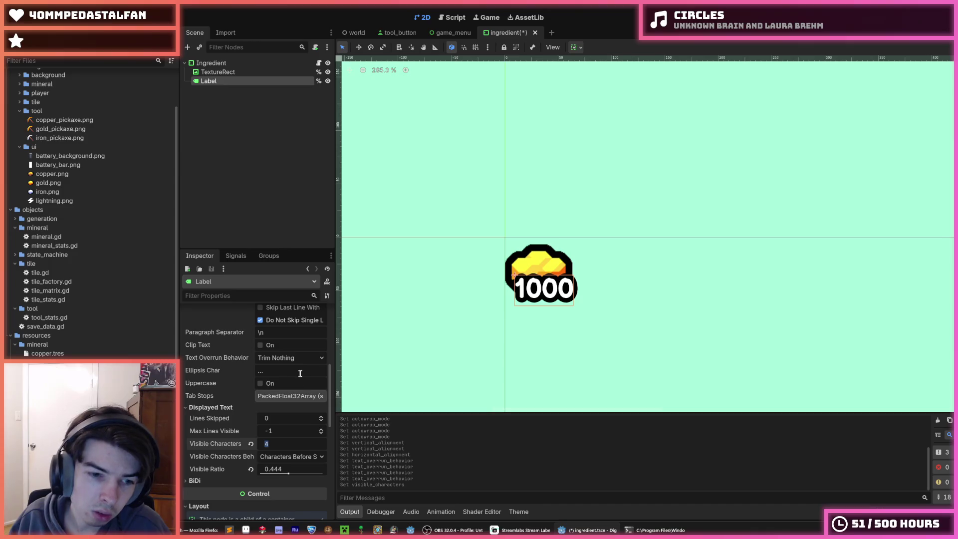
pyautogui.write('5')
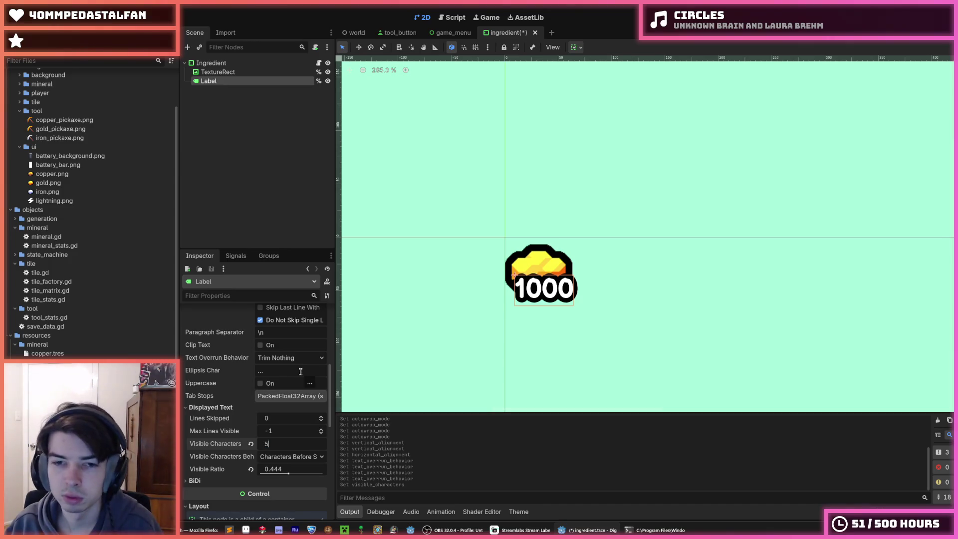
pyautogui.press('Return')
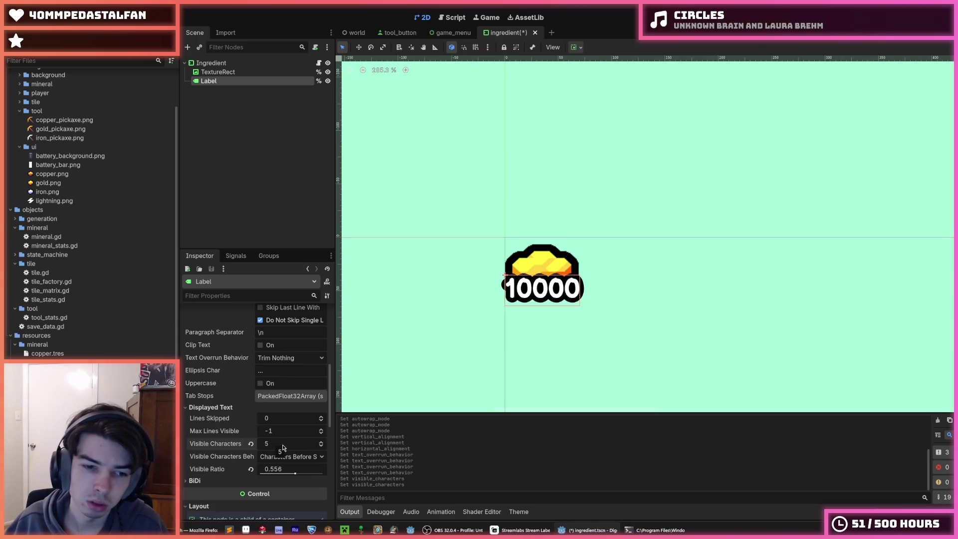
# Revert Visible Characters to -1 so all digits show, and save the scene
pyautogui.click(287, 440)
pyautogui.click(252, 444)
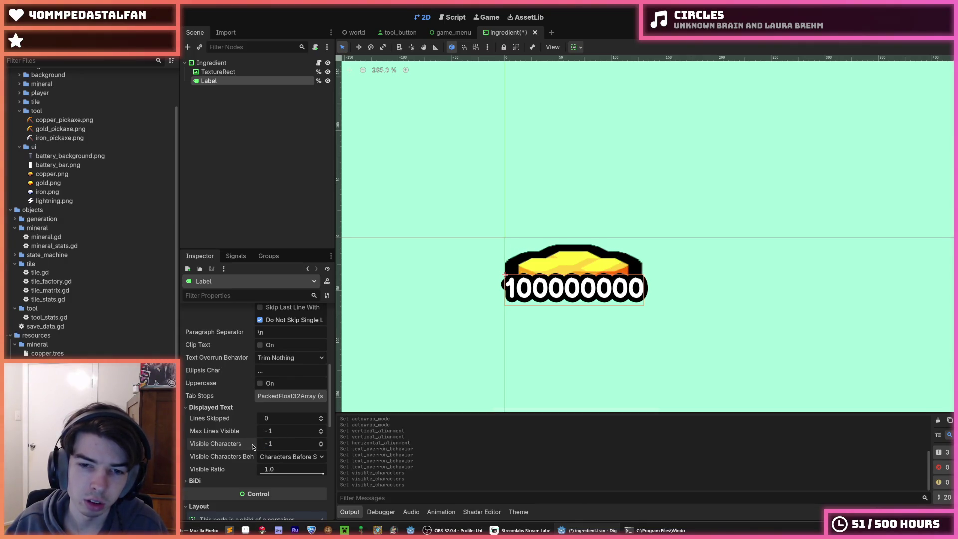
pyautogui.scroll(10, 245, 390)
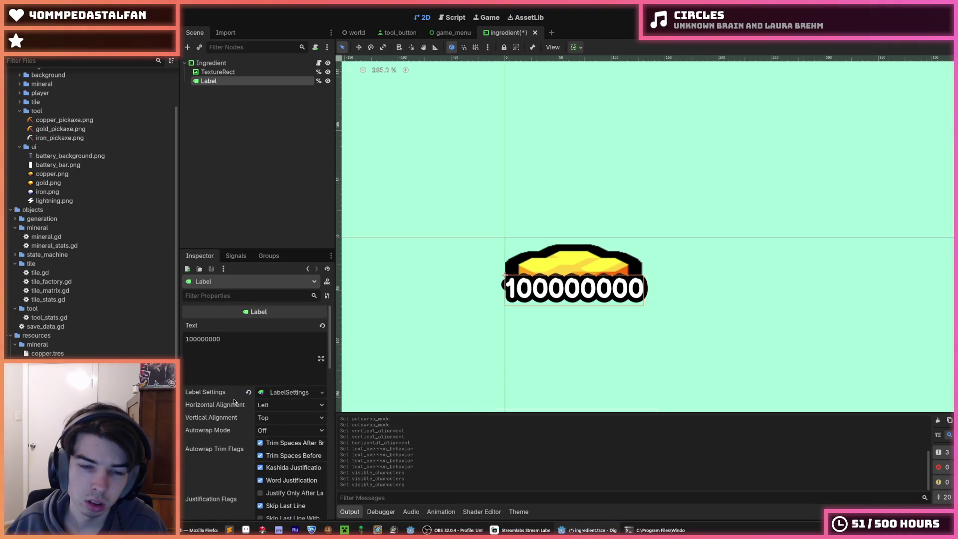
pyautogui.hotkey('ctrl', 's')
# Try the TextureRect's Expand Mode Fit Width, settling on Ignore Size
pyautogui.click(237, 72)
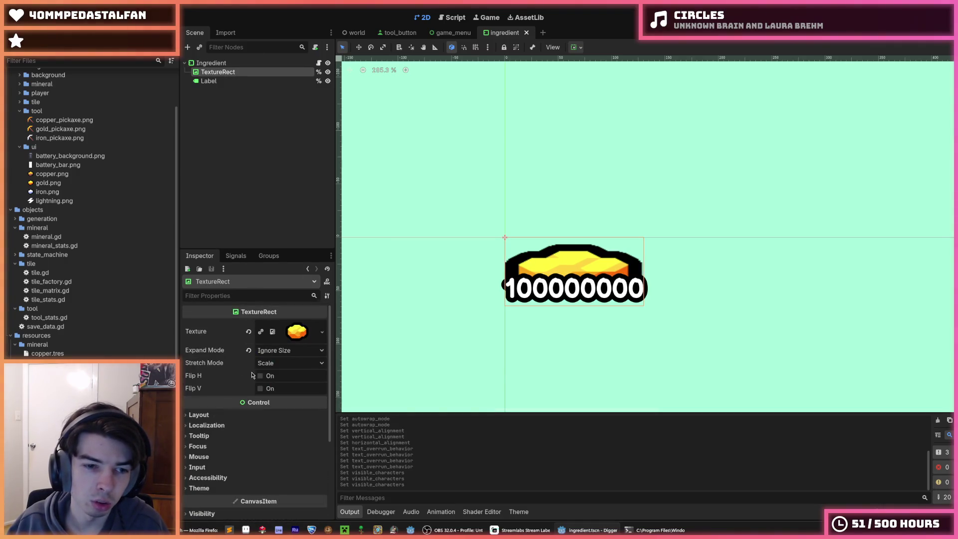
pyautogui.click(279, 350)
pyautogui.click(278, 383)
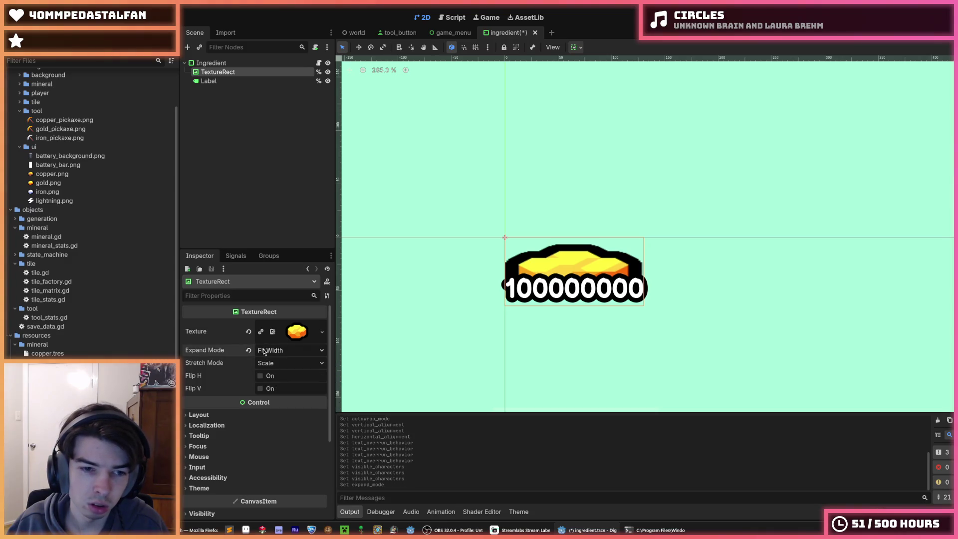
pyautogui.click(248, 350)
pyautogui.click(269, 350)
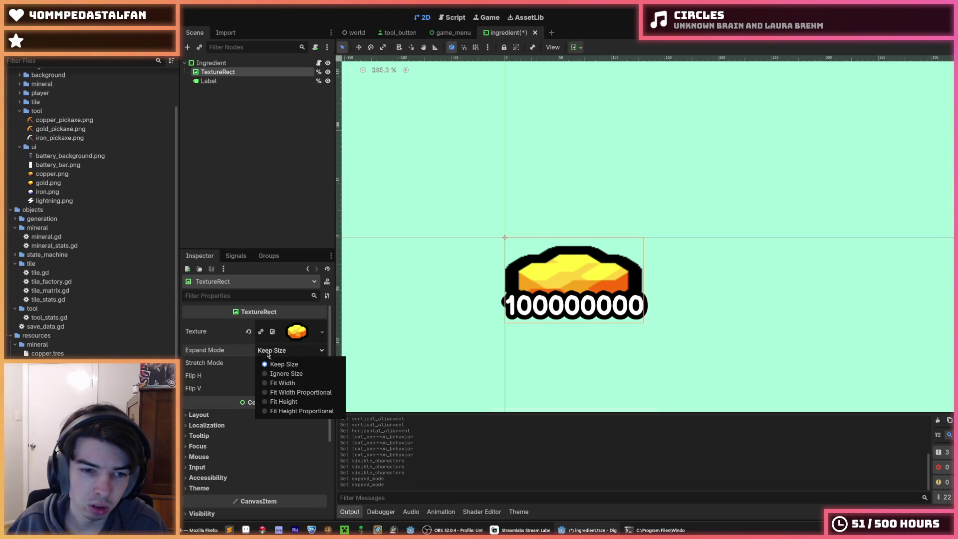
pyautogui.click(283, 383)
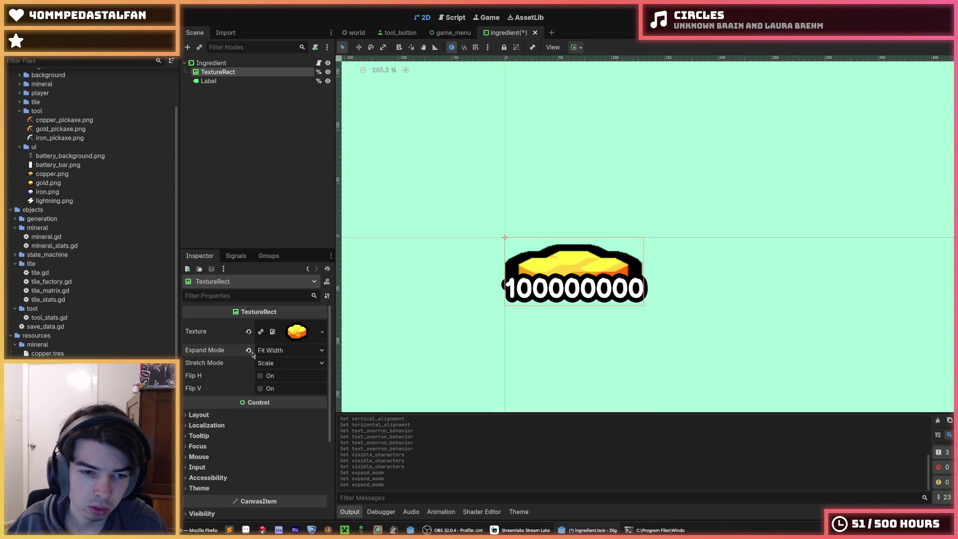
pyautogui.click(271, 350)
pyautogui.click(274, 374)
# Try Stretch Mode Tile on the gold icon, then set it to Keep
pyautogui.click(277, 363)
pyautogui.click(280, 385)
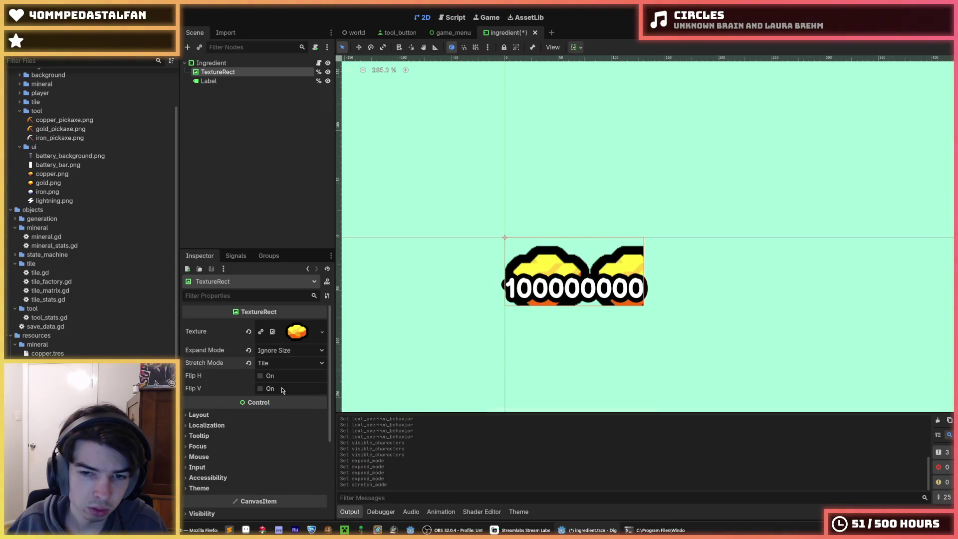
pyautogui.click(280, 367)
pyautogui.click(283, 396)
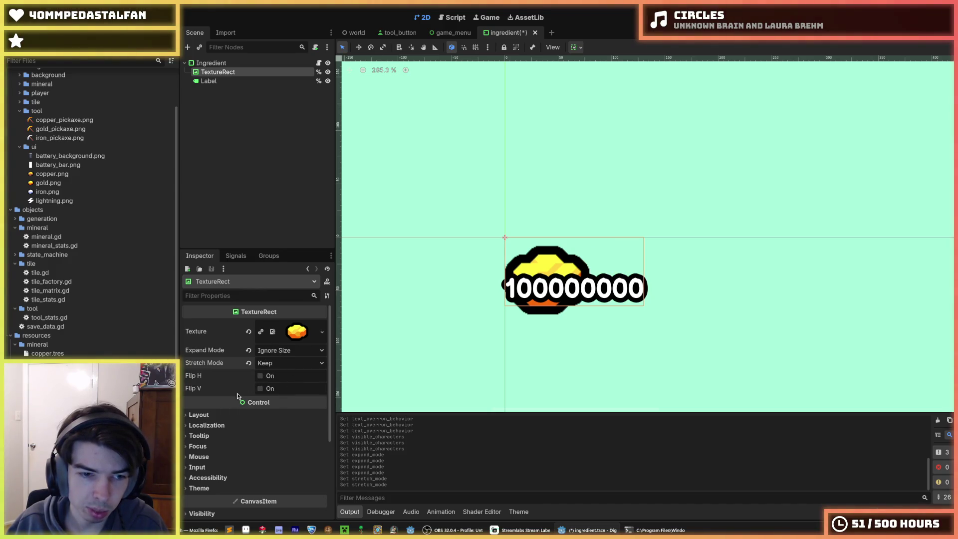
pyautogui.click(225, 415)
pyautogui.scroll(-2, 229, 424)
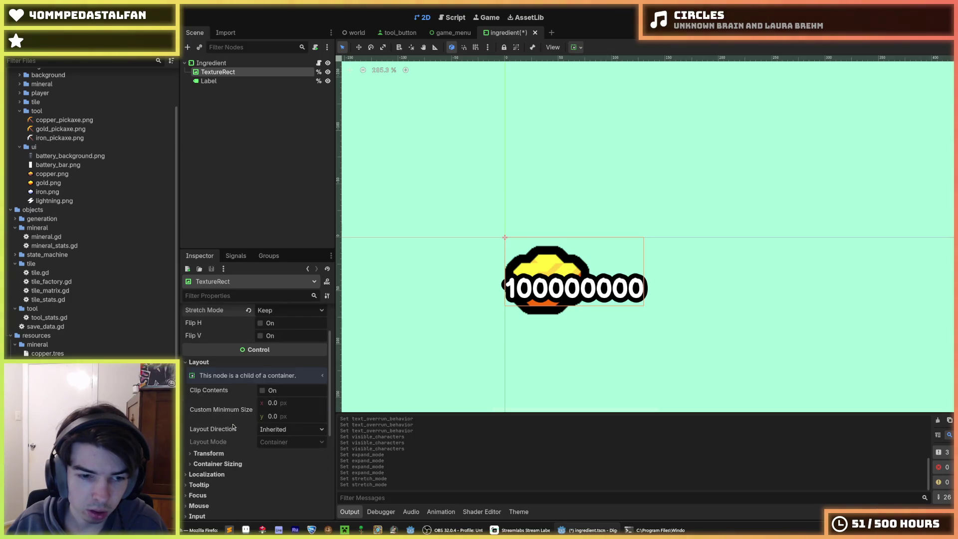
# Set the icon's Horizontal and Vertical container sizing to Shrink Center and save
pyautogui.click(212, 464)
pyautogui.scroll(-4, 244, 454)
pyautogui.click(281, 369)
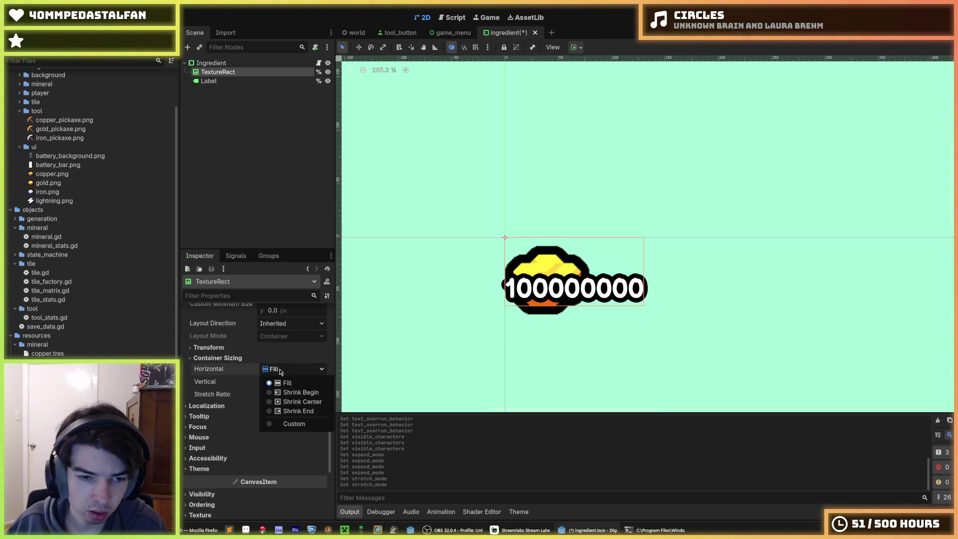
pyautogui.click(300, 402)
pyautogui.click(282, 382)
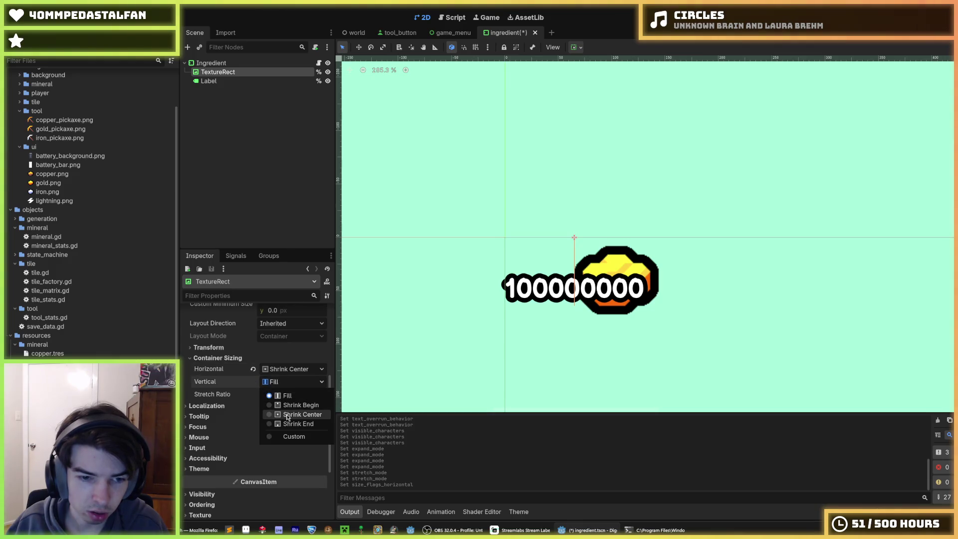
pyautogui.click(288, 415)
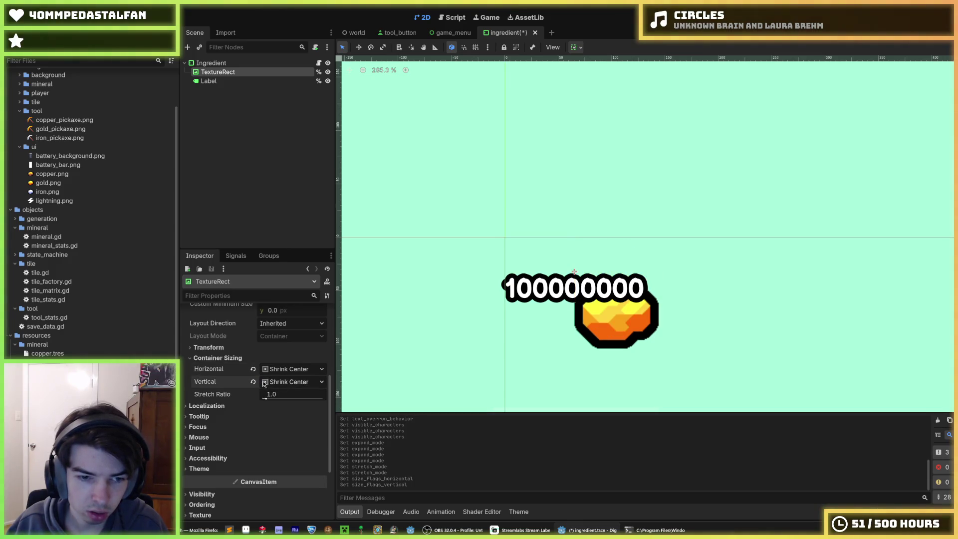
pyautogui.scroll(5, 255, 389)
pyautogui.hotkey('ctrl', 's')
# Review the Ingredient, TextureRect and Label nodes, then set the icon's Expand Mode to Keep Size
pyautogui.click(222, 62)
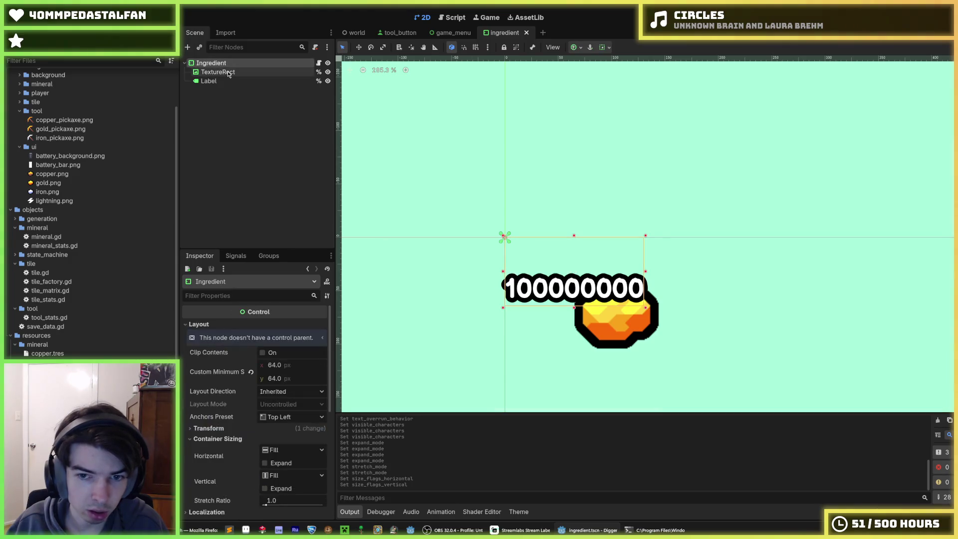
pyautogui.click(229, 73)
pyautogui.click(228, 82)
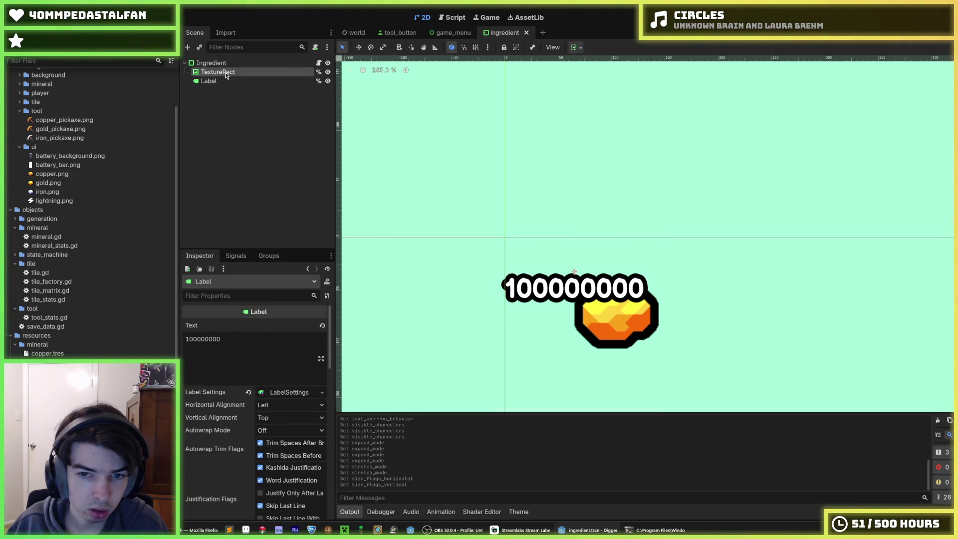
pyautogui.click(225, 82)
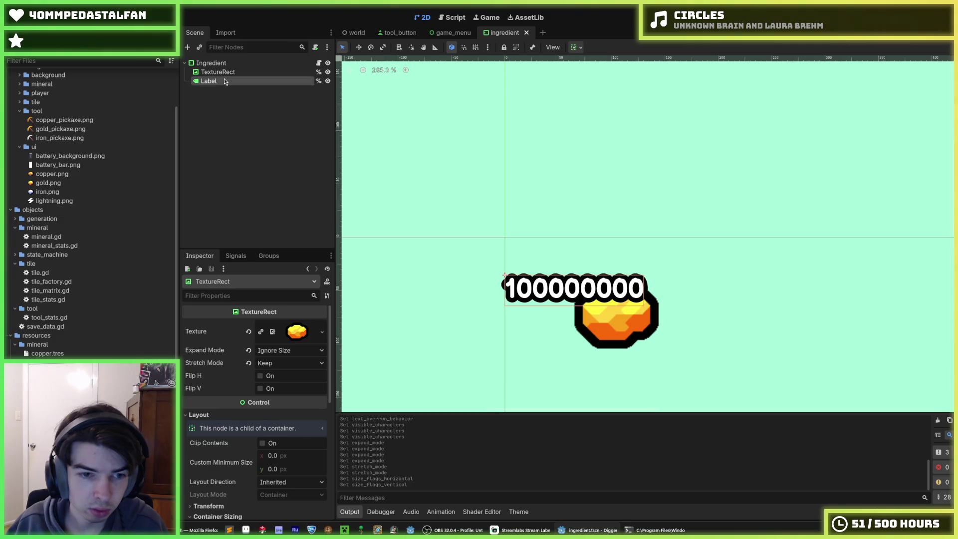
pyautogui.click(223, 71)
pyautogui.click(223, 64)
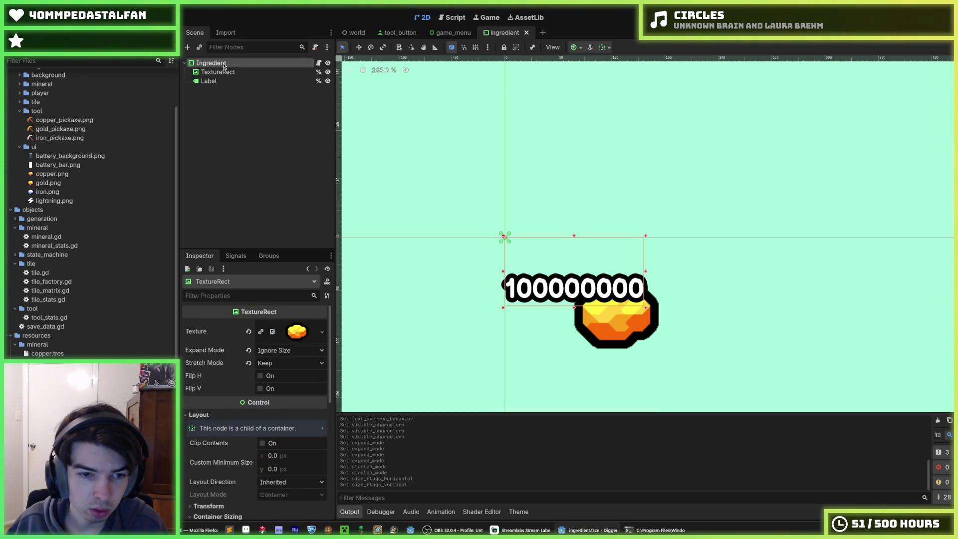
pyautogui.click(224, 71)
pyautogui.scroll(-2, 219, 388)
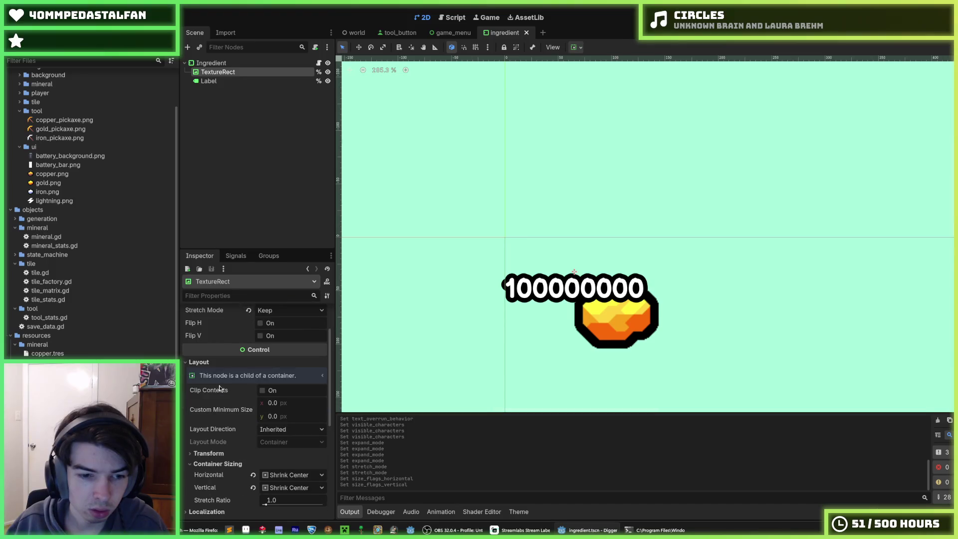
pyautogui.scroll(-2, 222, 391)
pyautogui.scroll(4, 249, 424)
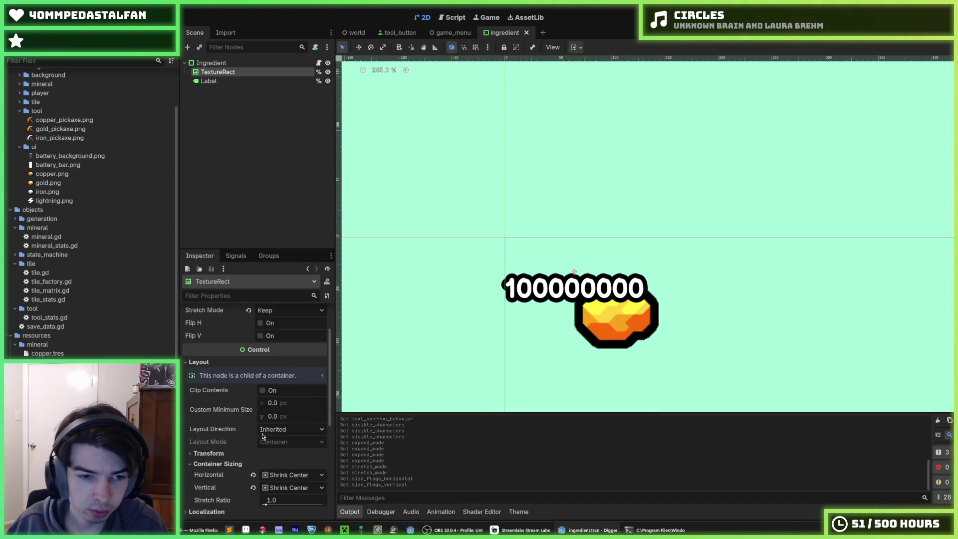
pyautogui.click(271, 349)
pyautogui.click(267, 362)
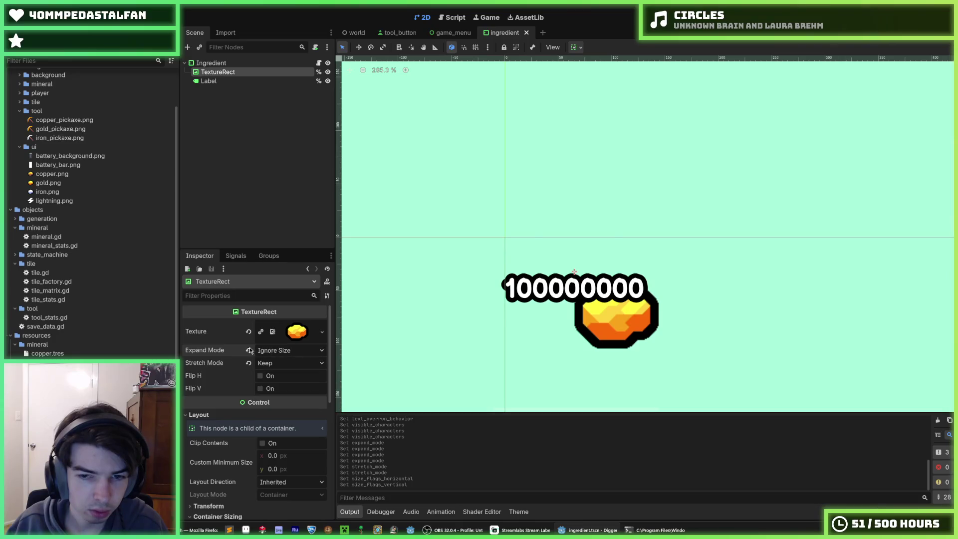
# Try Ignore Size, Tile and Keep on the icon, returning to Keep Size and Scale
pyautogui.click(248, 362)
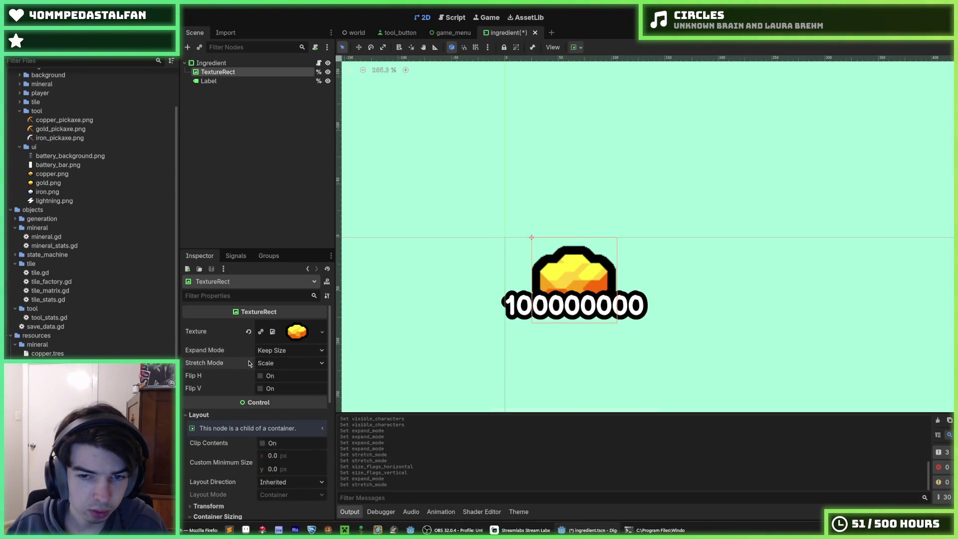
pyautogui.click(273, 363)
pyautogui.click(276, 351)
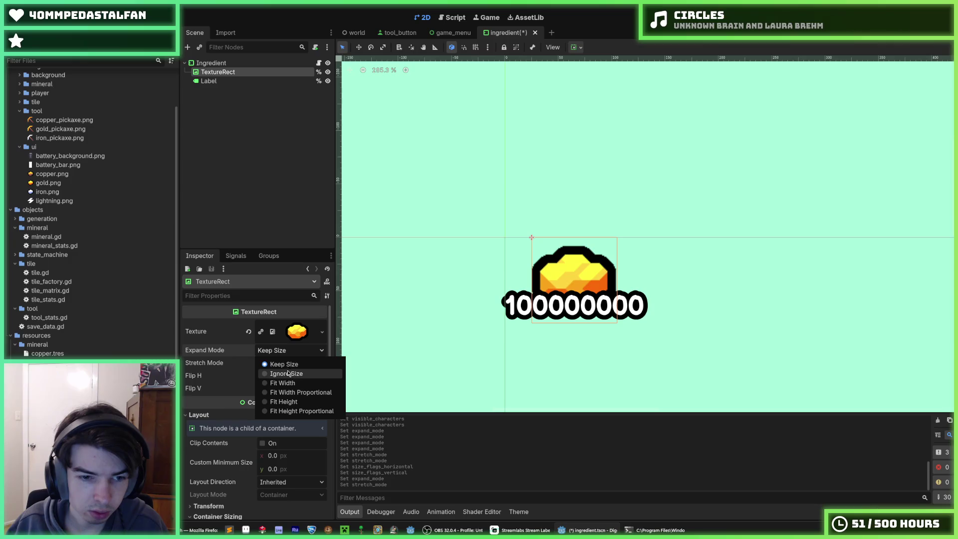
pyautogui.click(280, 373)
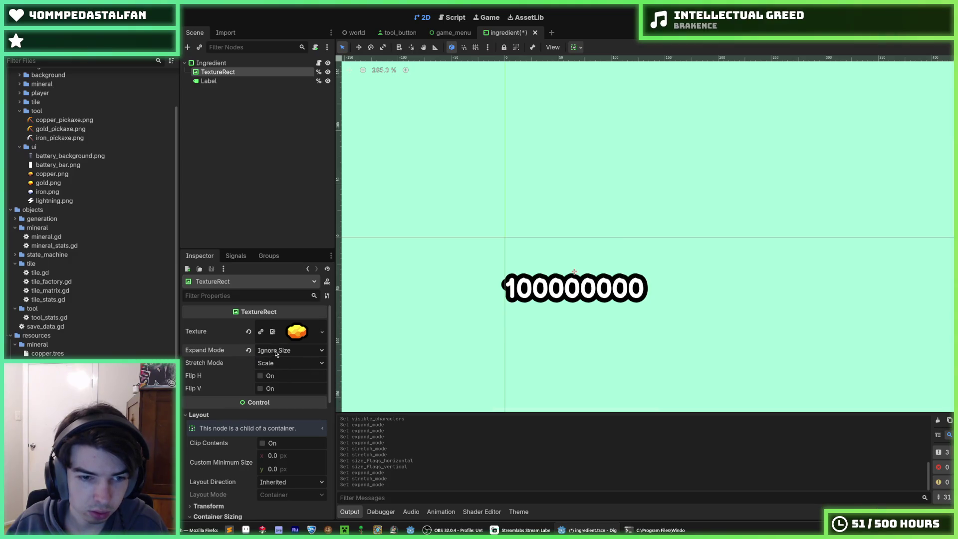
pyautogui.click(248, 350)
pyautogui.click(273, 362)
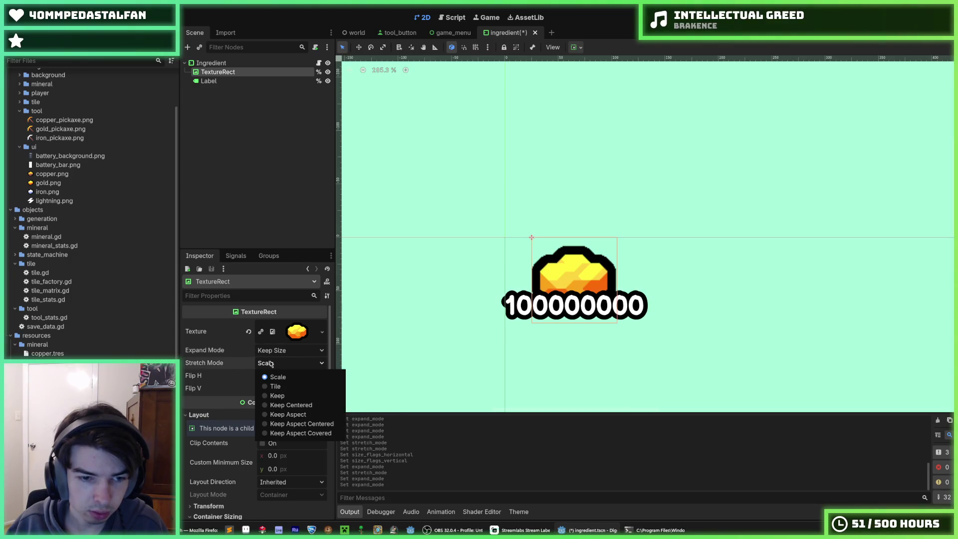
pyautogui.click(279, 385)
pyautogui.click(284, 362)
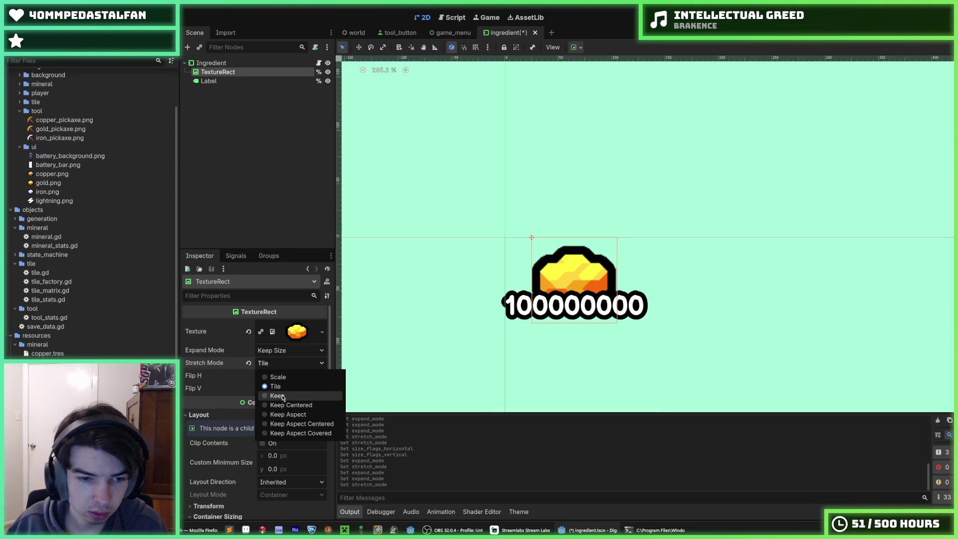
pyautogui.click(284, 398)
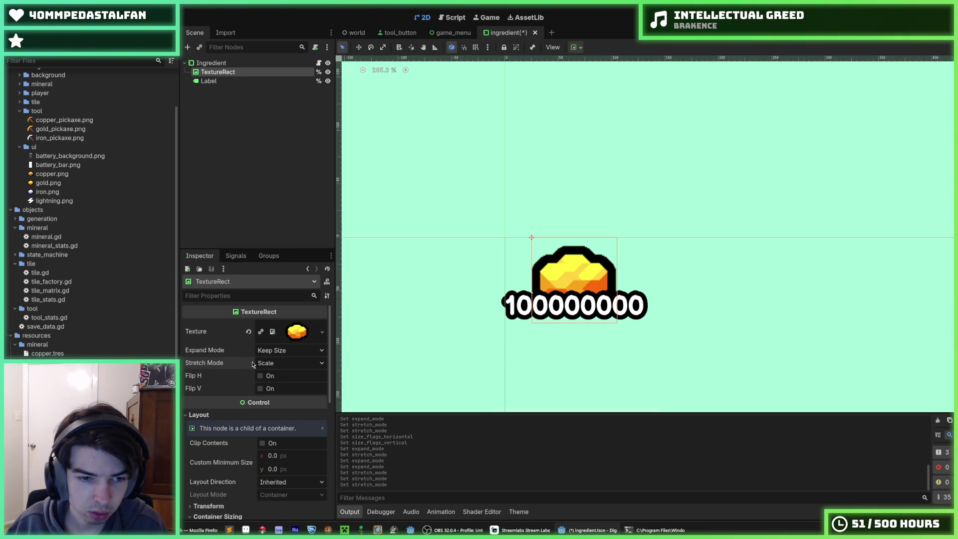
pyautogui.click(243, 81)
pyautogui.click(251, 335)
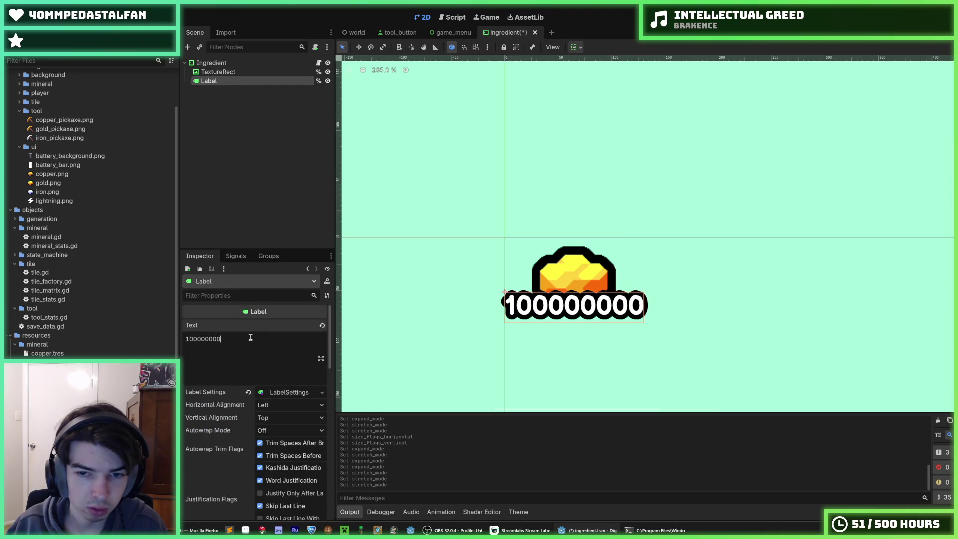
# Briefly test the Label text as 10 and save the scene
pyautogui.press('BackSpace')
pyautogui.press('BackSpace')
pyautogui.press('BackSpace')
pyautogui.press('BackSpace')
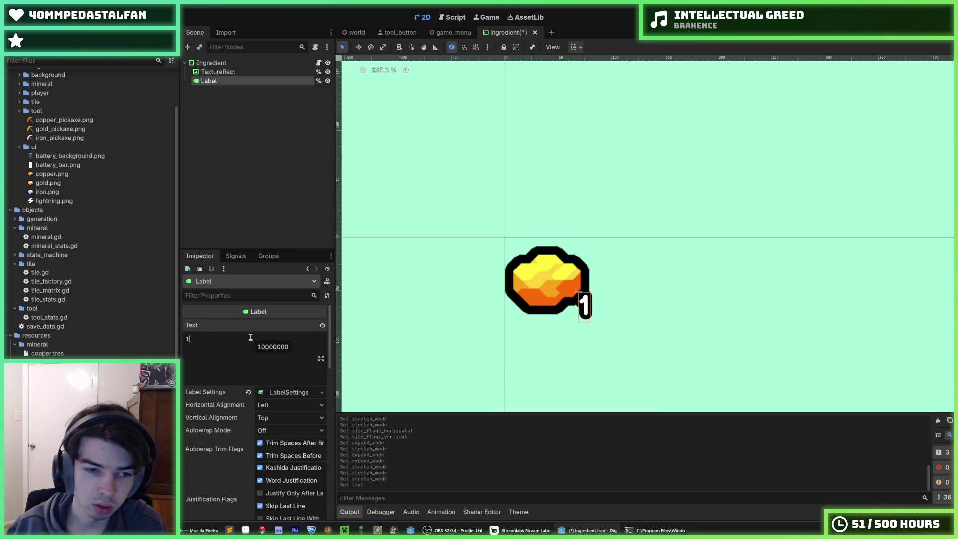
pyautogui.write('0')
pyautogui.hotkey('ctrl', 's')
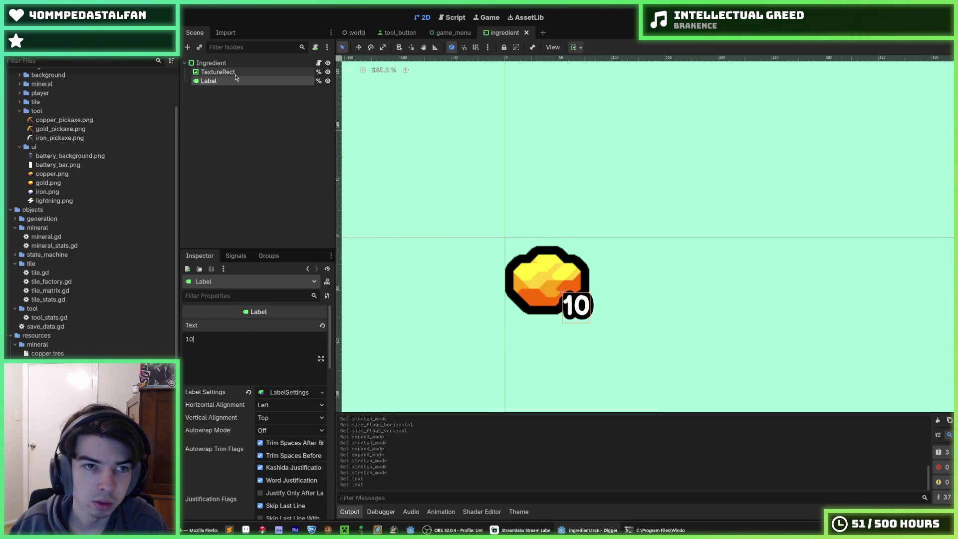
pyautogui.click(282, 64)
pyautogui.hotkey('ctrl', 's')
pyautogui.hotkey('ctrl', 's')
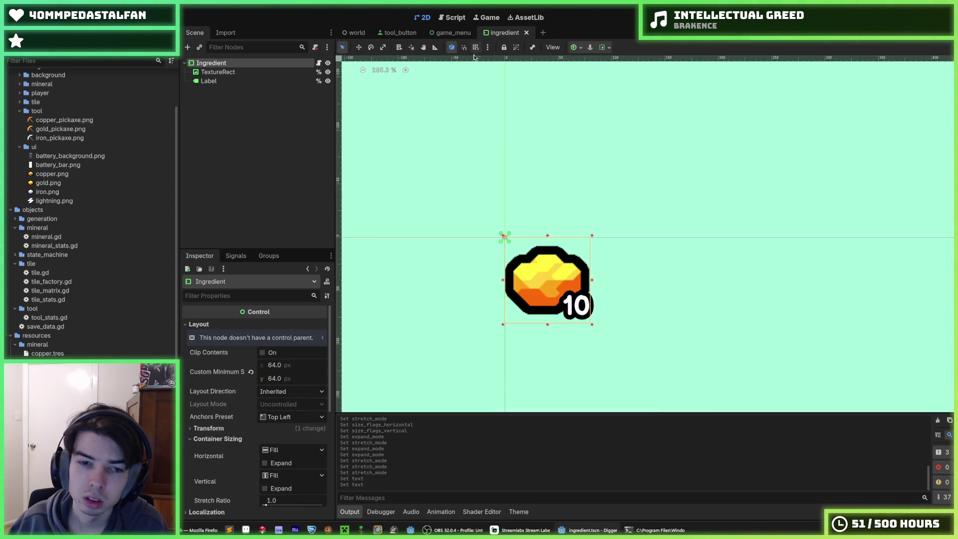
# Change the Label text to 1000000, save, and launch the game to test it
pyautogui.click(235, 80)
pyautogui.click(279, 351)
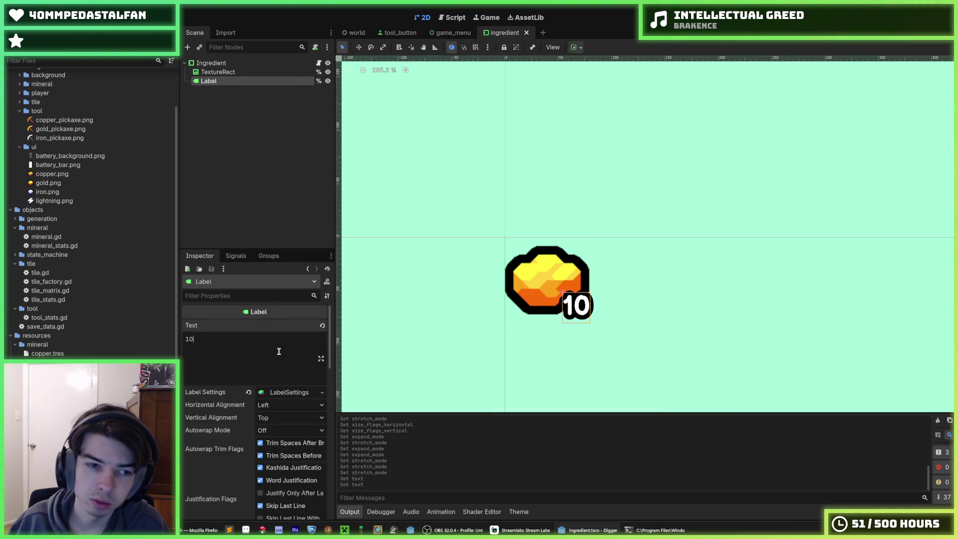
pyautogui.write('0000000')
pyautogui.press('BackSpace')
pyautogui.press('BackSpace')
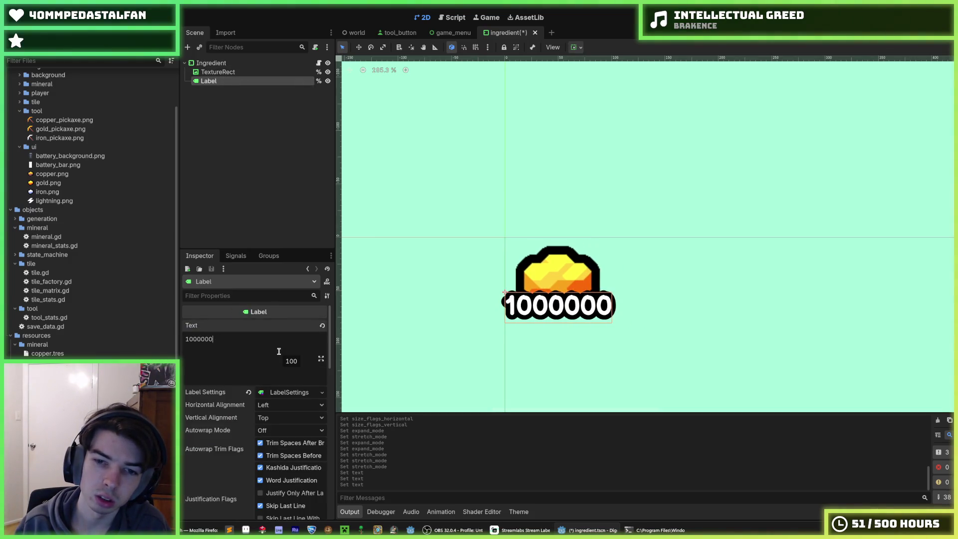
pyautogui.hotkey('ctrl', 's')
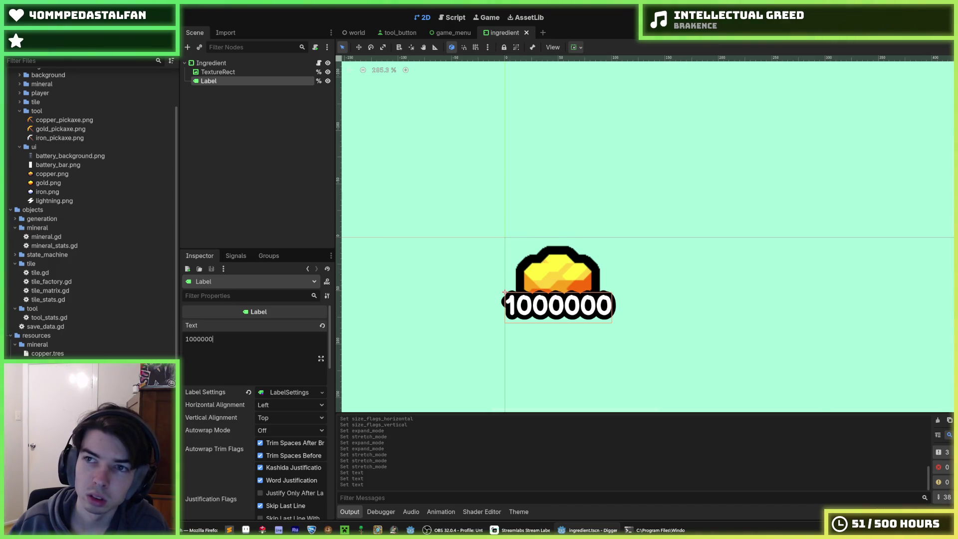
pyautogui.press('F5')
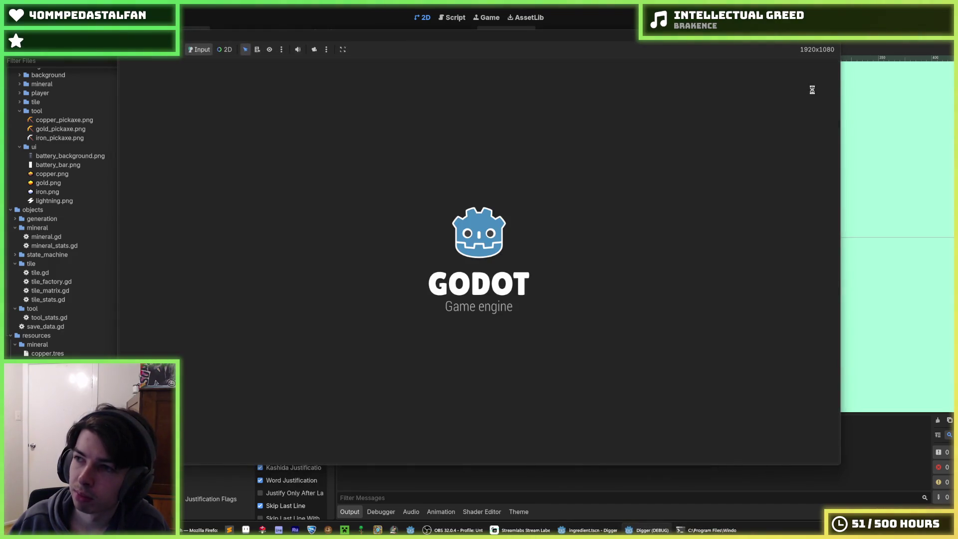
# After another test run, change the Label text to 10000000 and save the game_menu scene
pyautogui.press('F8')
pyautogui.press('F5')
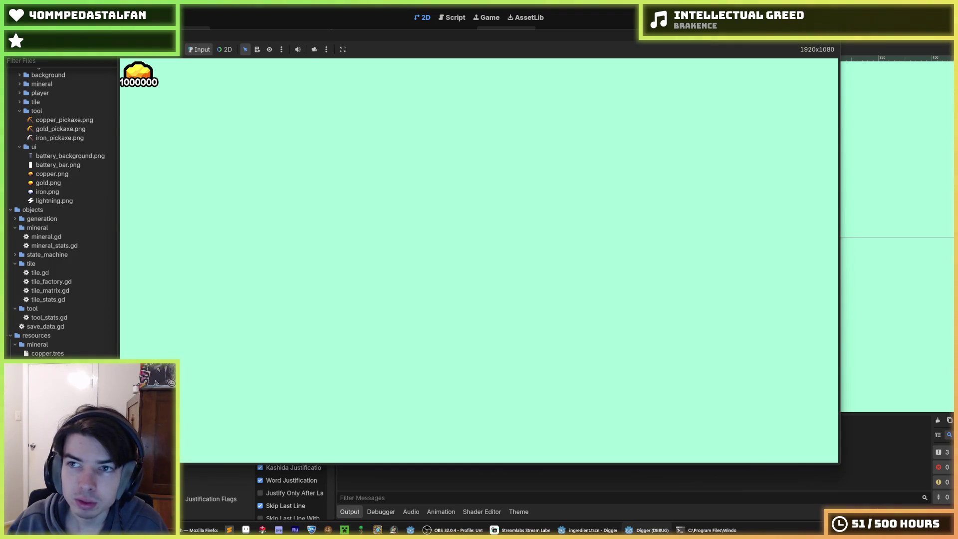
pyautogui.press('F8')
pyautogui.click(278, 347)
pyautogui.write('0000000')
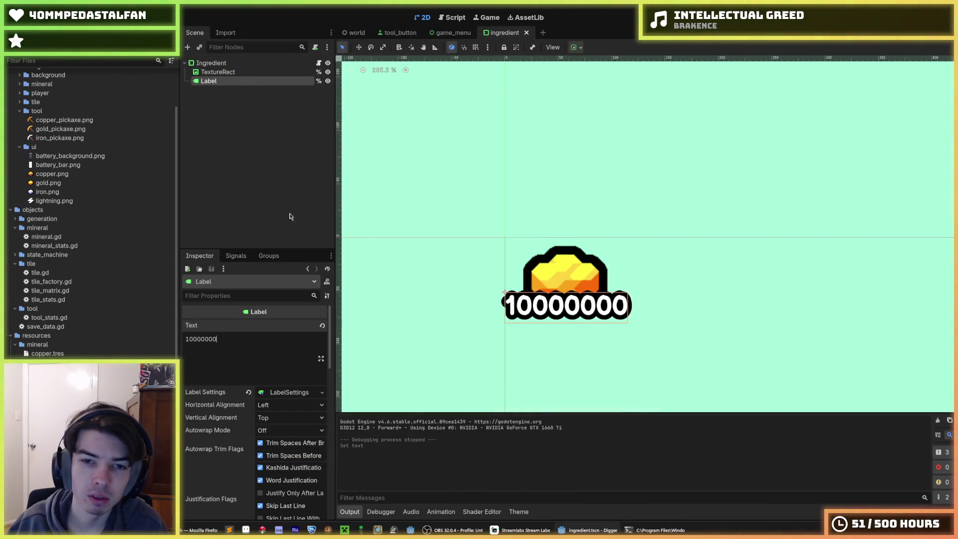
pyautogui.click(452, 33)
pyautogui.hotkey('ctrl', 's')
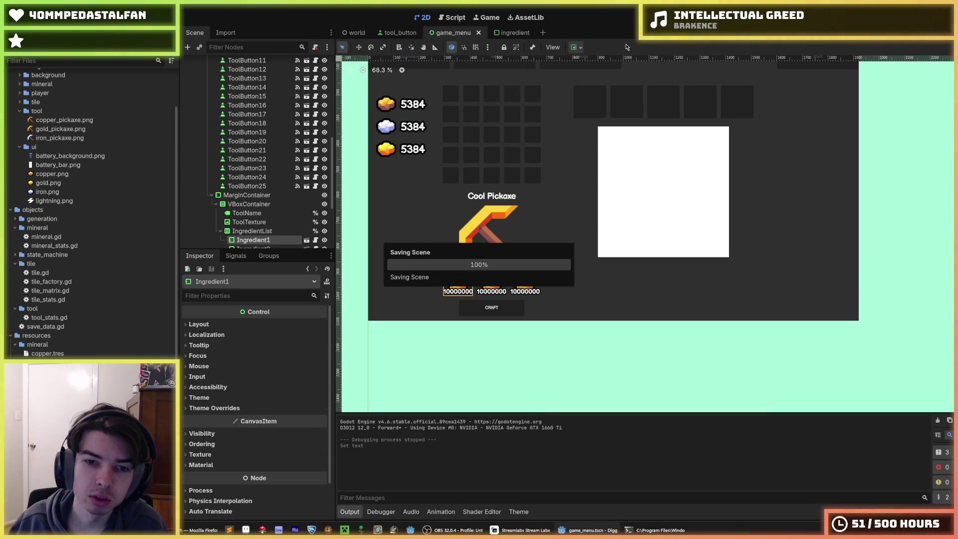
# Run the game to view the Copper Pickaxe recipe's three ingredient amounts
pyautogui.press('F5')
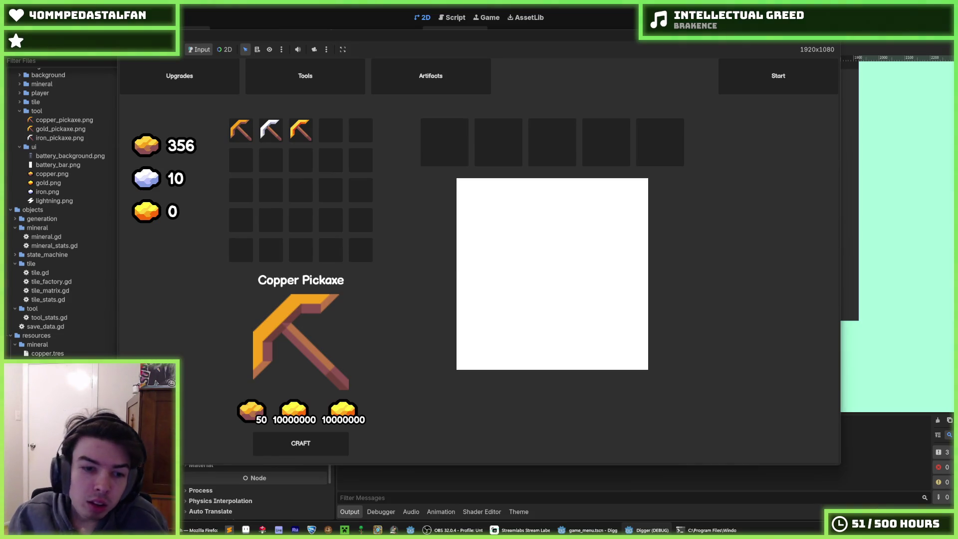
# Stop the game and delete Ingredient2 and Ingredient3 from IngredientList
pyautogui.press('F8')
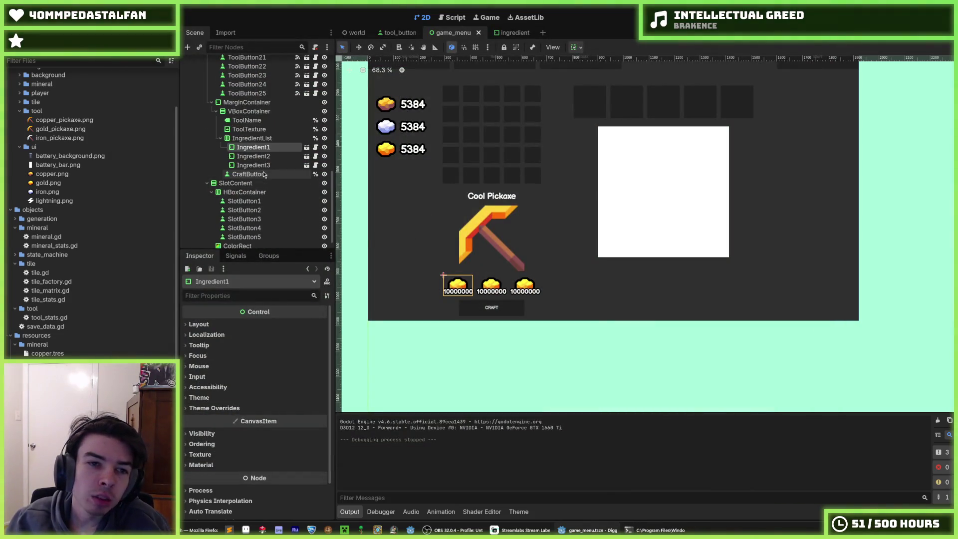
pyautogui.click(253, 165)
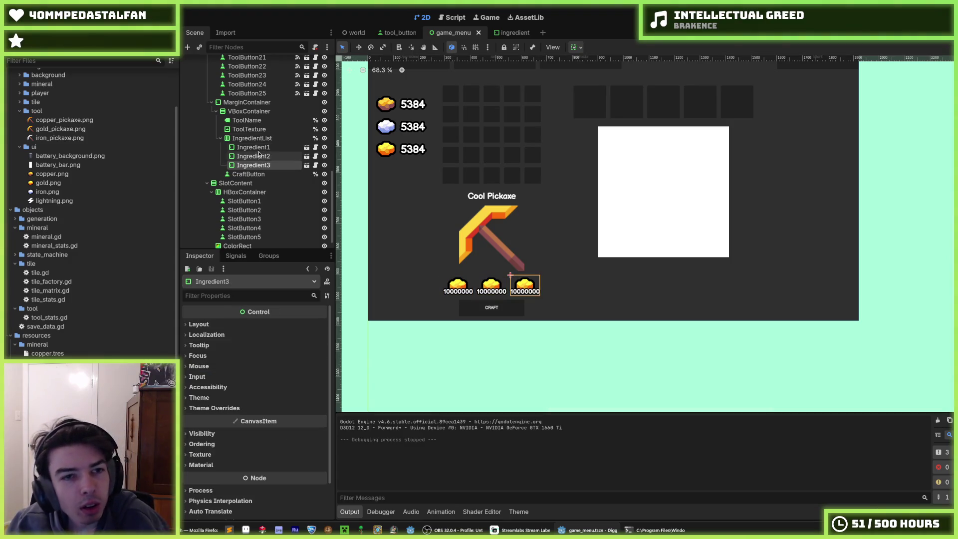
pyautogui.keyDown('shift'); pyautogui.click(258, 150); pyautogui.keyUp('shift')
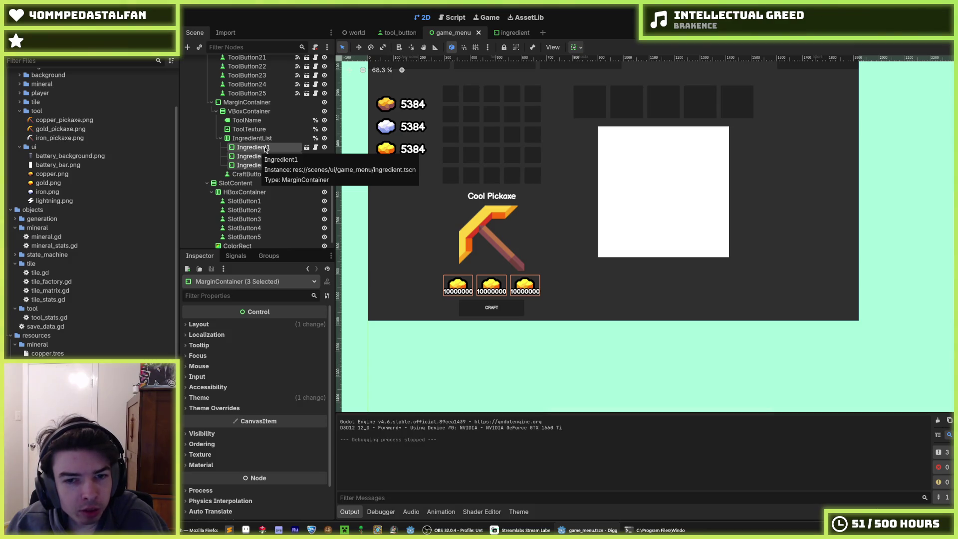
pyautogui.keyDown('ctrl'); pyautogui.click(266, 149); pyautogui.keyUp('ctrl')
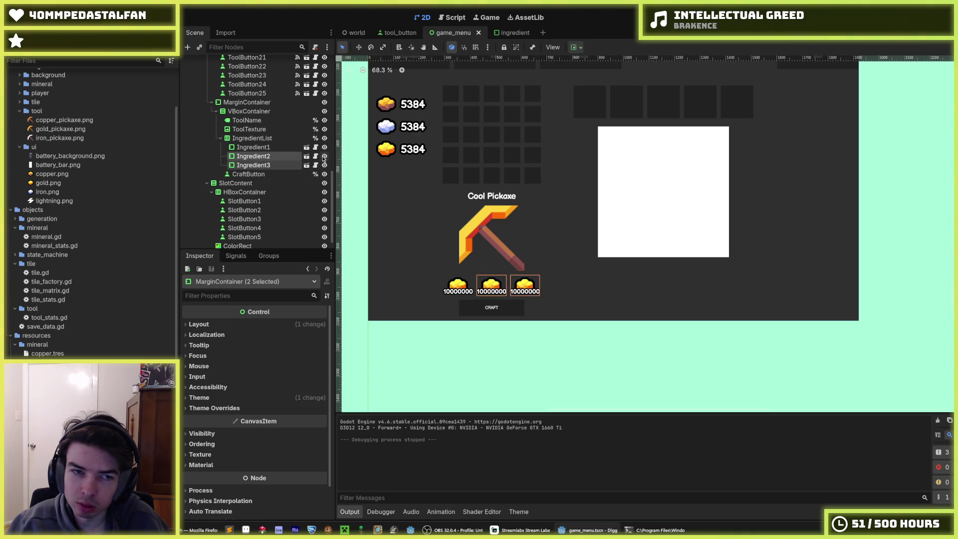
pyautogui.press('Delete')
pyautogui.press('Return')
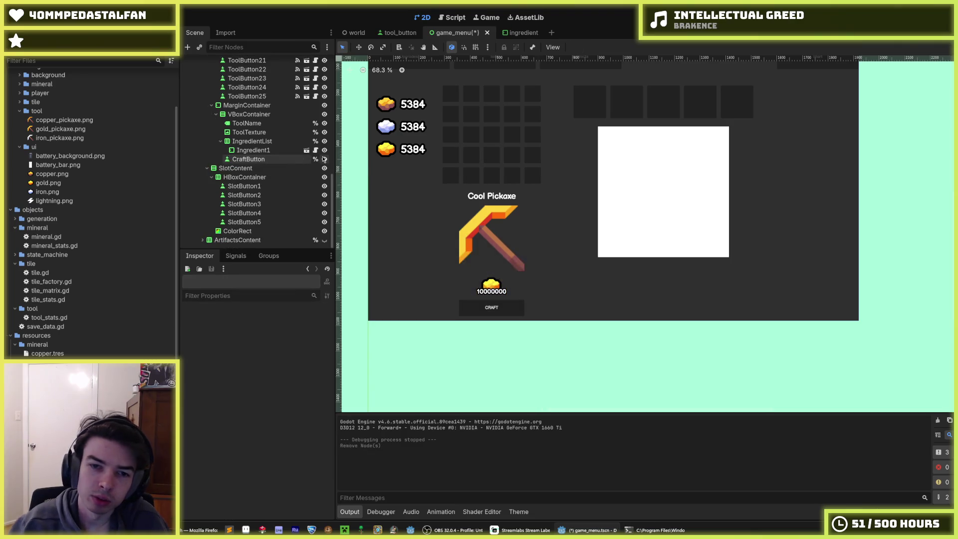
# Delete Ingredient1, undo that deletion, and reselect the Ingredient1 node
pyautogui.click(287, 152)
pyautogui.press('Delete')
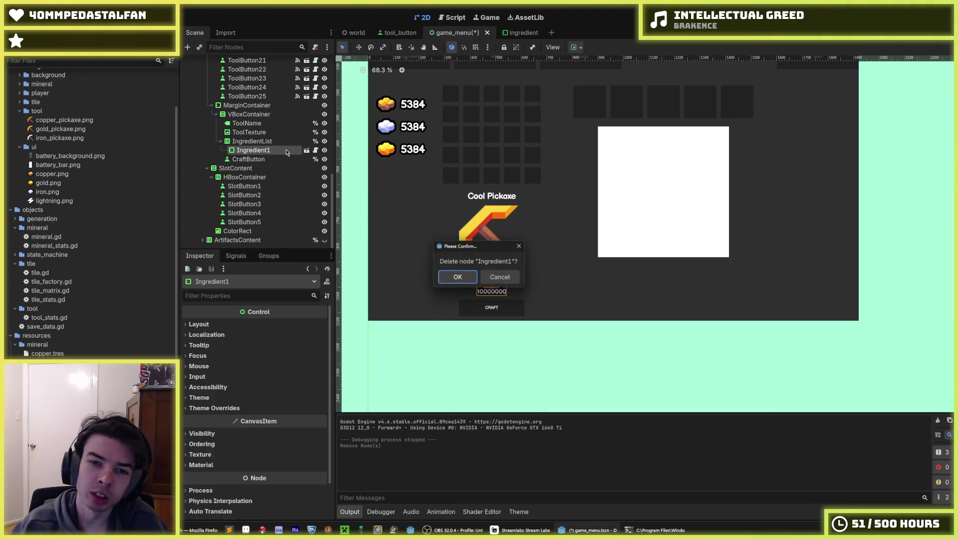
pyautogui.press('Return')
pyautogui.hotkey('ctrl', 'z')
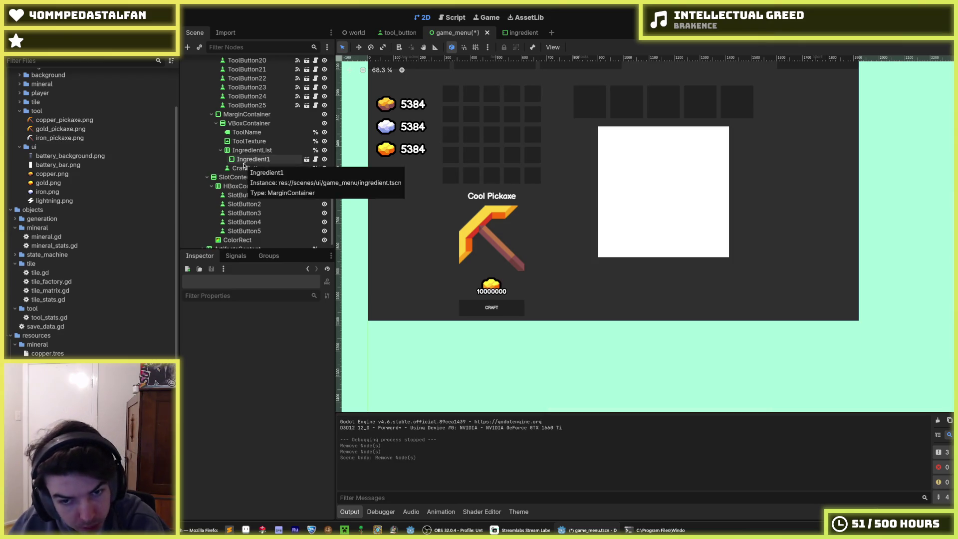
pyautogui.click(270, 159)
pyautogui.scroll(5, 282, 181)
pyautogui.scroll(3, 282, 182)
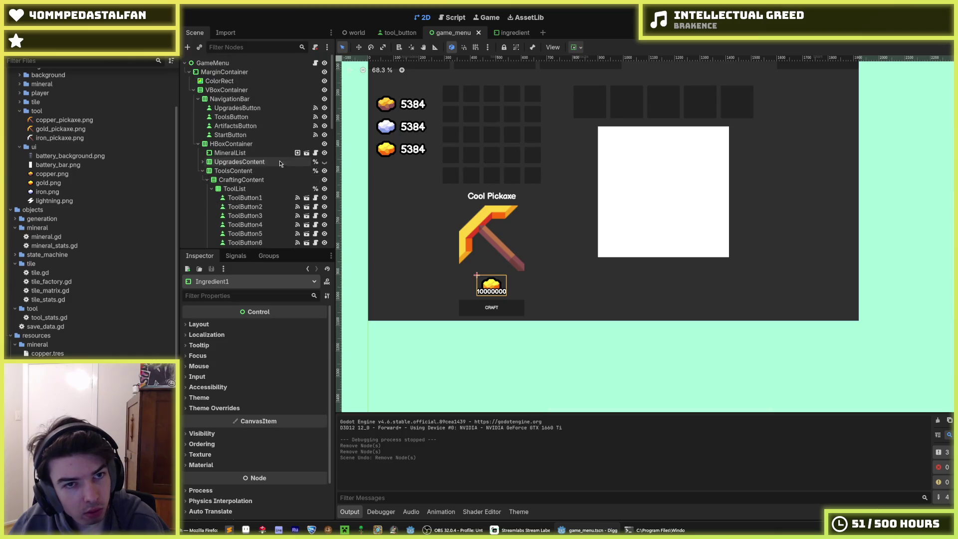
pyautogui.scroll(-5, 279, 176)
pyautogui.scroll(-3, 276, 172)
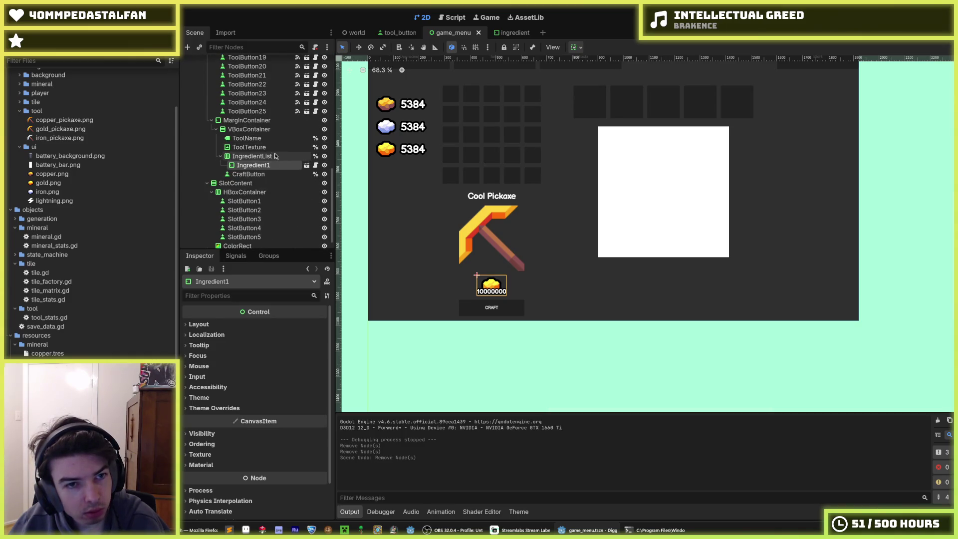
pyautogui.scroll(5, 274, 153)
pyautogui.scroll(5, 270, 157)
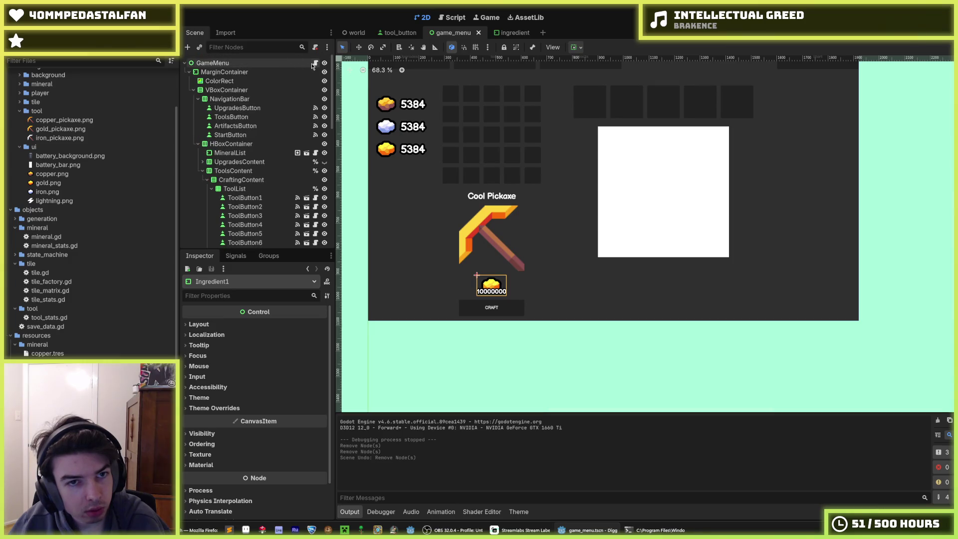
pyautogui.click(315, 62)
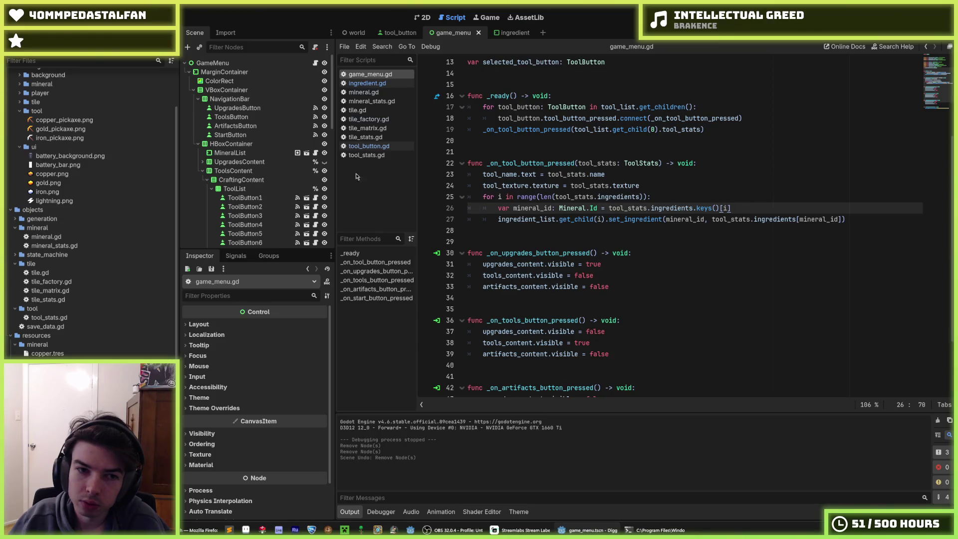
# Select the IngredientList's Ingredient1 node and save the game_menu scene
pyautogui.scroll(-10, 253, 193)
pyautogui.scroll(-2, 253, 193)
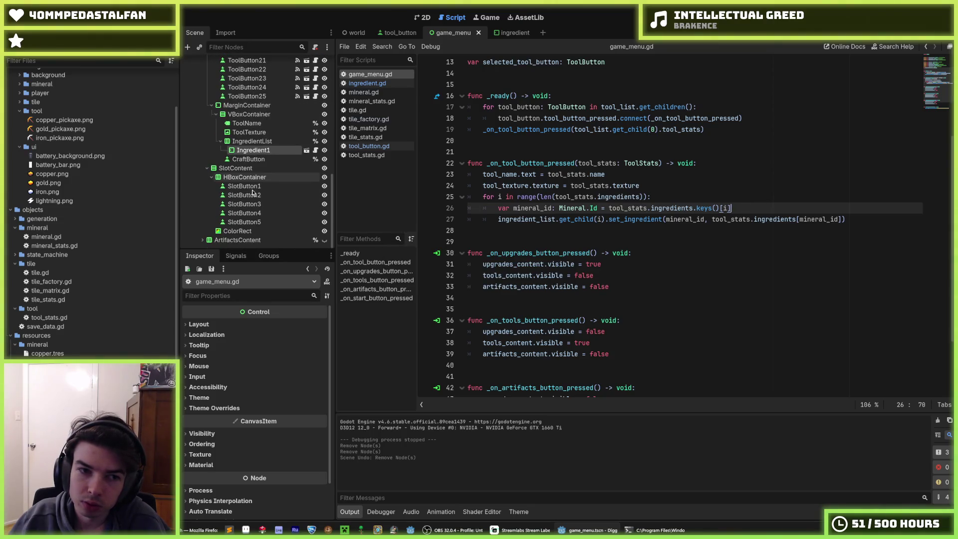
pyautogui.click(264, 141)
pyautogui.click(272, 151)
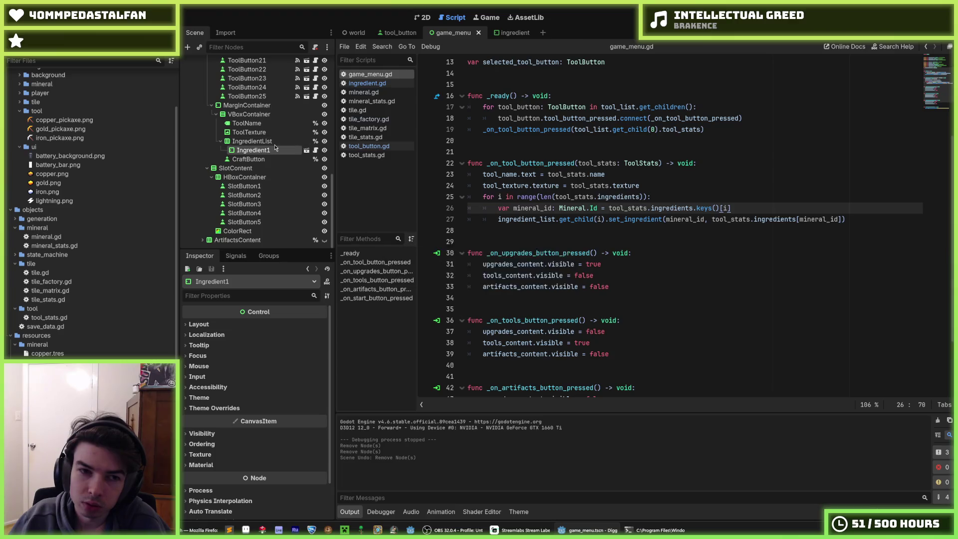
pyautogui.hotkey('ctrl', 's')
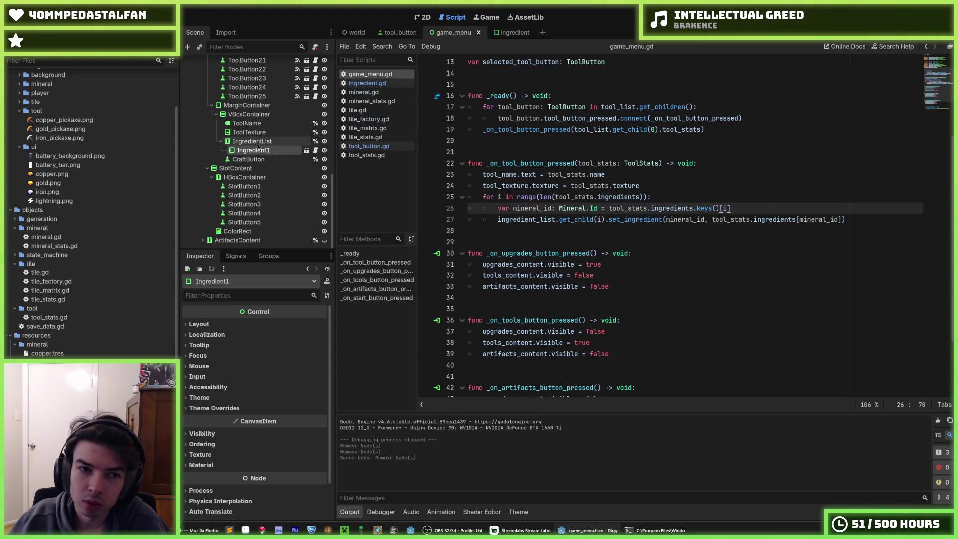
# Add a new line after the craft_button declaration and begin the ingredient variable declaration
pyautogui.scroll(4, 572, 253)
pyautogui.click(649, 197)
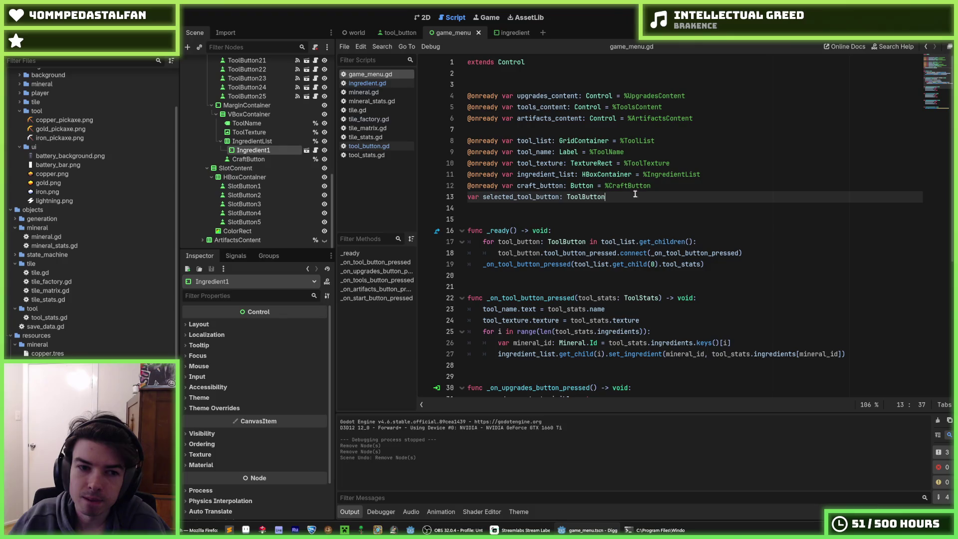
pyautogui.scroll(-5, 98, 325)
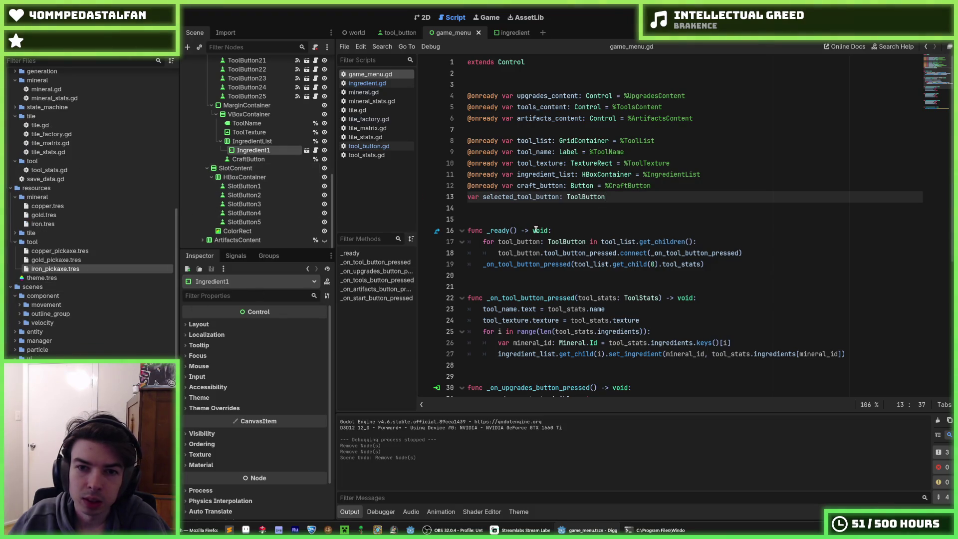
pyautogui.click(671, 186)
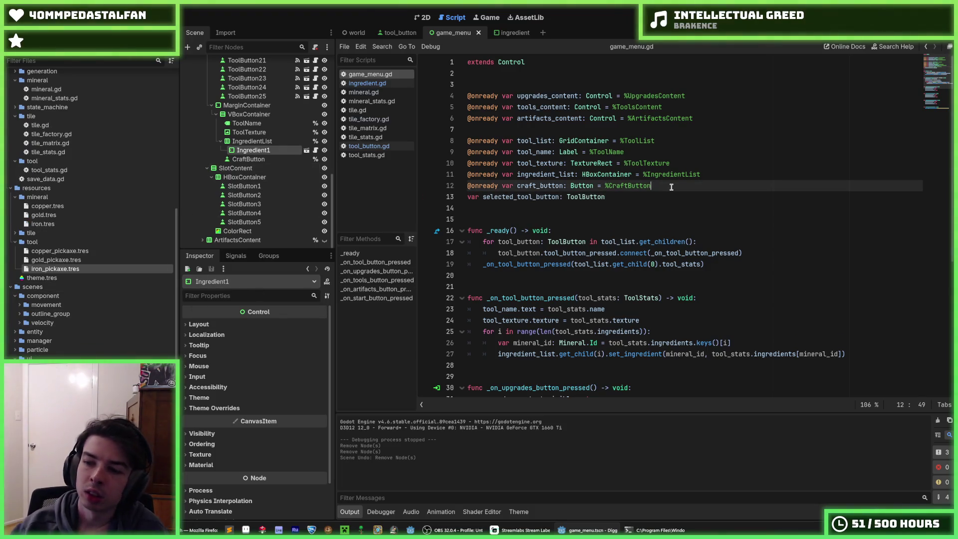
pyautogui.press('Return')
pyautogui.write('@')
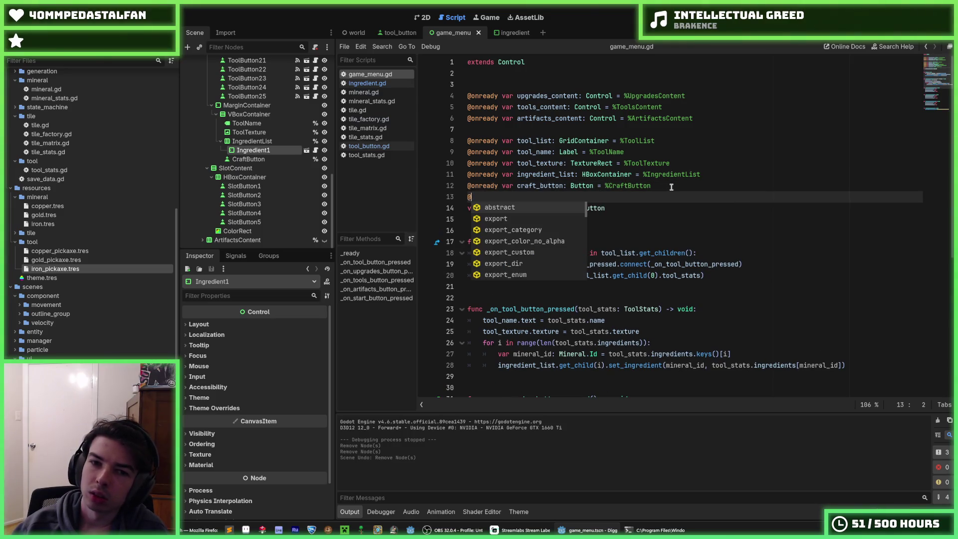
pyautogui.write('on')
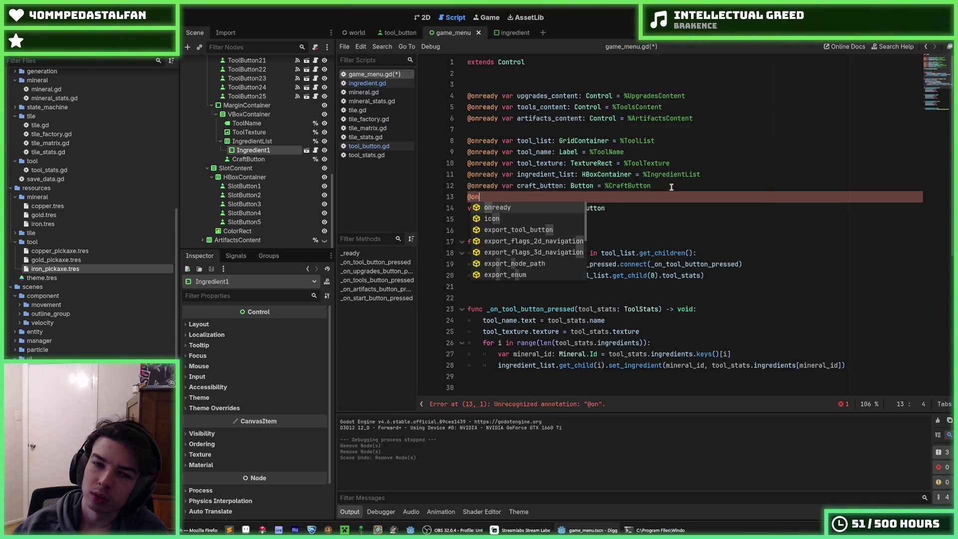
pyautogui.press('BackSpace')
pyautogui.press('BackSpace')
pyautogui.press('BackSpace')
pyautogui.write('var ')
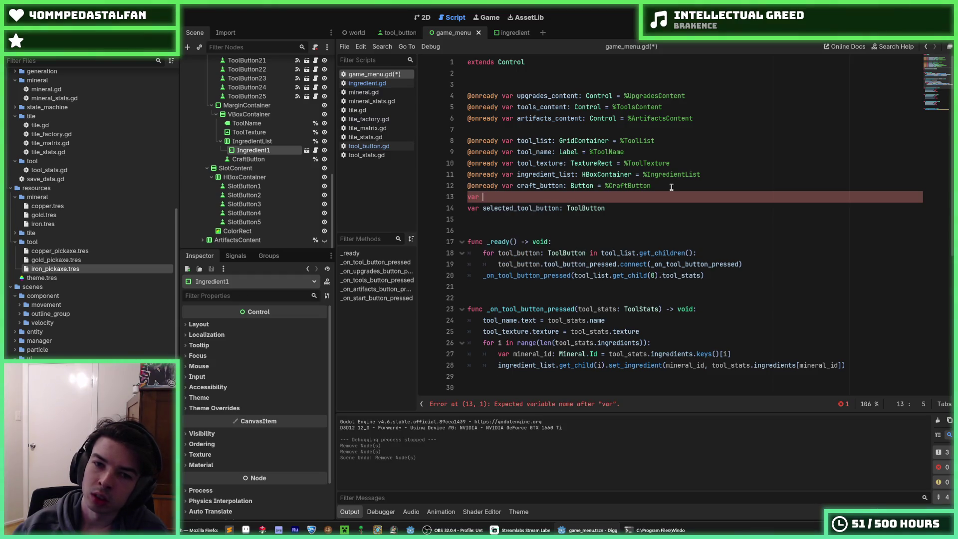
pyautogui.write('ingredient ')
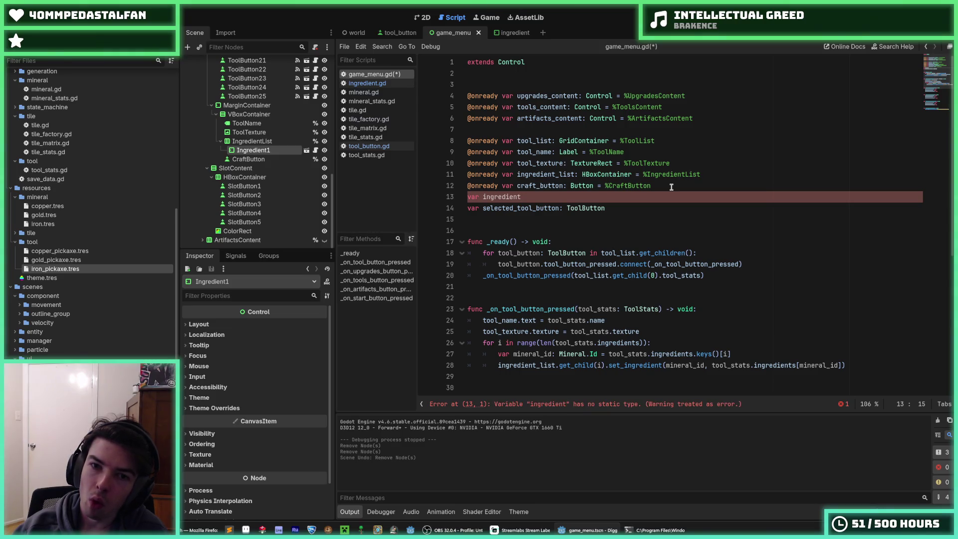
pyautogui.write(':=')
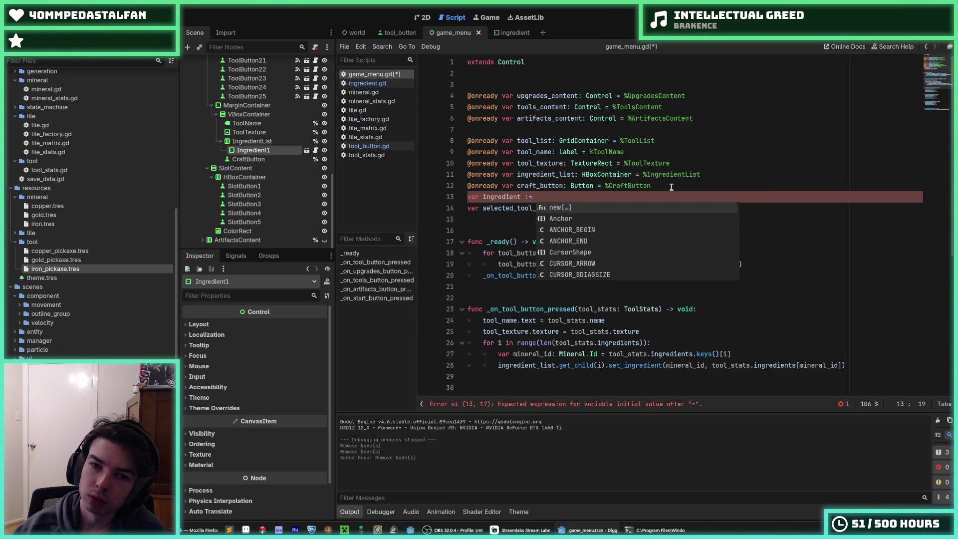
pyautogui.press('BackSpace')
pyautogui.press('BackSpace')
pyautogui.press('BackSpace')
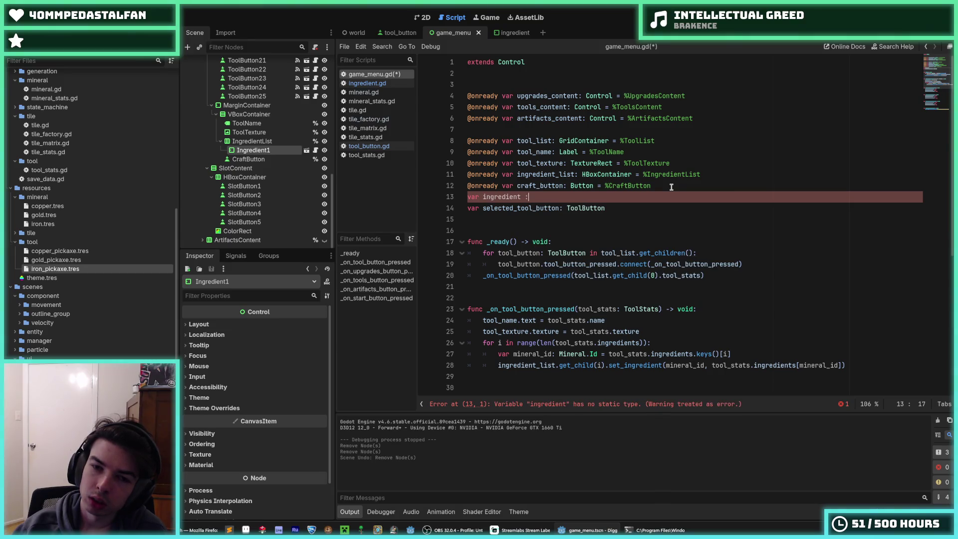
# Declare var ingredient_scene := preload("res://scenes/ui/game_menu/ingredient.tscn") and save the script
pyautogui.write(':= preload("ingredien')
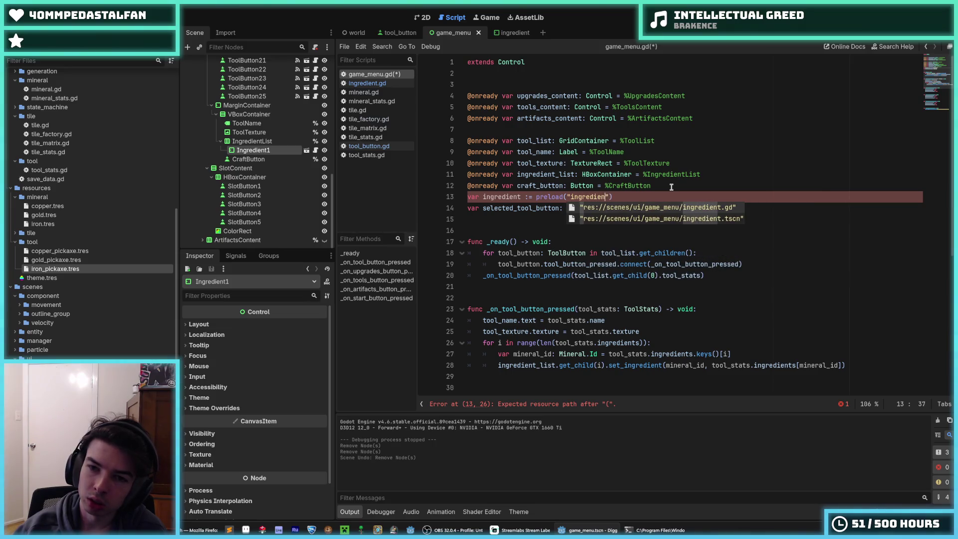
pyautogui.press('Down')
pyautogui.press('Return')
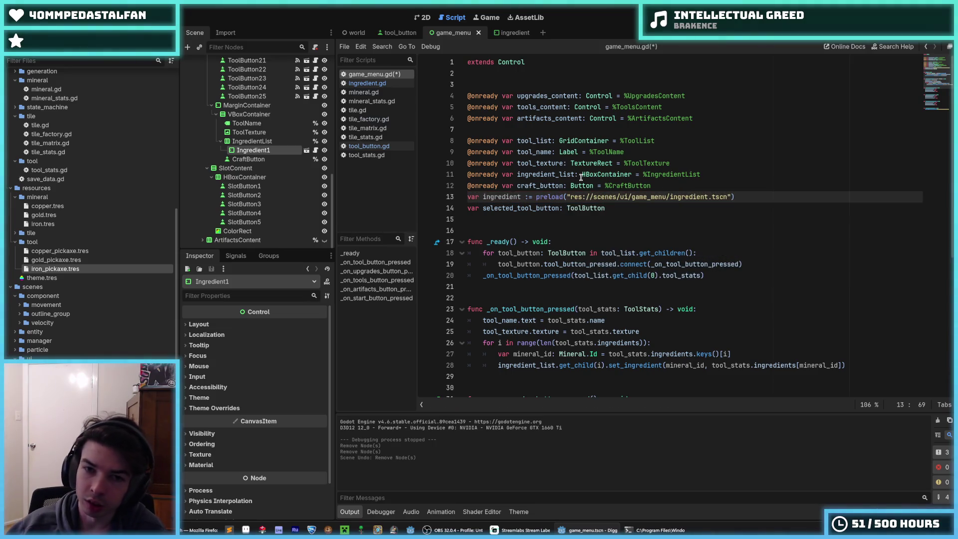
pyautogui.click(521, 197)
pyautogui.write('_scene')
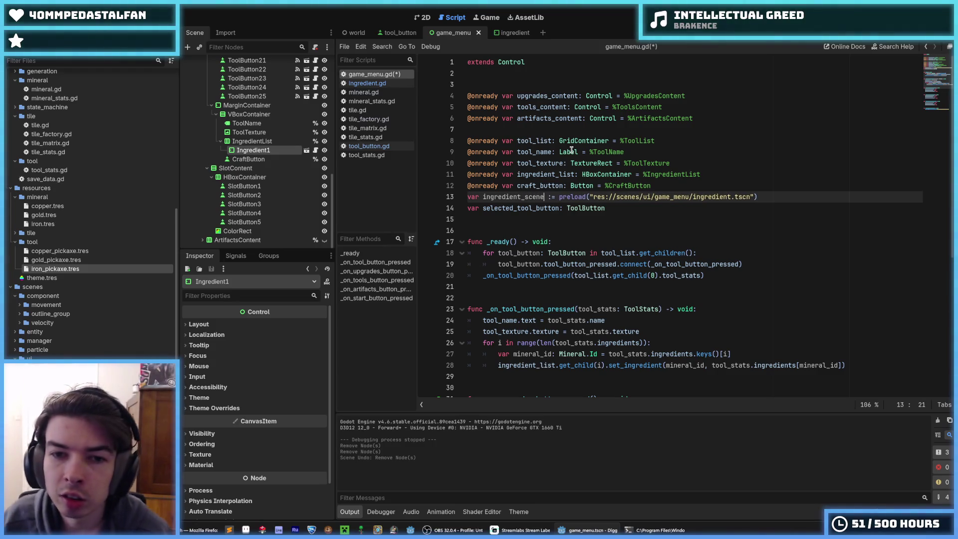
pyautogui.hotkey('ctrl', 's')
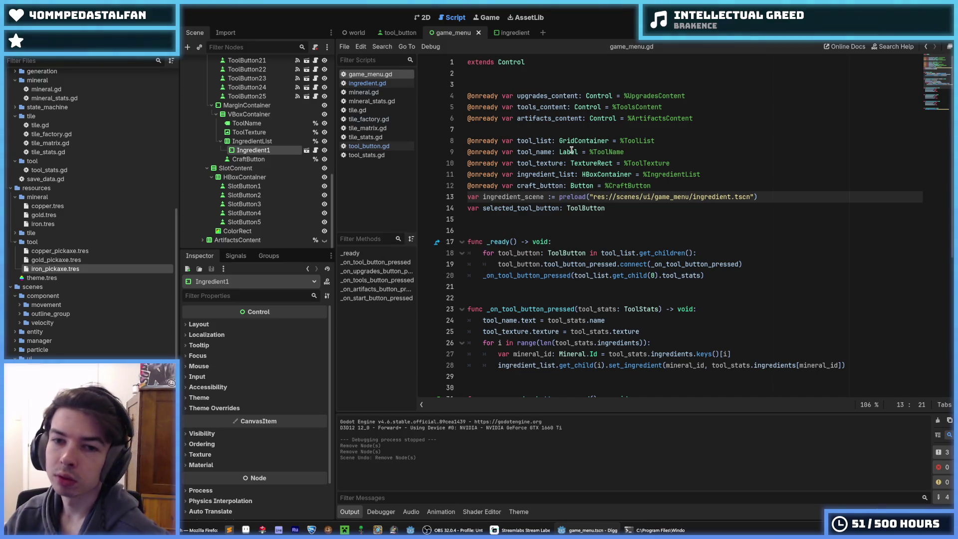
# Delete the selected_tool_button declaration line
pyautogui.press('Down')
pyautogui.press('End')
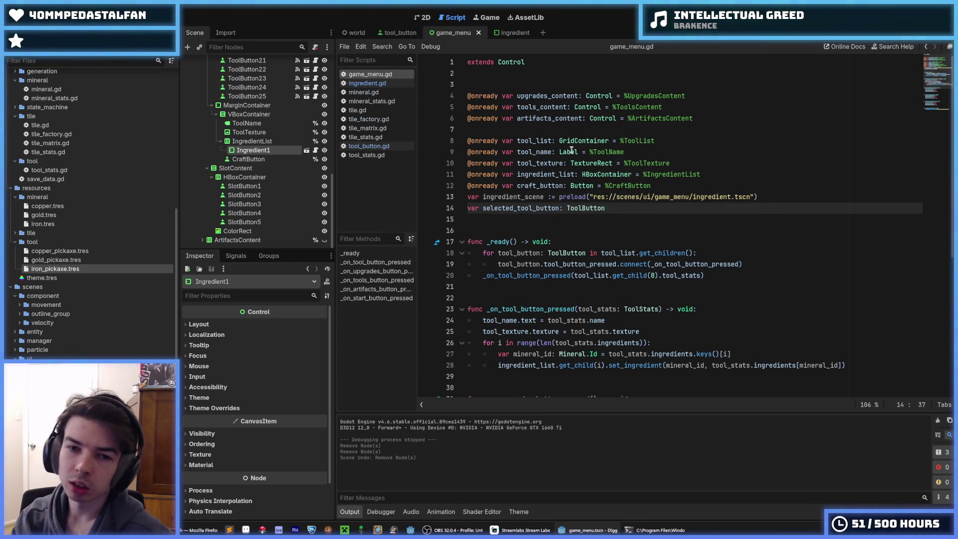
pyautogui.hotkey('shift', 'Home')
pyautogui.press('BackSpace')
pyautogui.press('BackSpace')
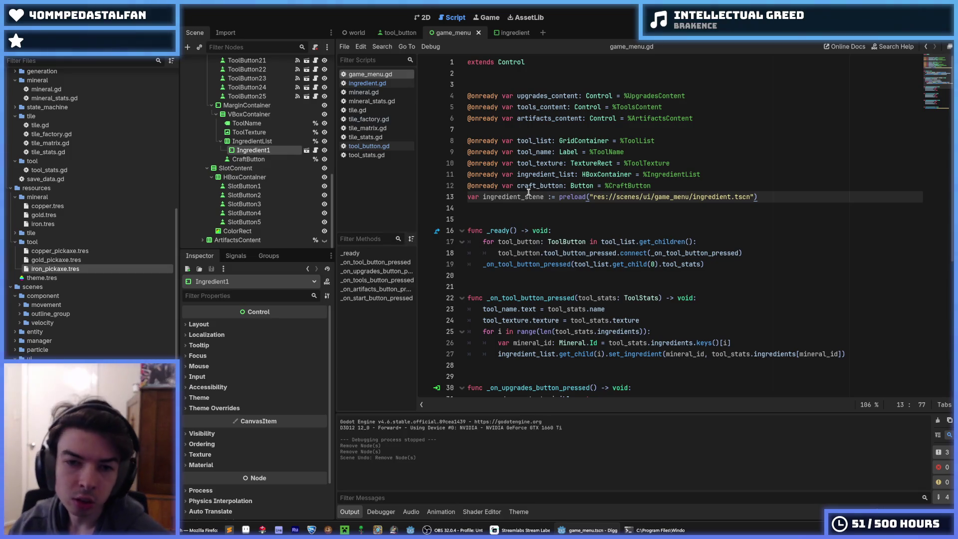
# Add an ingredient_scene.instantiate() line inside the tool-button ingredient loop after line 26
pyautogui.doubleClick(529, 196)
pyautogui.scroll(-5, 604, 260)
pyautogui.scroll(-2, 603, 260)
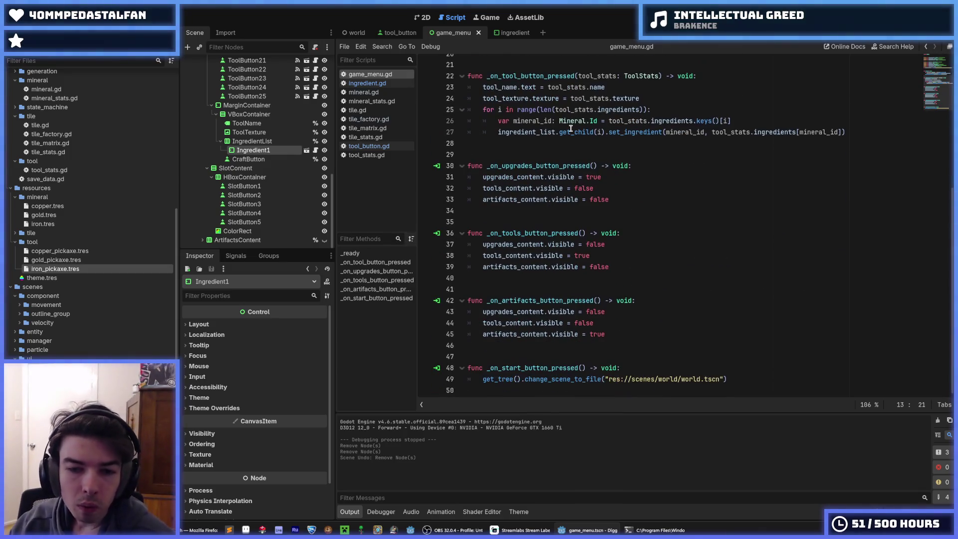
pyautogui.scroll(1, 674, 187)
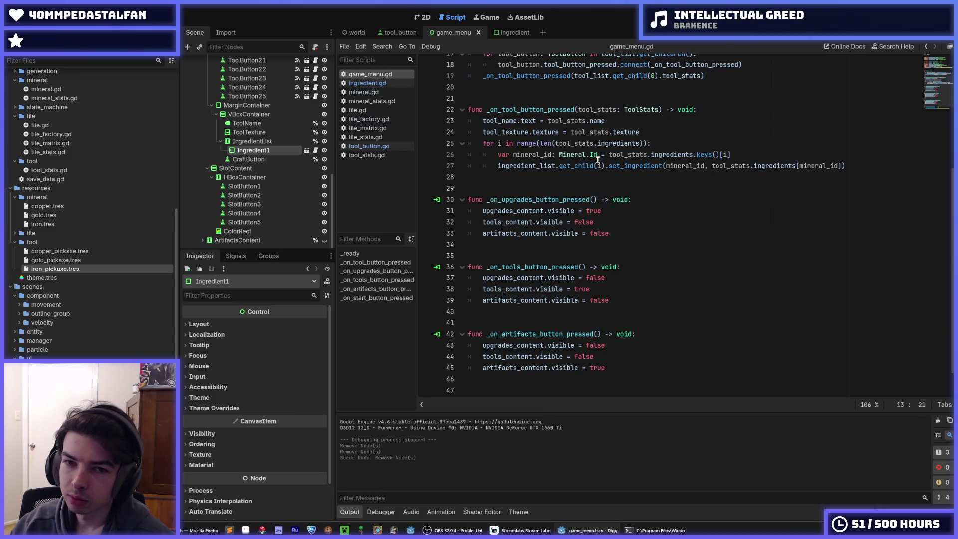
pyautogui.click(578, 166)
pyautogui.click(584, 154)
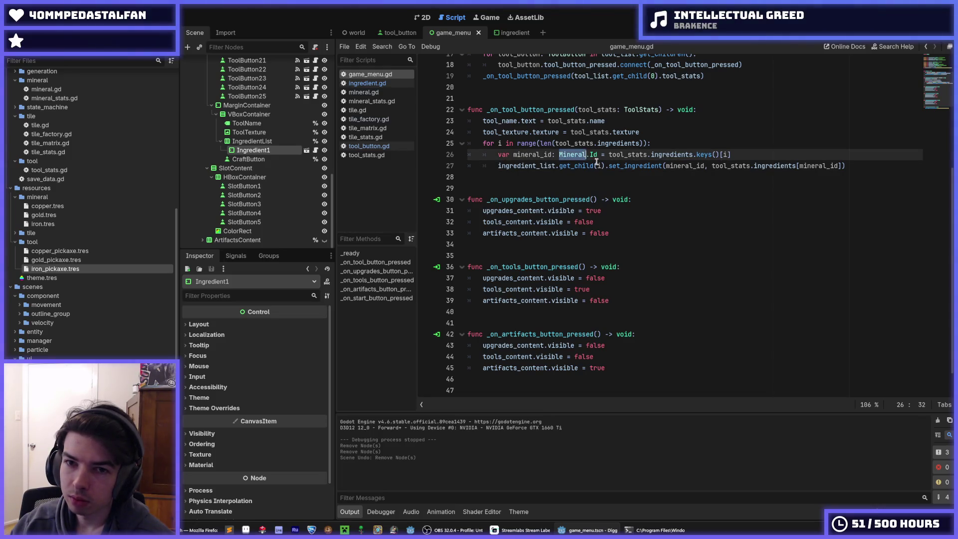
pyautogui.doubleClick(576, 165)
pyautogui.scroll(4, 571, 264)
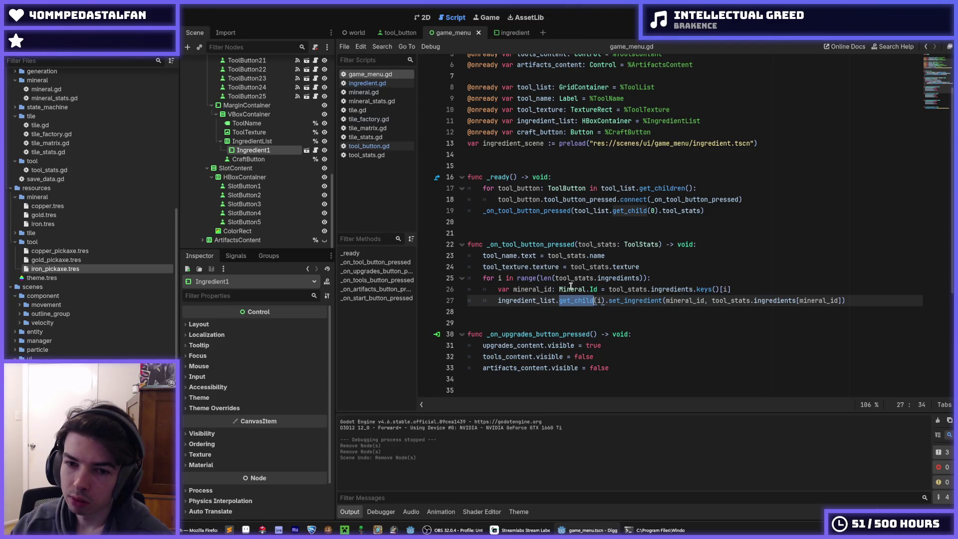
pyautogui.doubleClick(572, 289)
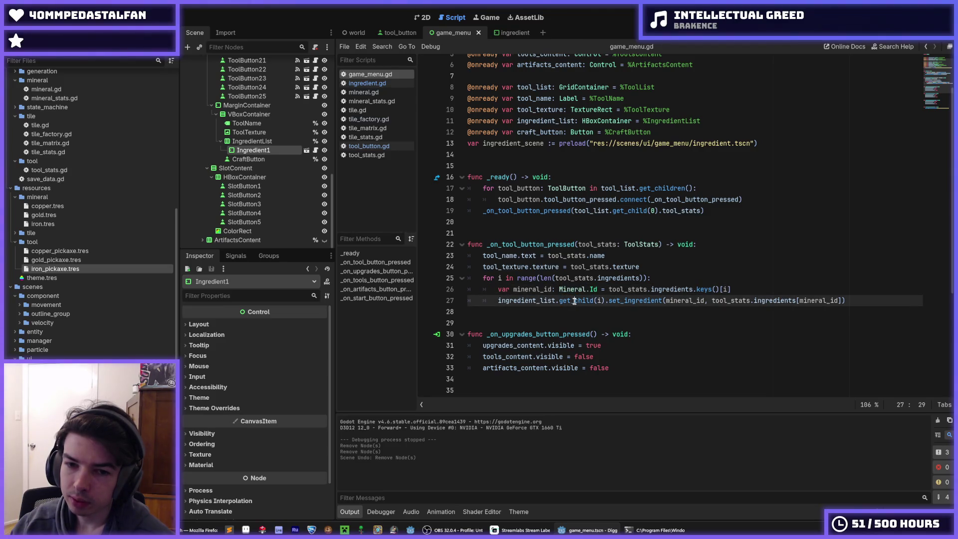
pyautogui.click(766, 289)
pyautogui.press('Return')
pyautogui.write('ingredient_scene')
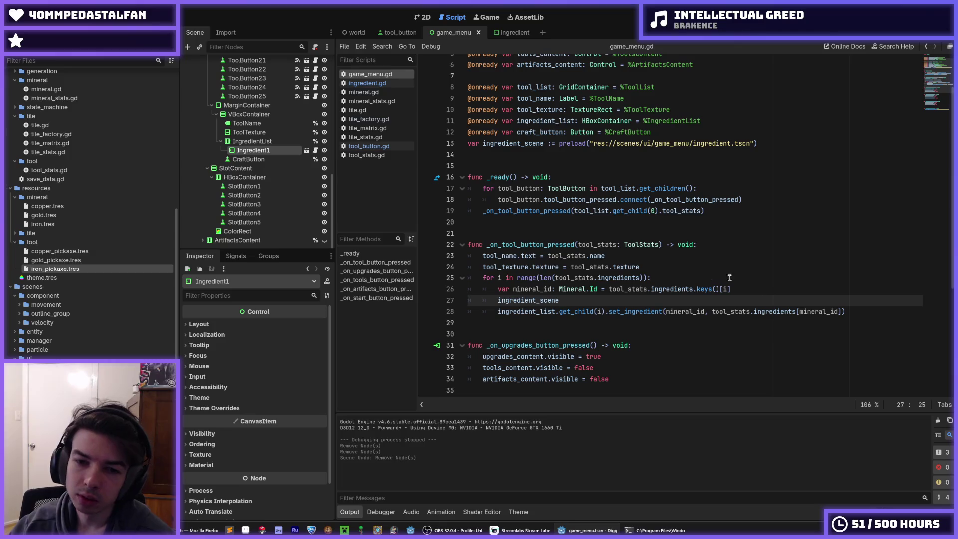
pyautogui.write('.instantiate(')
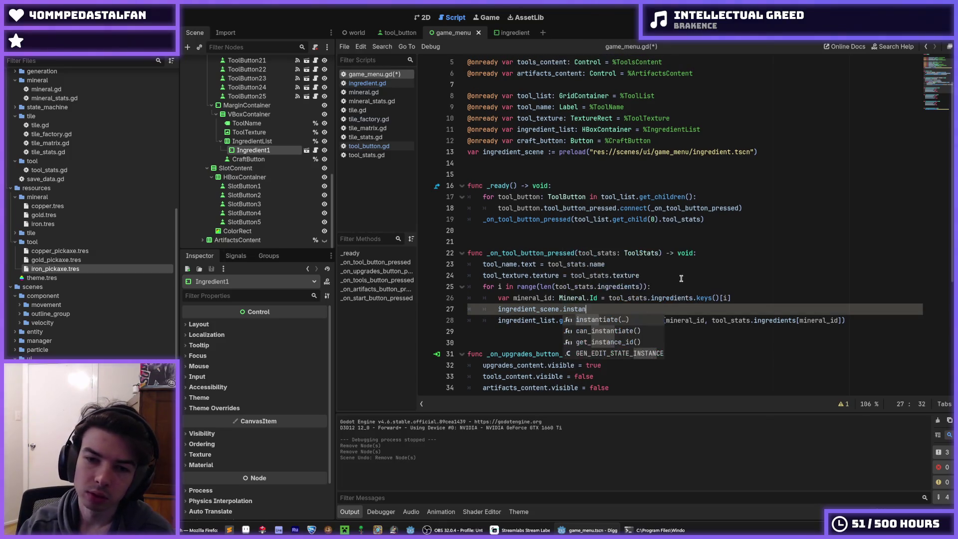
pyautogui.write(')')
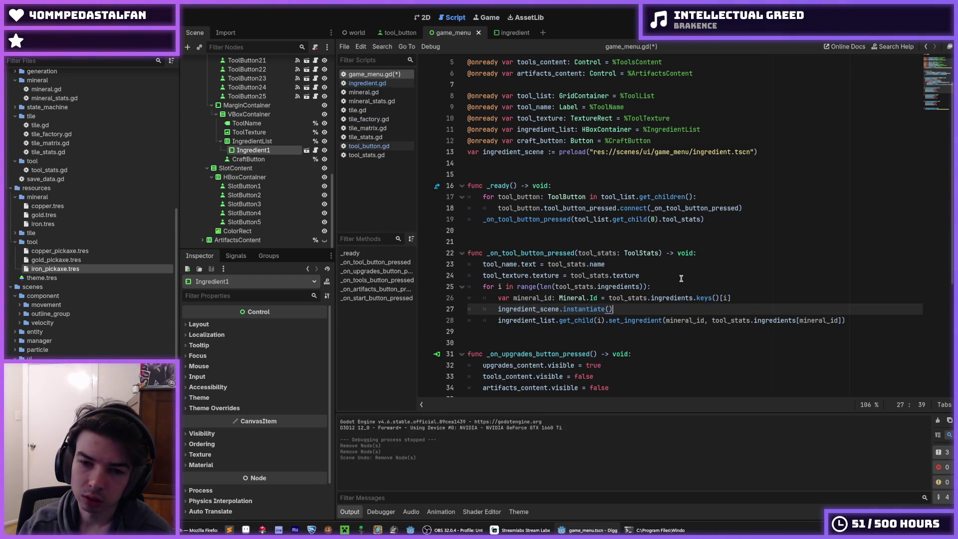
# Rename set_ingredient to init in ingredient.gd, then change the loop call to ingredient_scene.init()
pyautogui.click(372, 84)
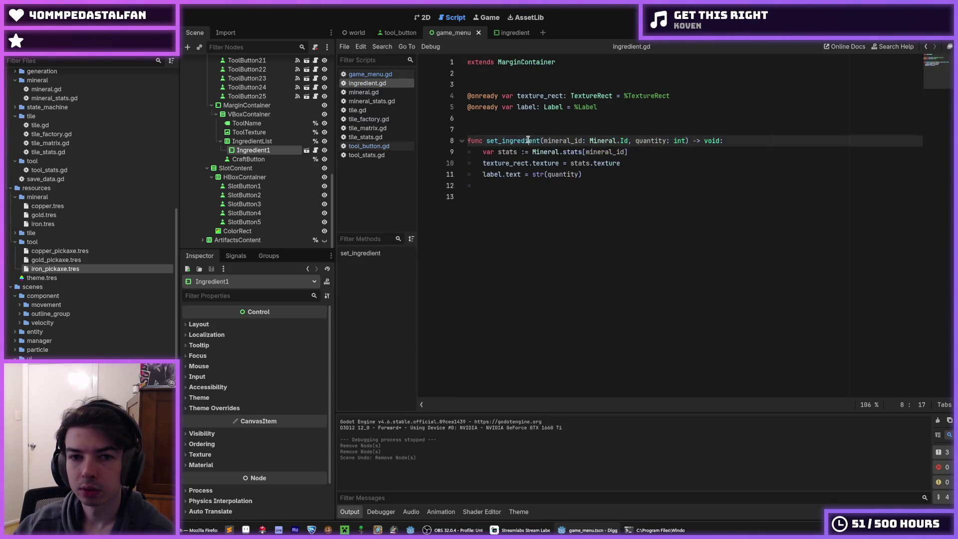
pyautogui.write('init')
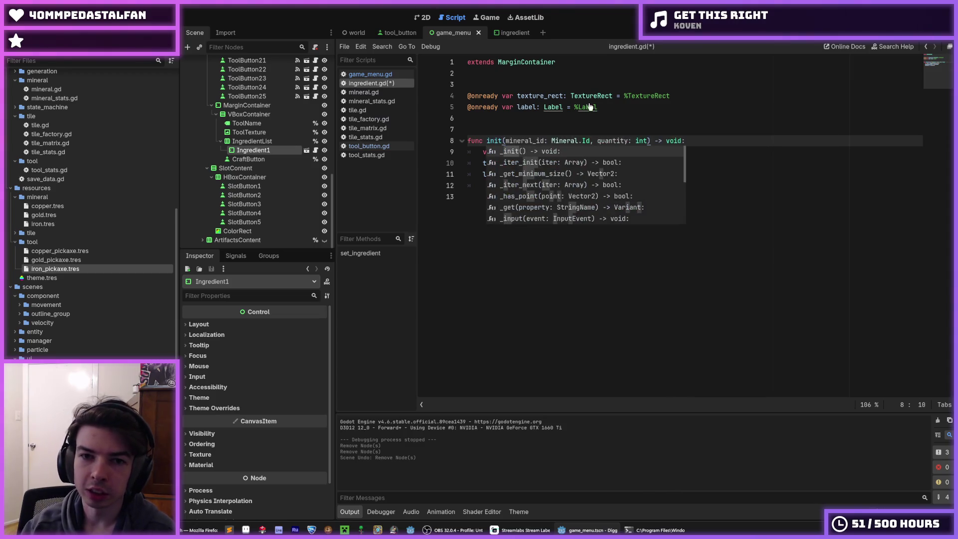
pyautogui.hotkey('ctrl', 's')
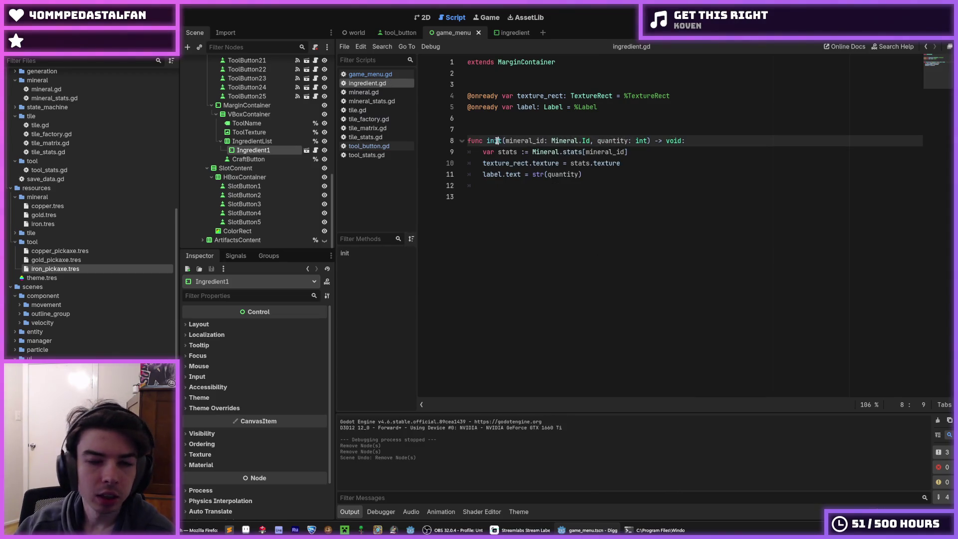
pyautogui.click(371, 74)
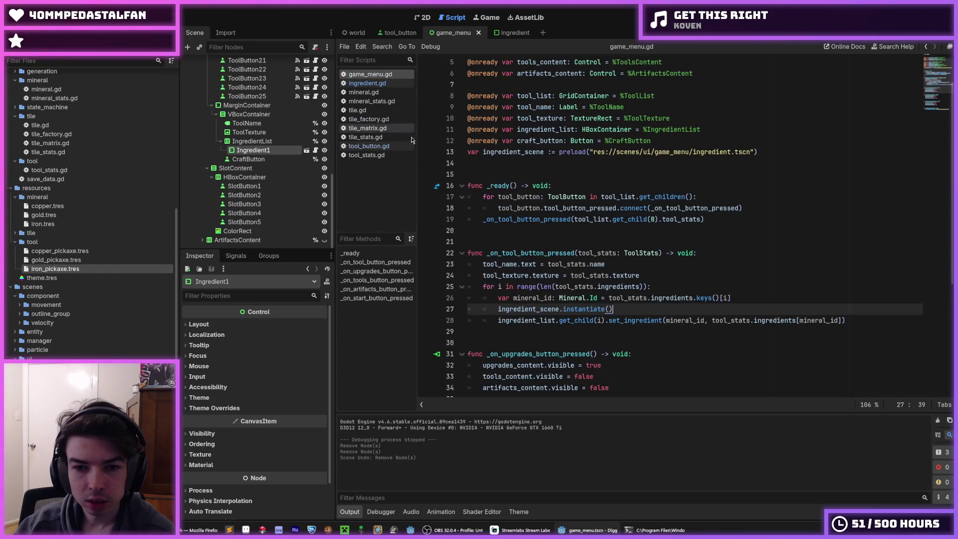
pyautogui.doubleClick(581, 309)
pyautogui.write('init')
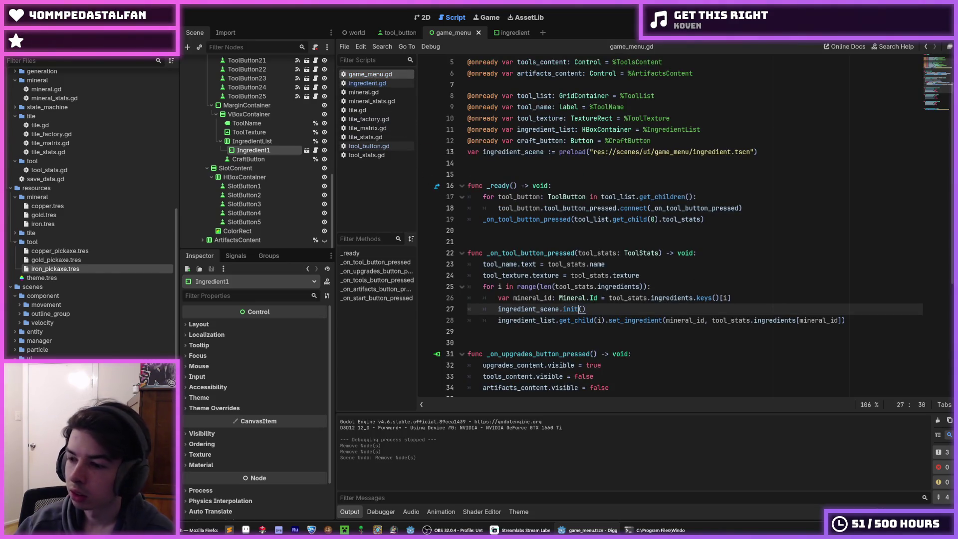
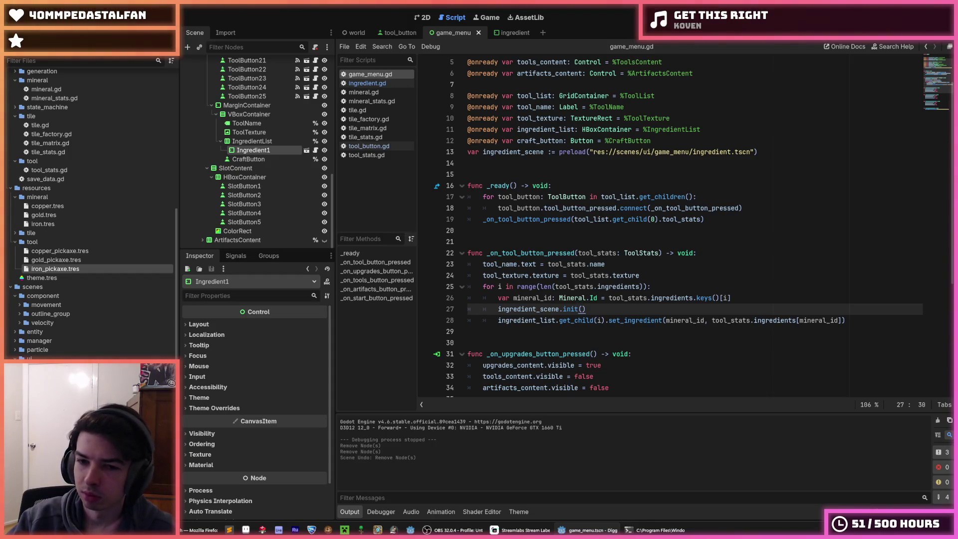
# Duplicate the init line on line 27 so the copy below calls ingredient.init()
pyautogui.press('Right')
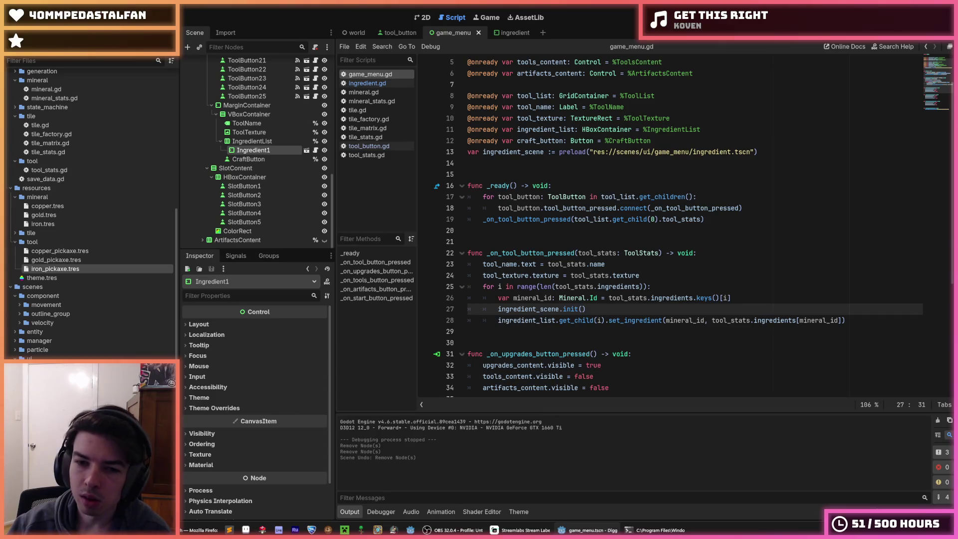
pyautogui.click(529, 301)
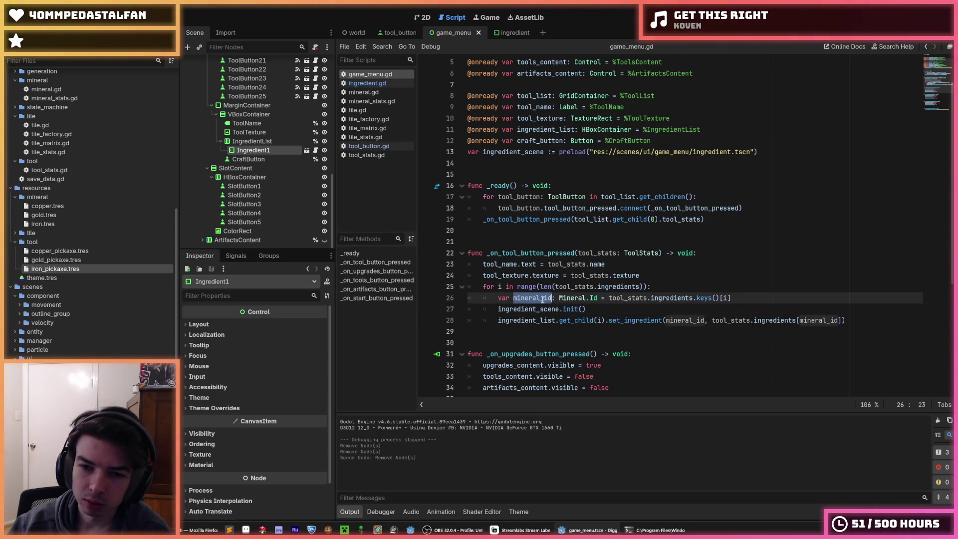
pyautogui.click(587, 307)
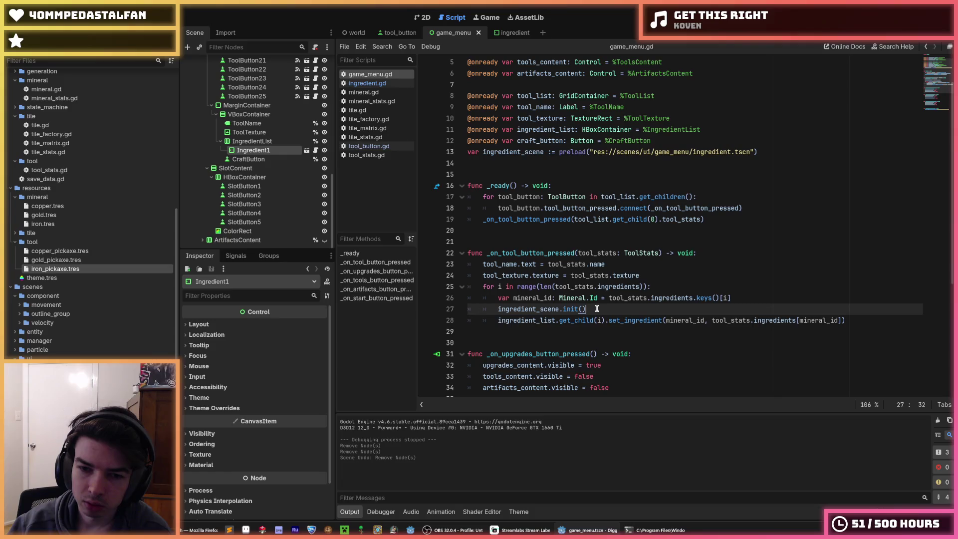
pyautogui.hotkey('ctrl', 'shift', 'd')
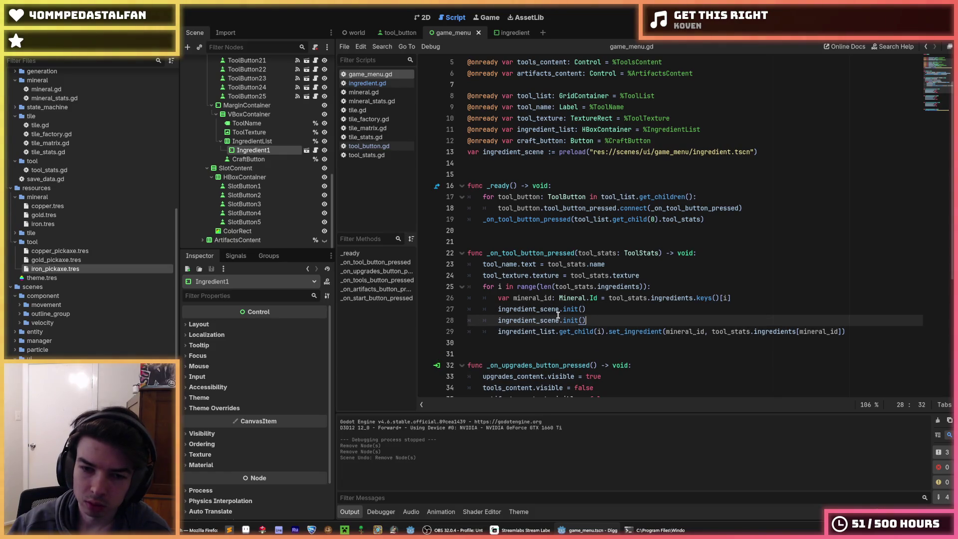
pyautogui.moveTo(559, 320); pyautogui.dragTo(538, 320)
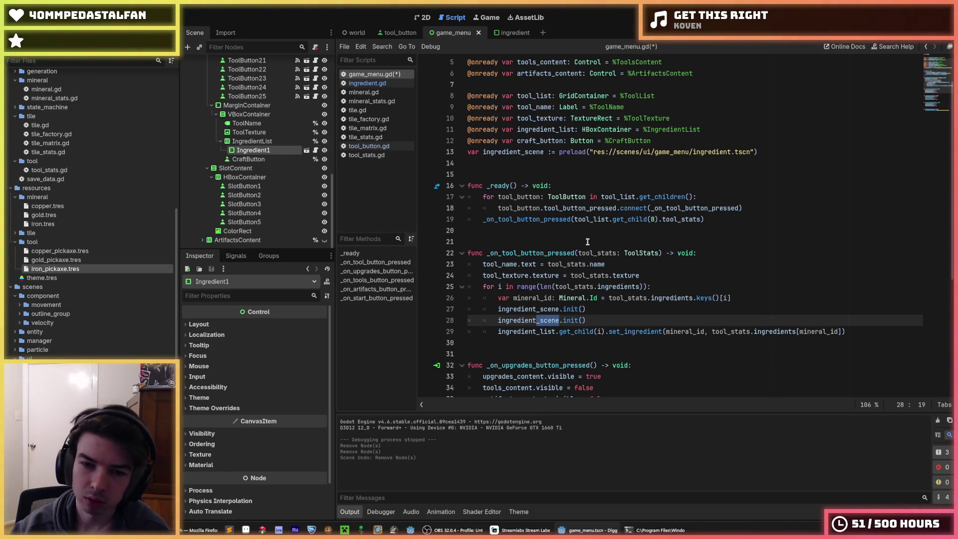
pyautogui.press('BackSpace')
pyautogui.press('Up')
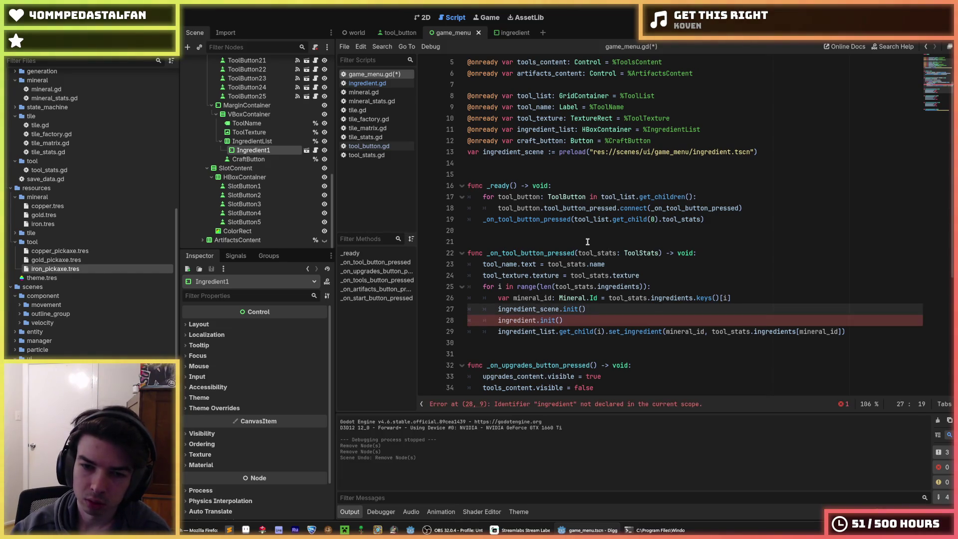
pyautogui.press('Right')
pyautogui.press('Right')
pyautogui.press('Right')
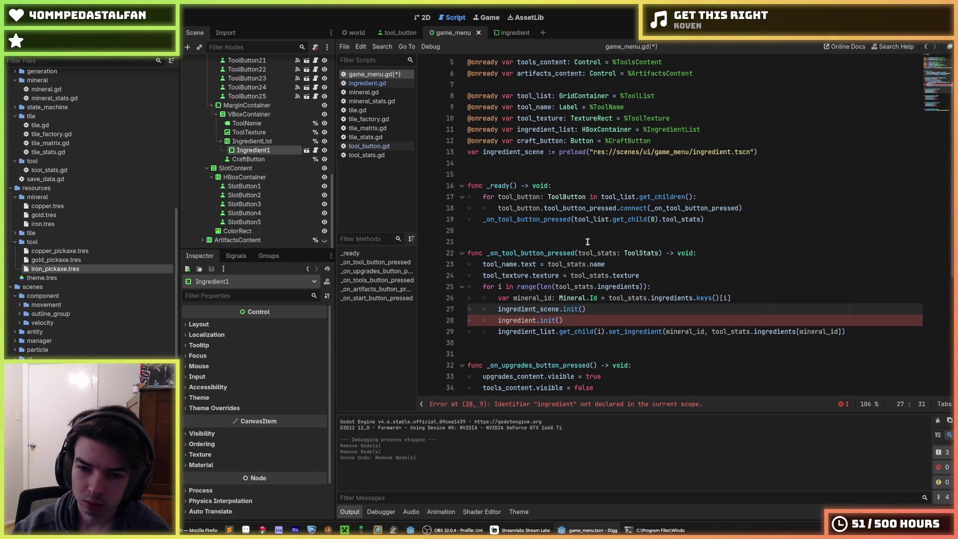
# Rewrite line 27 as 'var ingredient: Ingredient = ingredient_scene.instantiate()'
pyautogui.press('Home')
pyautogui.write('var ingre')
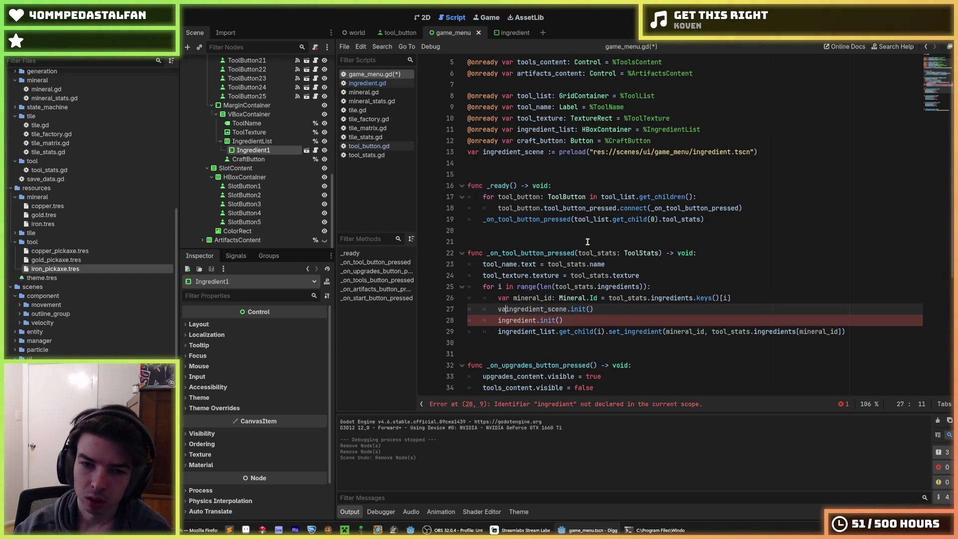
pyautogui.write(':=')
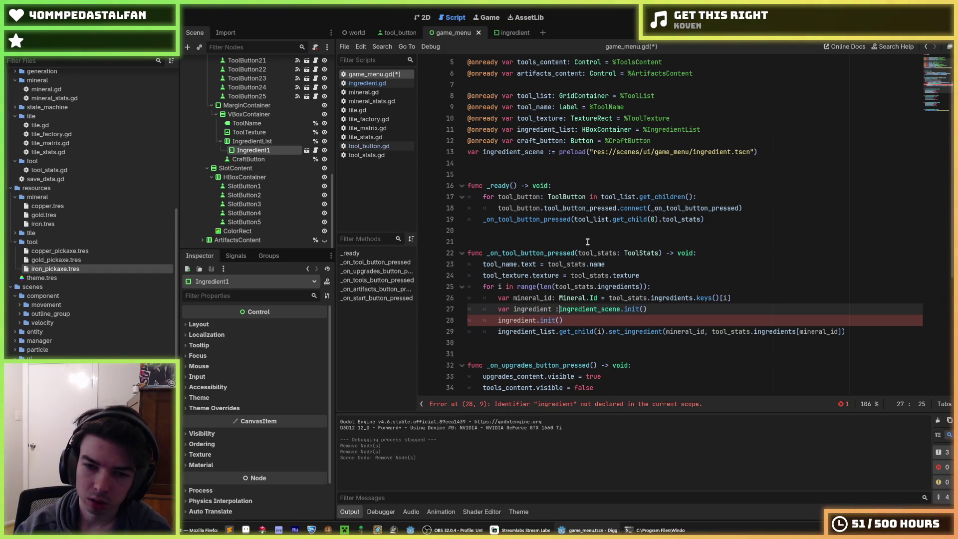
pyautogui.press('BackSpace')
pyautogui.press('BackSpace')
pyautogui.press('BackSpace')
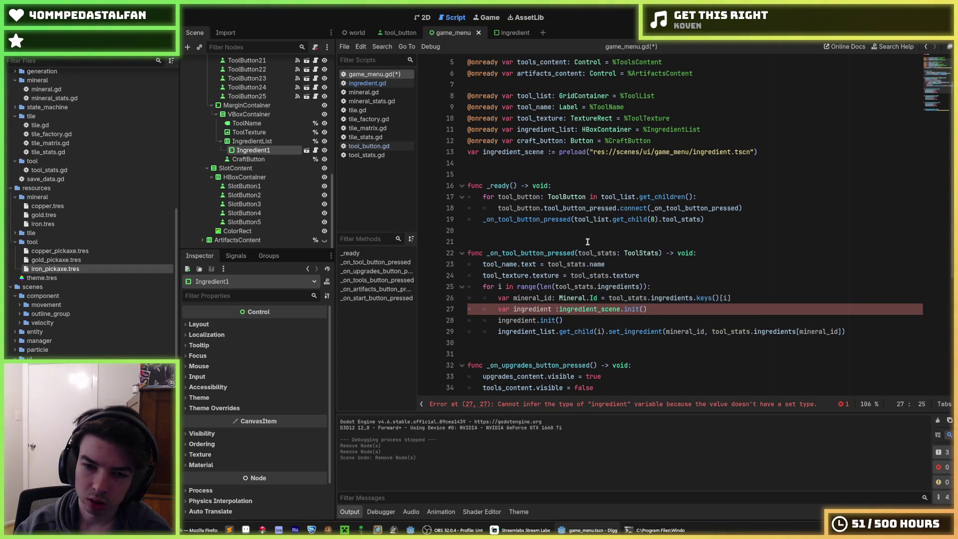
pyautogui.write(': Ing')
pyautogui.write('redient =')
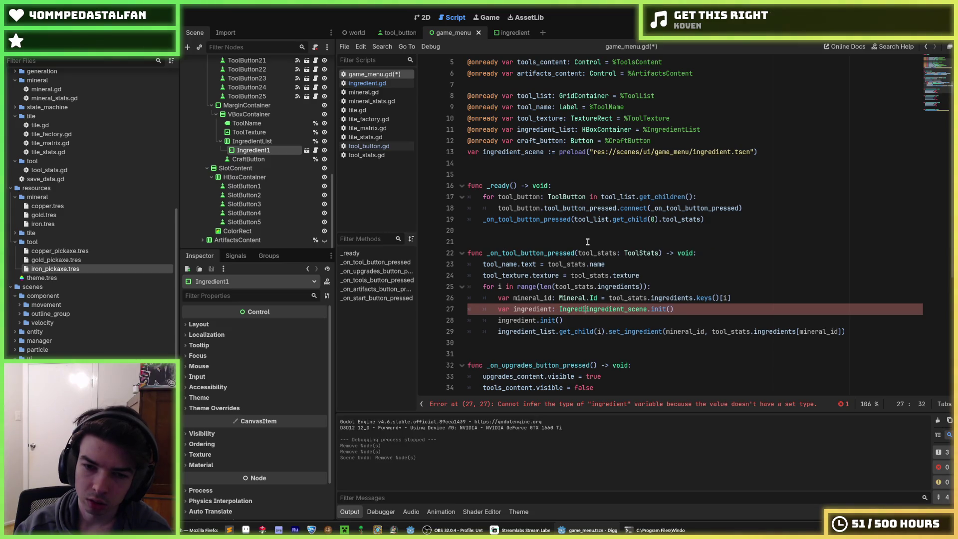
pyautogui.press('End')
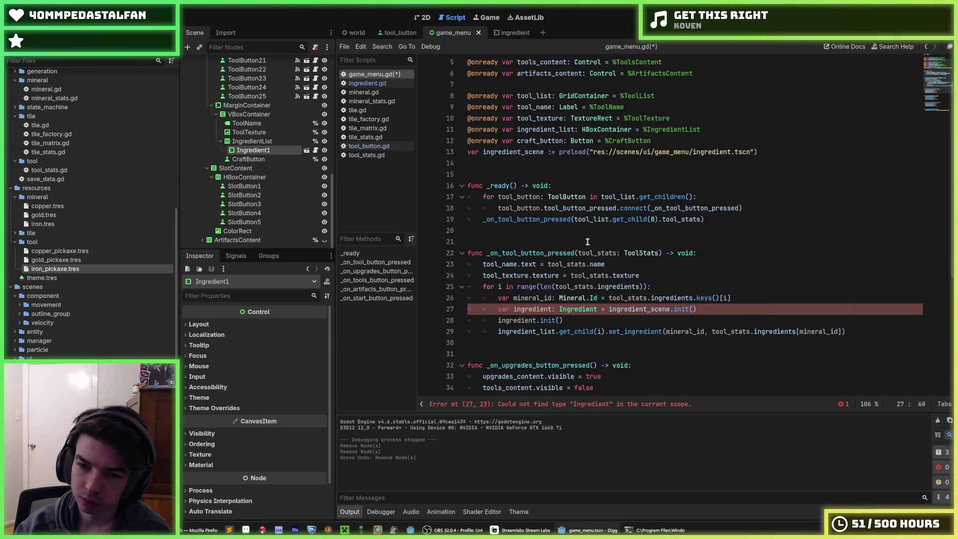
pyautogui.press('BackSpace')
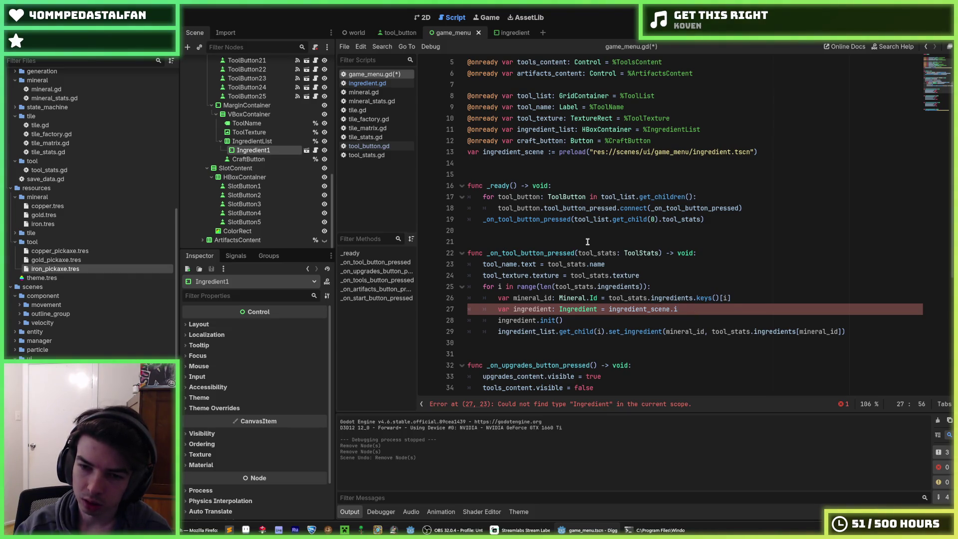
pyautogui.write('nstantiate')
pyautogui.press('Return')
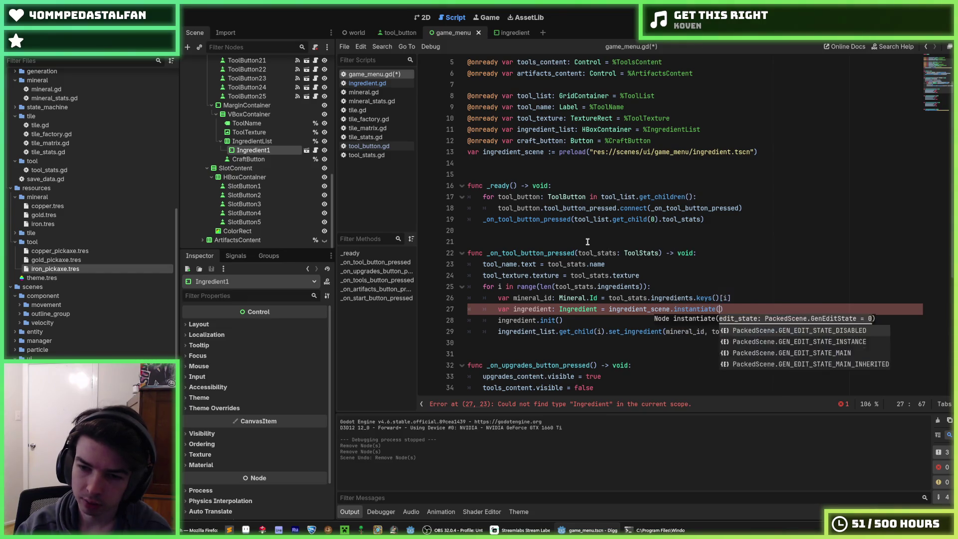
pyautogui.write(')')
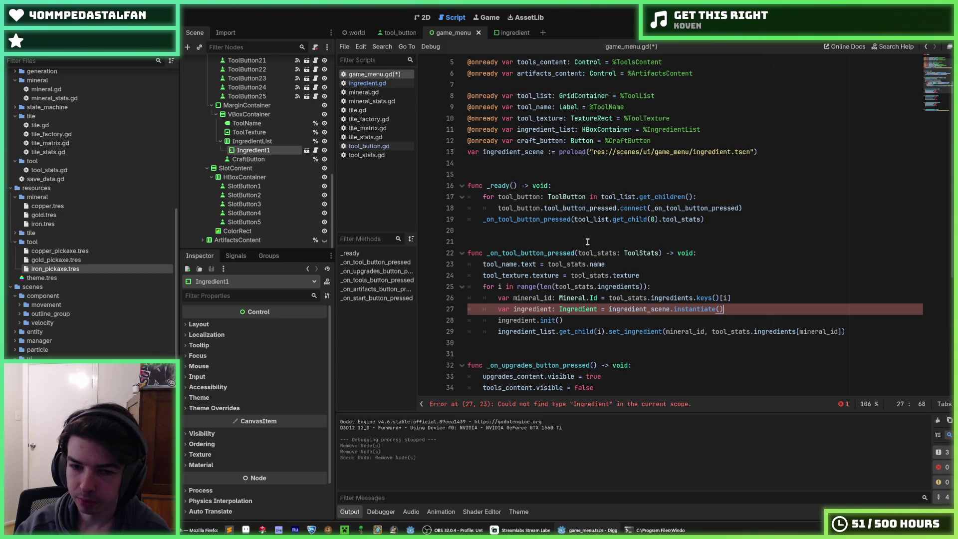
pyautogui.press('Down')
pyautogui.press('Up')
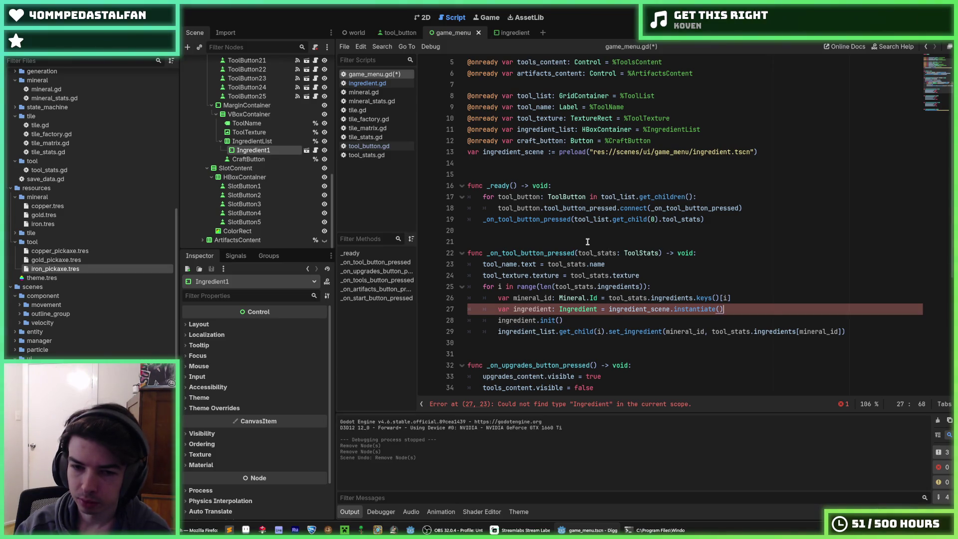
# Save game_menu.gd and switch to ingredient.gd
pyautogui.hotkey('ctrl', 's')
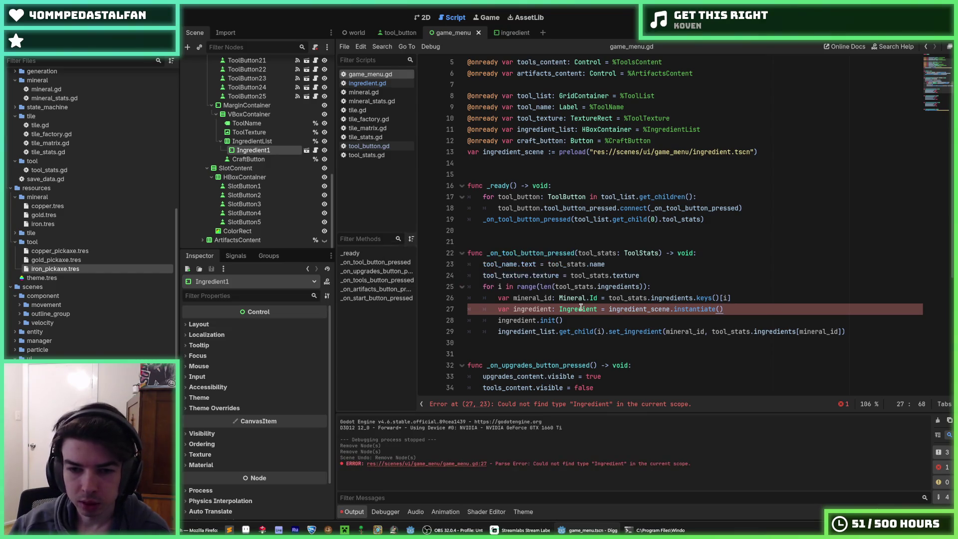
pyautogui.doubleClick(577, 308)
pyautogui.click(367, 83)
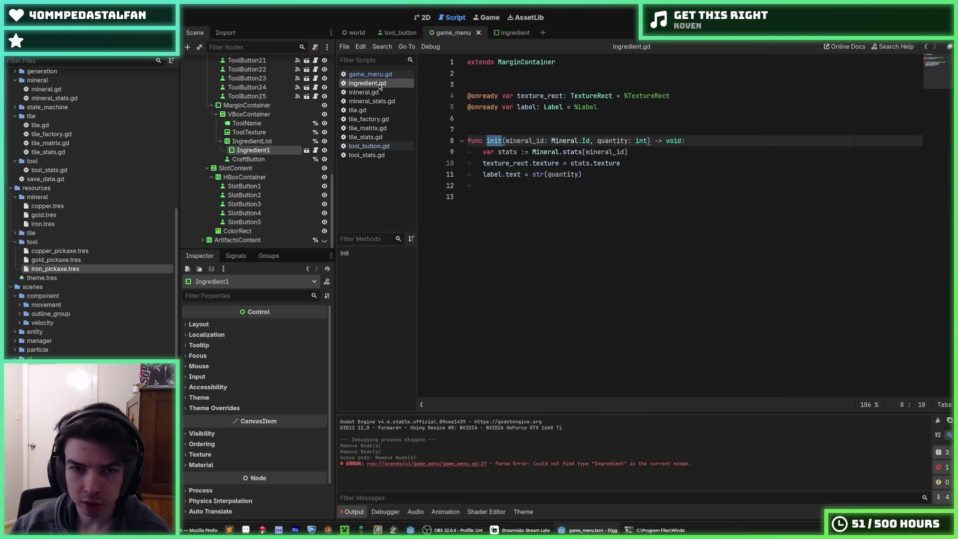
# Insert 'class_name Ingredient' above extends in ingredient.gd, save, and return to game_menu.gd
pyautogui.click(496, 62)
pyautogui.hotkey('ctrl', 'shift', 'Return')
pyautogui.write('class')
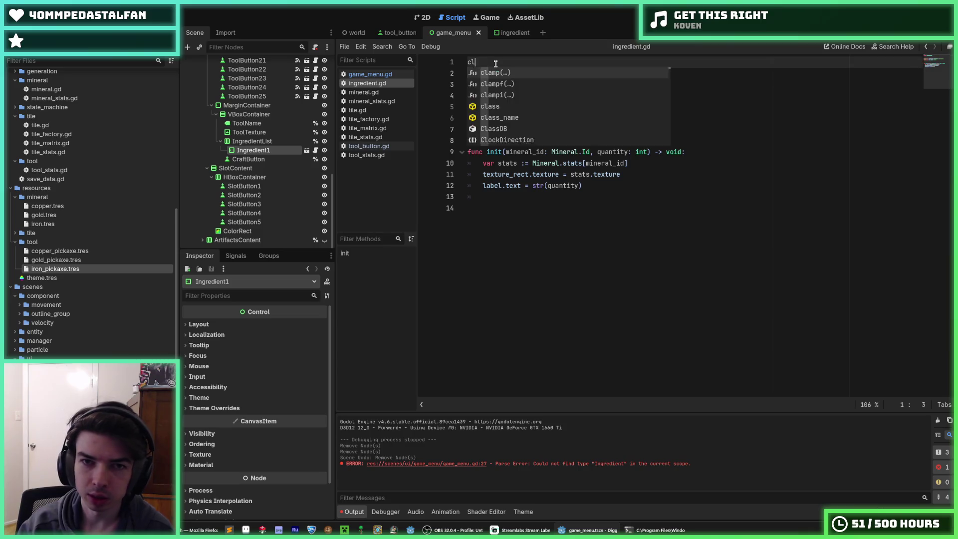
pyautogui.press('Escape')
pyautogui.write('_nam')
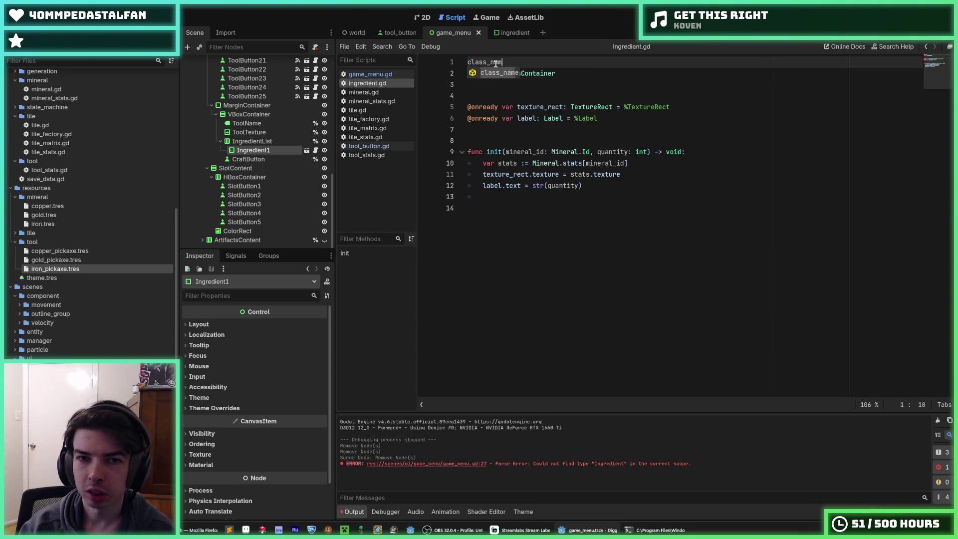
pyautogui.press('Return')
pyautogui.write('Ingredient')
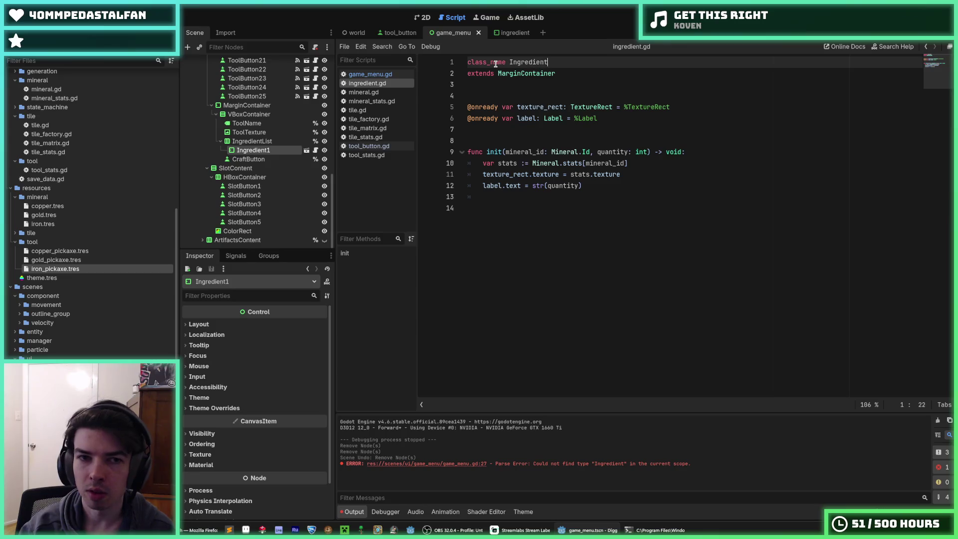
pyautogui.hotkey('ctrl', 's')
pyautogui.click(379, 75)
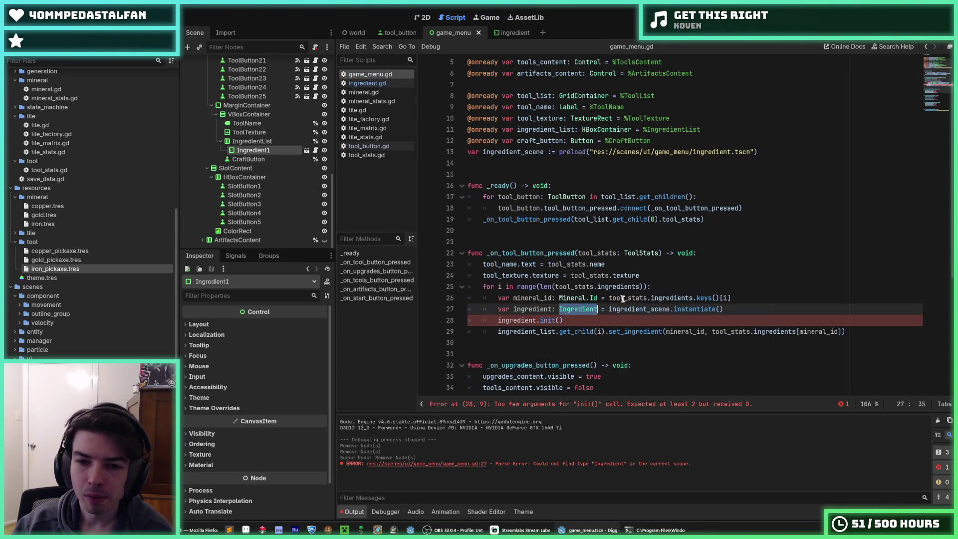
# Move the mineral_id and quantity arguments from set_ingredient into ingredient.init(...)
pyautogui.click(539, 309)
pyautogui.doubleClick(540, 309)
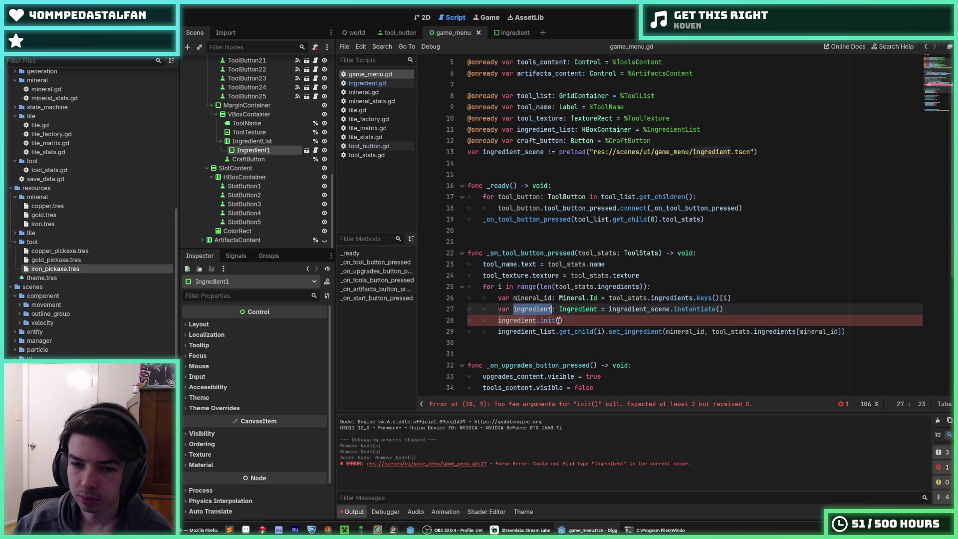
pyautogui.click(666, 322)
pyautogui.moveTo(665, 331); pyautogui.dragTo(843, 331)
pyautogui.hotkey('ctrl', 'c')
pyautogui.press('BackSpace')
pyautogui.click(559, 320)
pyautogui.hotkey('ctrl', 'v')
# Replace line 29 with ingredient_list.add_child(ingredient) and save
pyautogui.moveTo(560, 331); pyautogui.dragTo(669, 331)
pyautogui.write('add_child(ingredient')
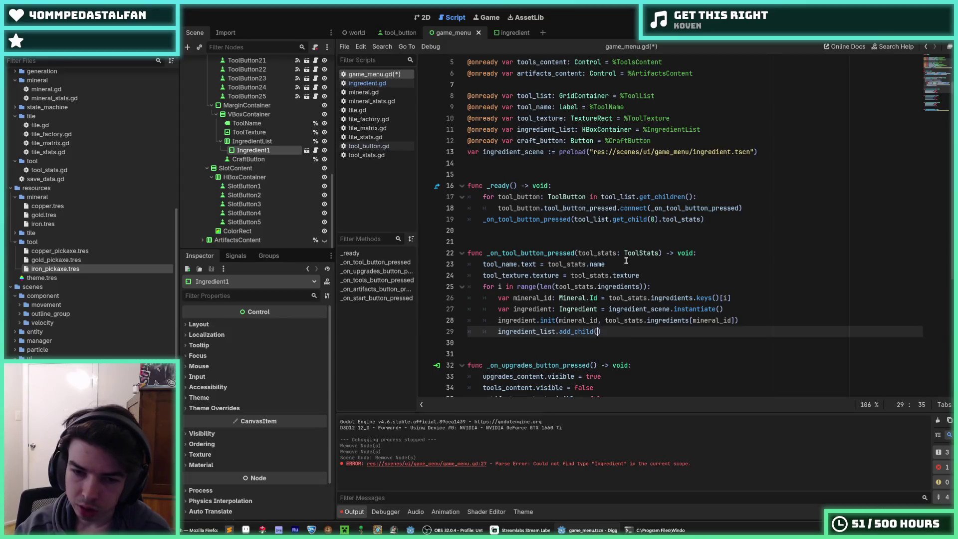
pyautogui.hotkey('ctrl', 's')
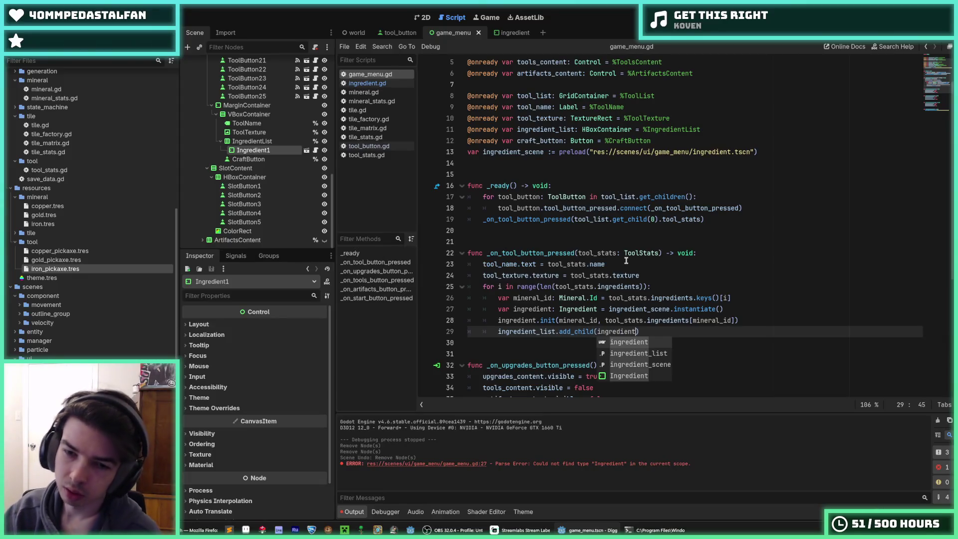
pyautogui.write(')')
pyautogui.click(750, 320)
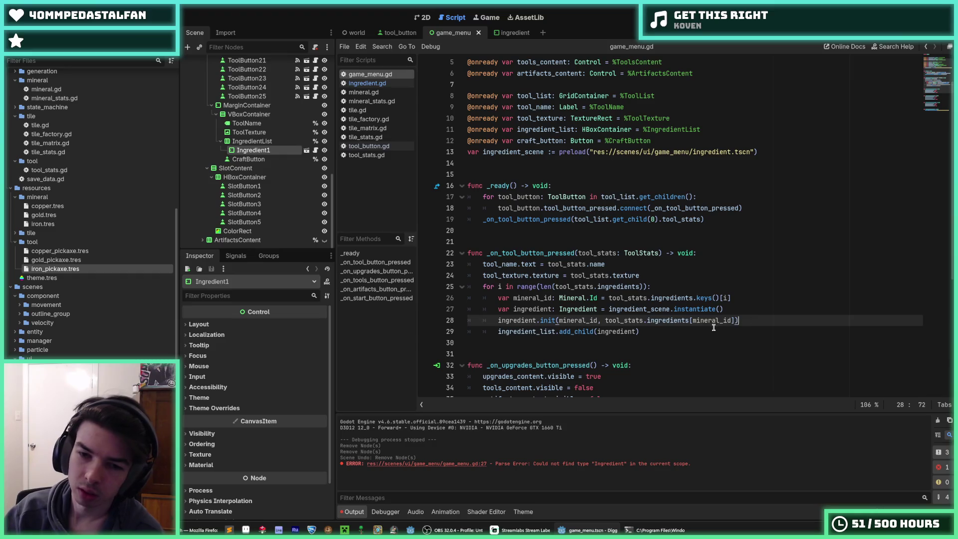
pyautogui.click(748, 308)
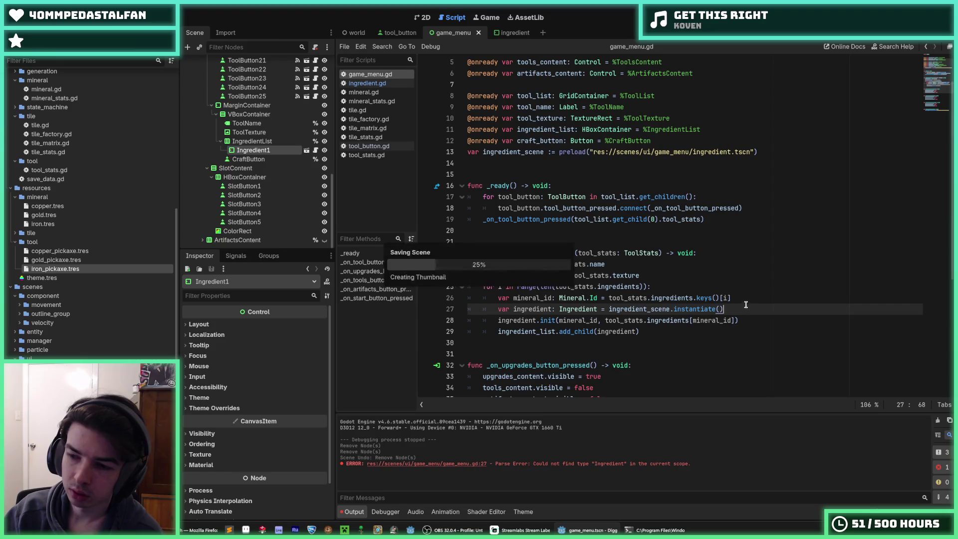
pyautogui.click(742, 298)
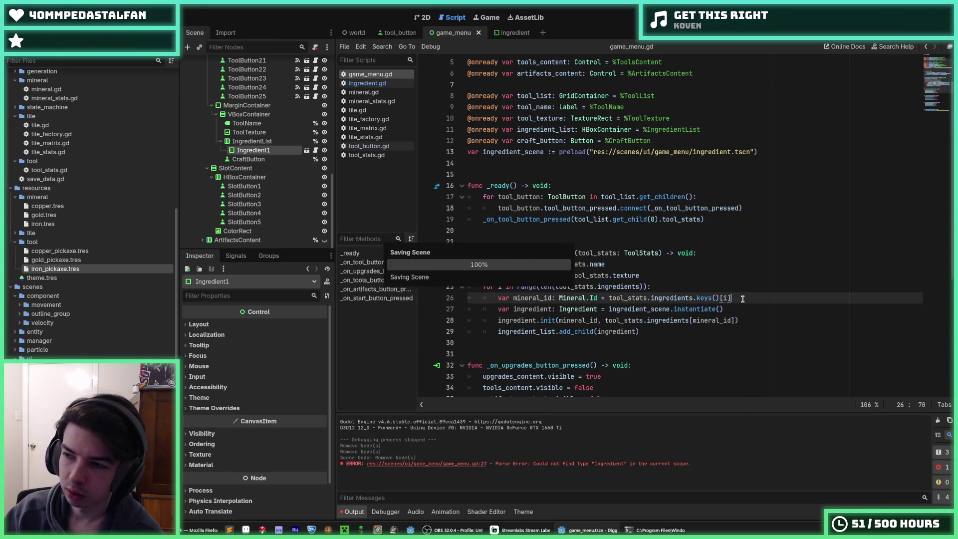
pyautogui.click(744, 320)
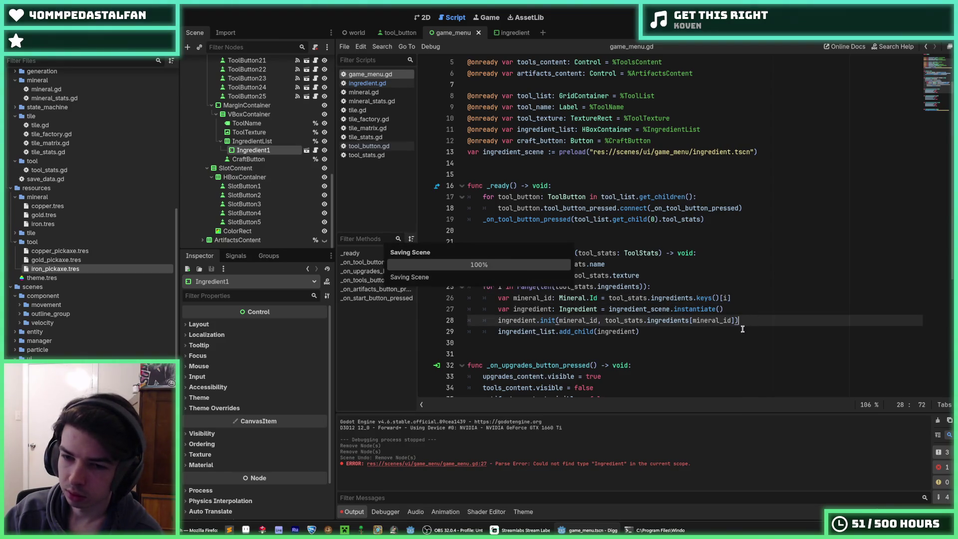
pyautogui.click(711, 332)
# Duplicate the add_child line and move the copy up above the loop
pyautogui.click(538, 331)
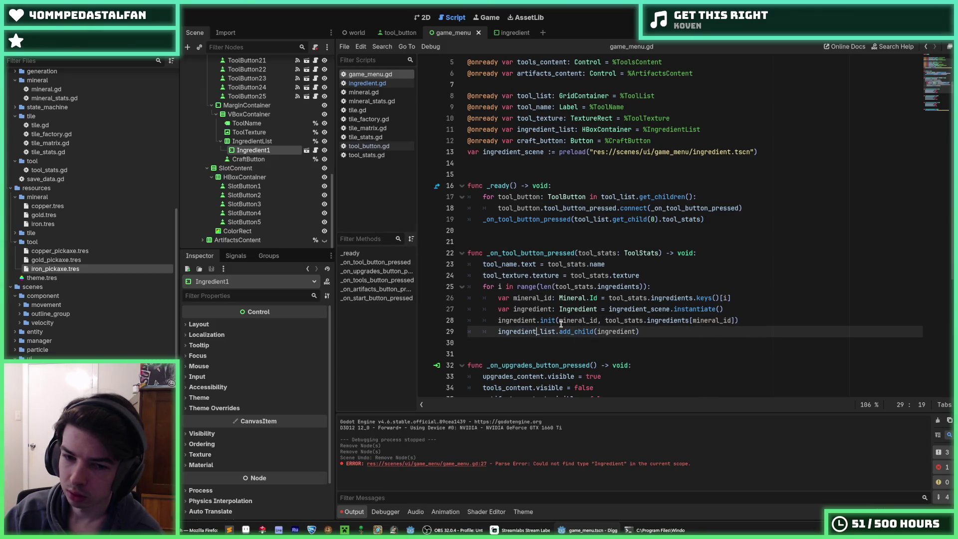
pyautogui.hotkey('ctrl', 'shift', 'd')
pyautogui.hotkey('alt', 'Up')
pyautogui.hotkey('alt', 'Up')
pyautogui.hotkey('alt', 'Up')
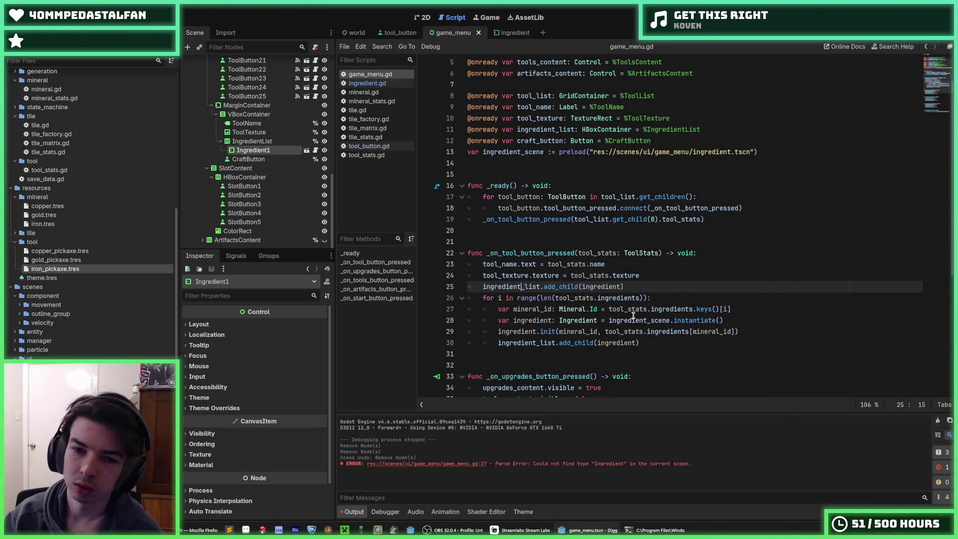
# Turn line 25 into a child-removal call on ingredient_list, trying remove_child
pyautogui.hotkey('shift', 'Tab')
pyautogui.moveTo(623, 287); pyautogui.dragTo(544, 286)
pyautogui.write('cl')
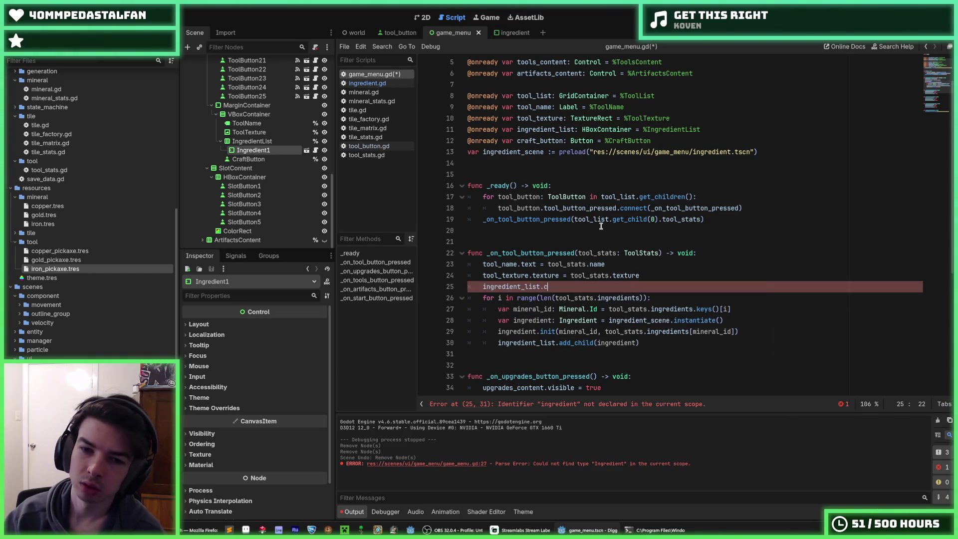
pyautogui.press('BackSpace')
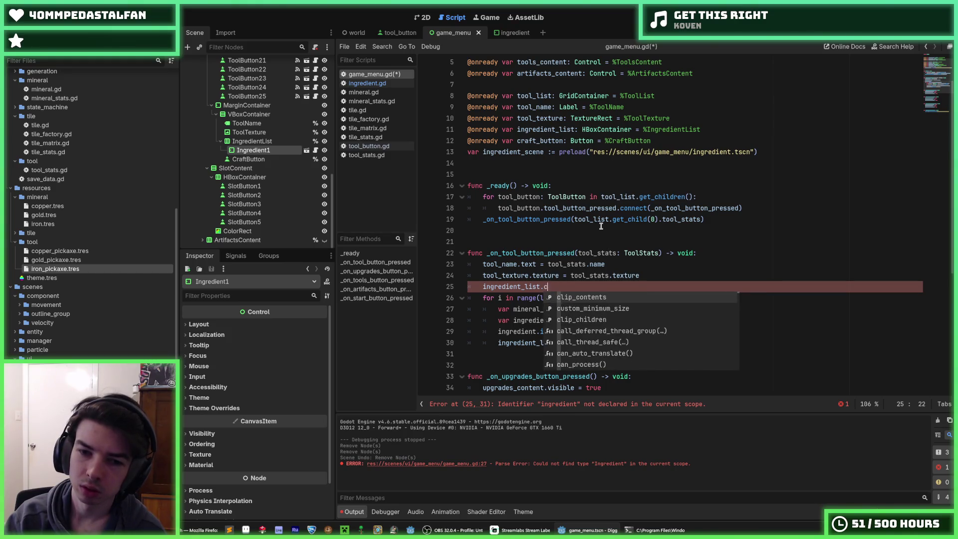
pyautogui.write('hil')
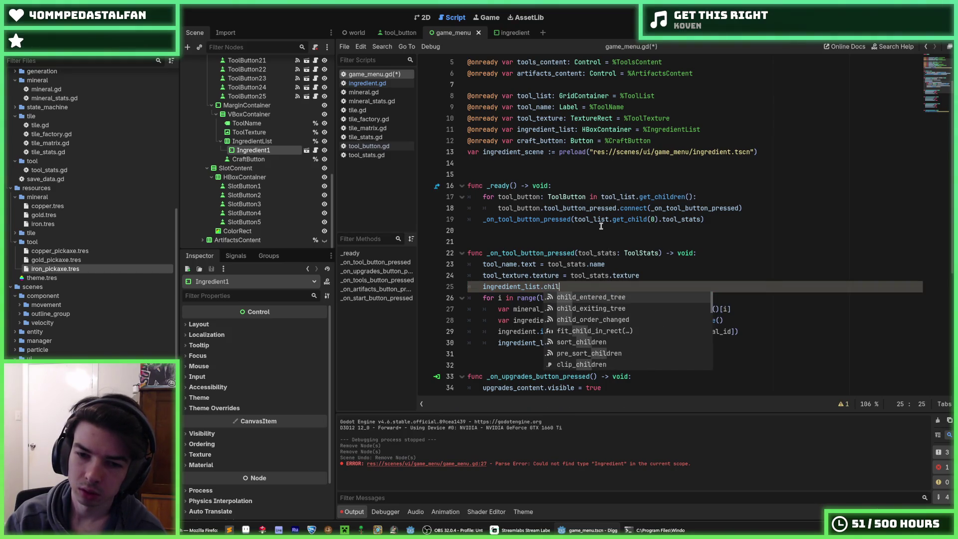
pyautogui.press('Down')
pyautogui.press('Down')
pyautogui.press('Down')
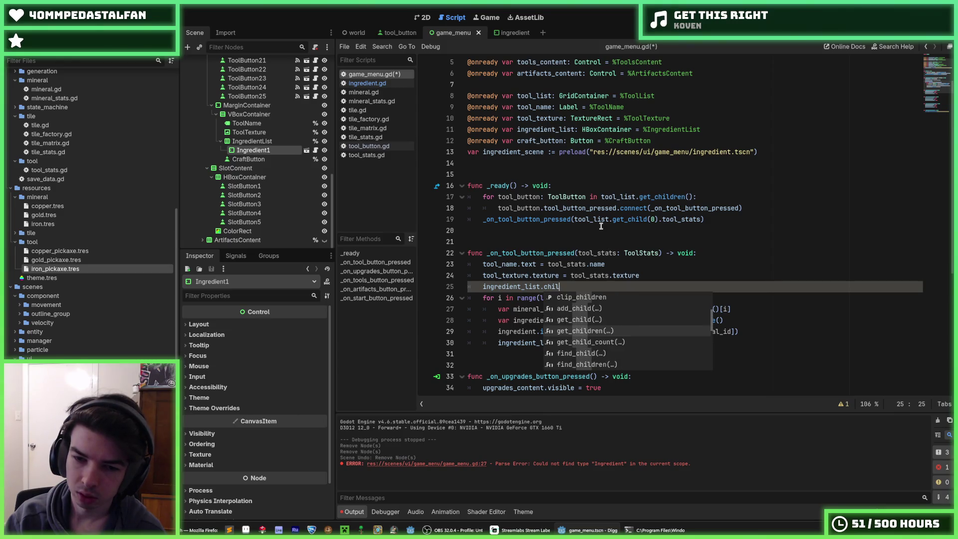
pyautogui.press('Down')
pyautogui.press('Down')
pyautogui.press('Down')
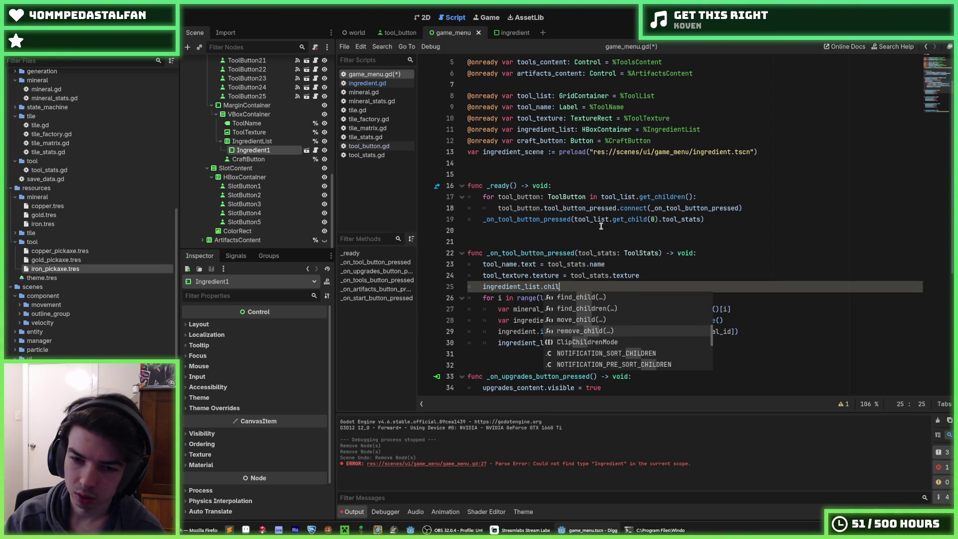
pyautogui.press('Down')
pyautogui.press('Down')
pyautogui.press('Down')
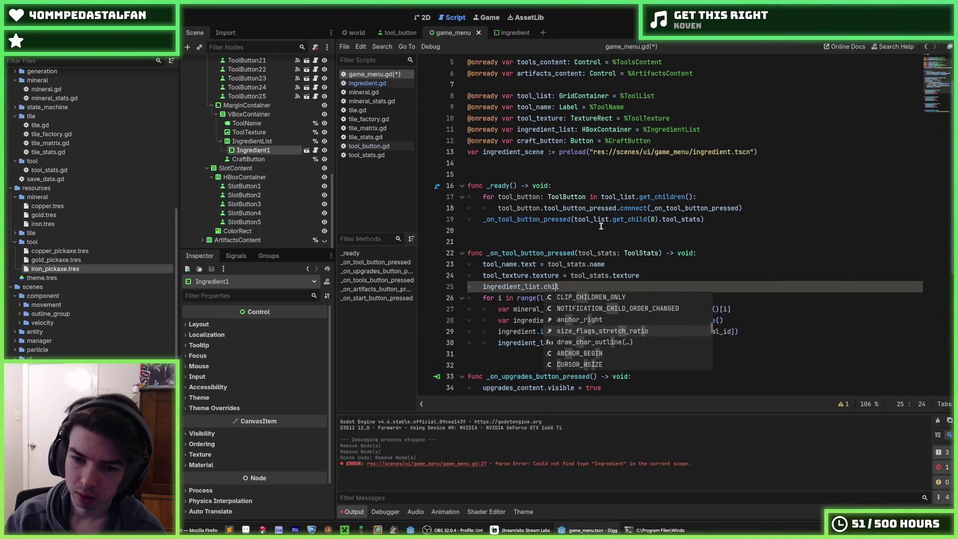
pyautogui.press('Down')
pyautogui.press('Down')
pyautogui.press('Down')
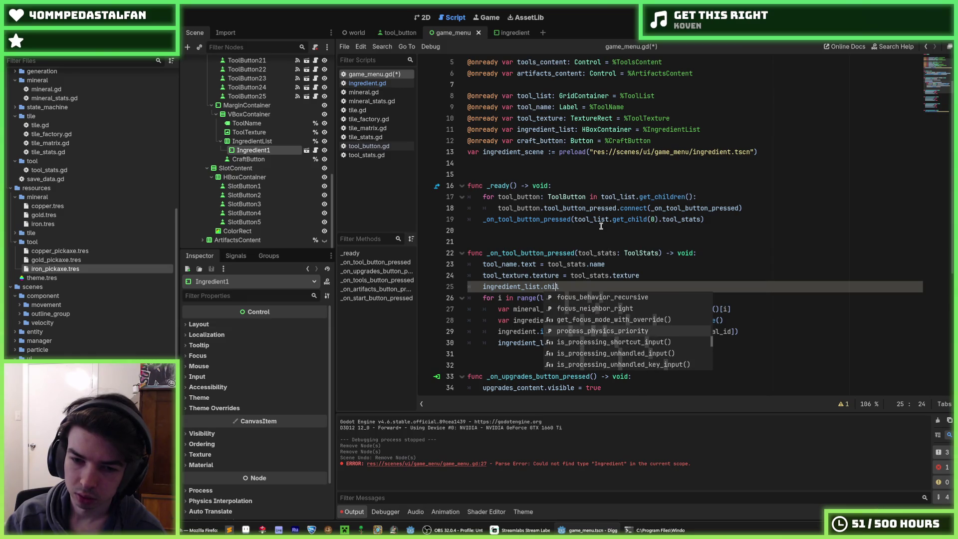
pyautogui.press('BackSpace')
pyautogui.press('BackSpace')
pyautogui.press('BackSpace')
pyautogui.write('remove')
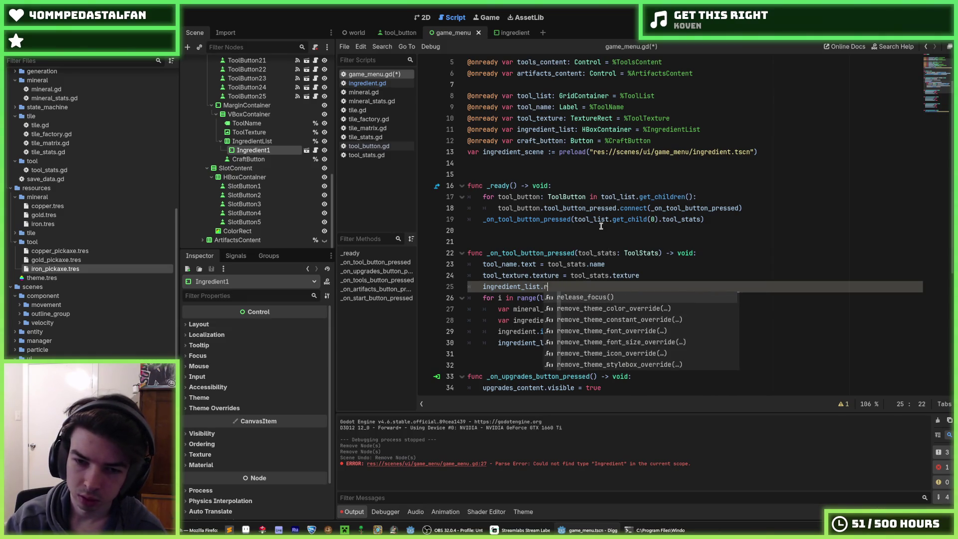
pyautogui.write('()chil')
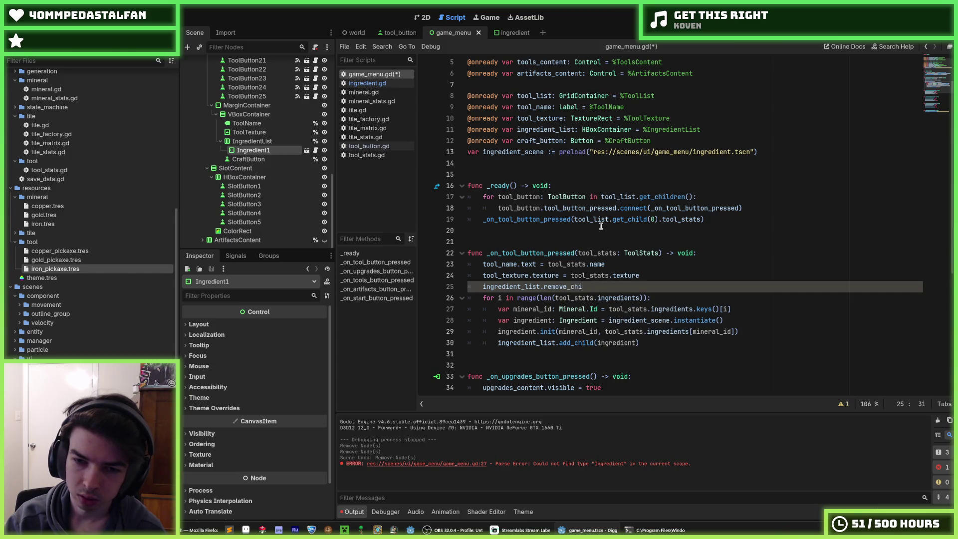
pyautogui.press('Return')
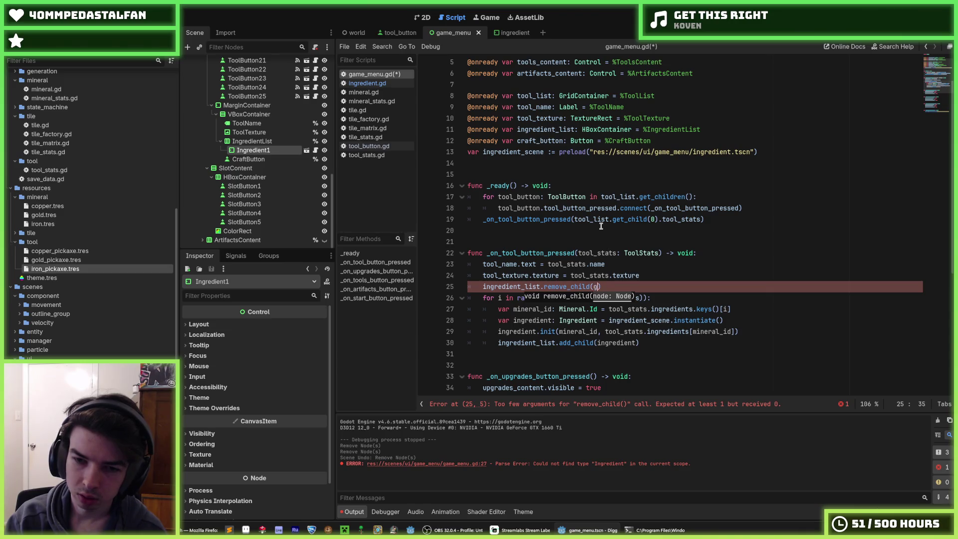
pyautogui.write('et')
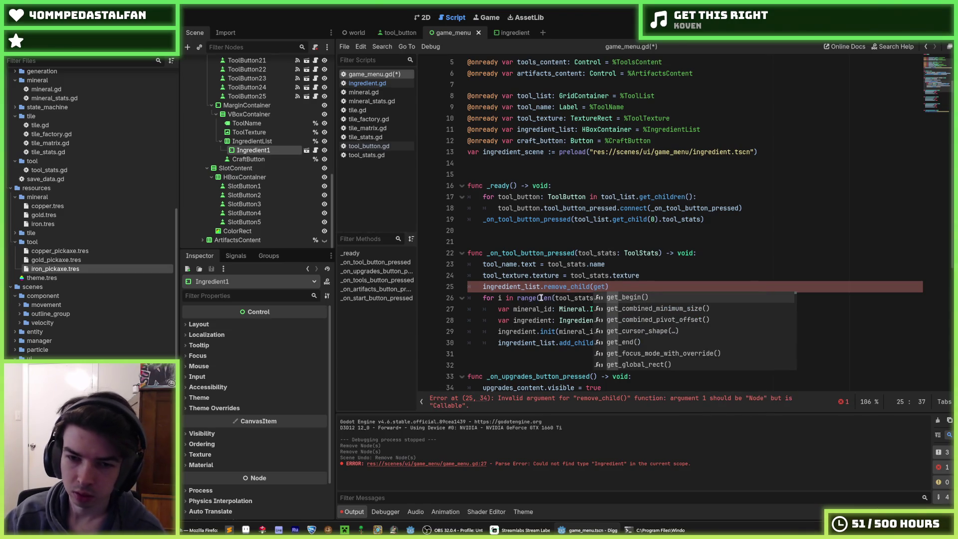
pyautogui.press('Escape')
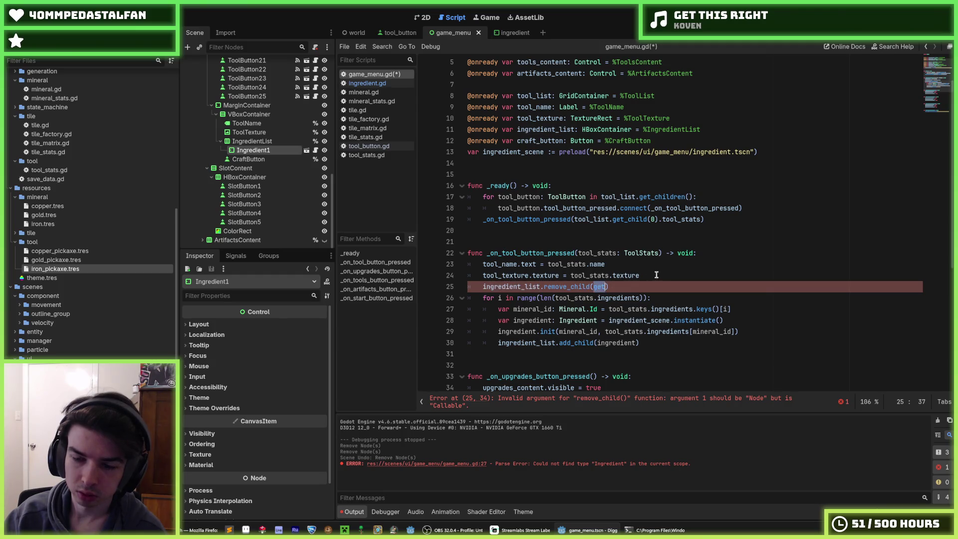
pyautogui.write('ingredient_list')
# Make line 25 ingredient_list.get_child(0).queue_free() with a 'git rid of this later pls' comment, and save
pyautogui.moveTo(685, 288); pyautogui.dragTo(543, 287)
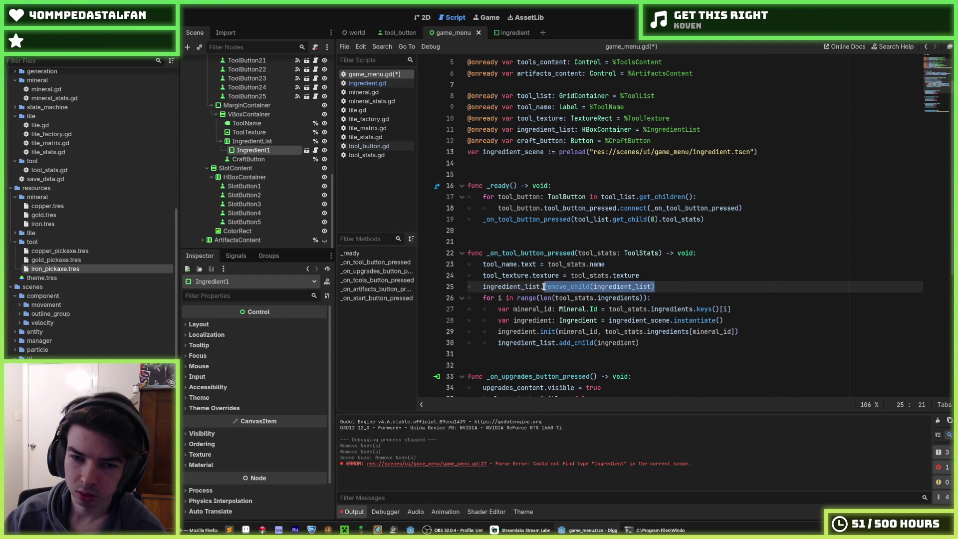
pyautogui.click(651, 288)
pyautogui.moveTo(664, 288); pyautogui.dragTo(544, 287)
pyautogui.write('get_c')
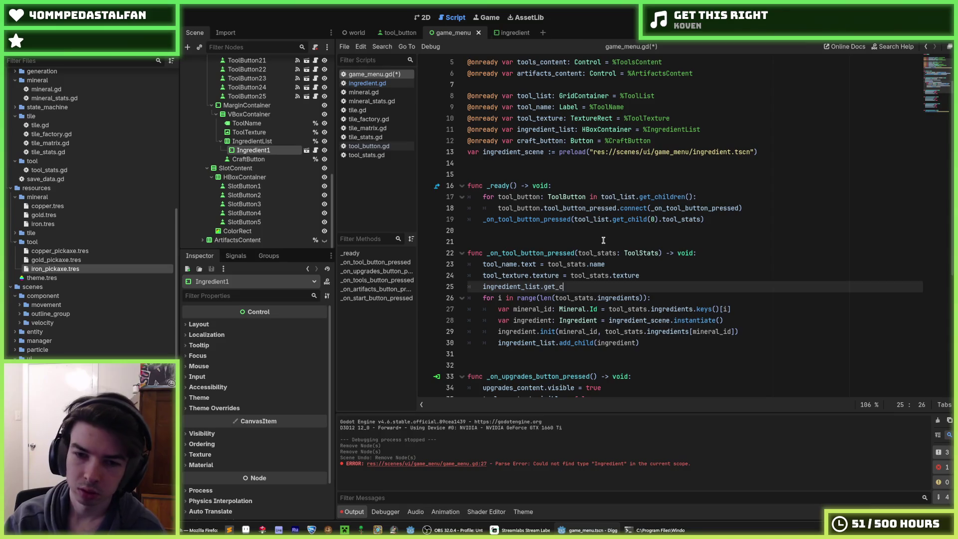
pyautogui.write('(')
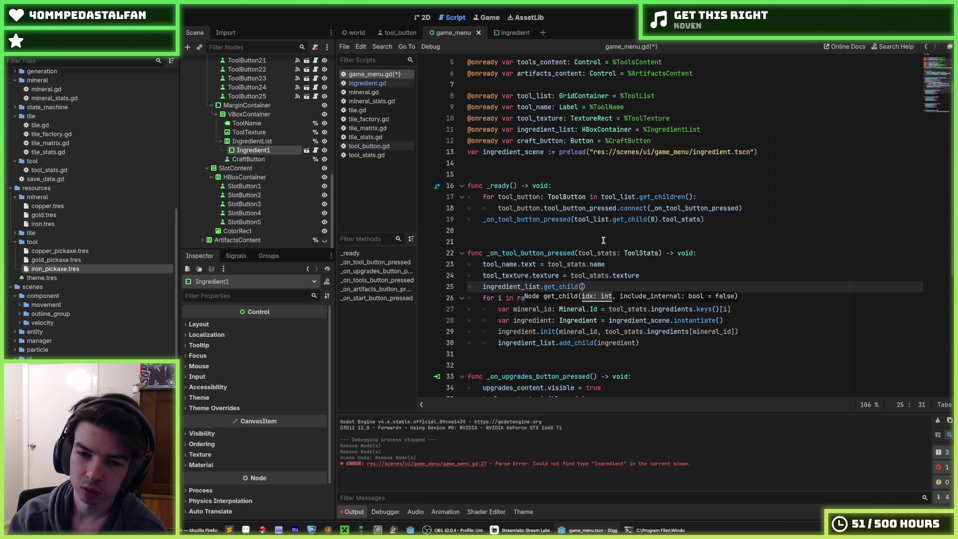
pyautogui.write('0)')
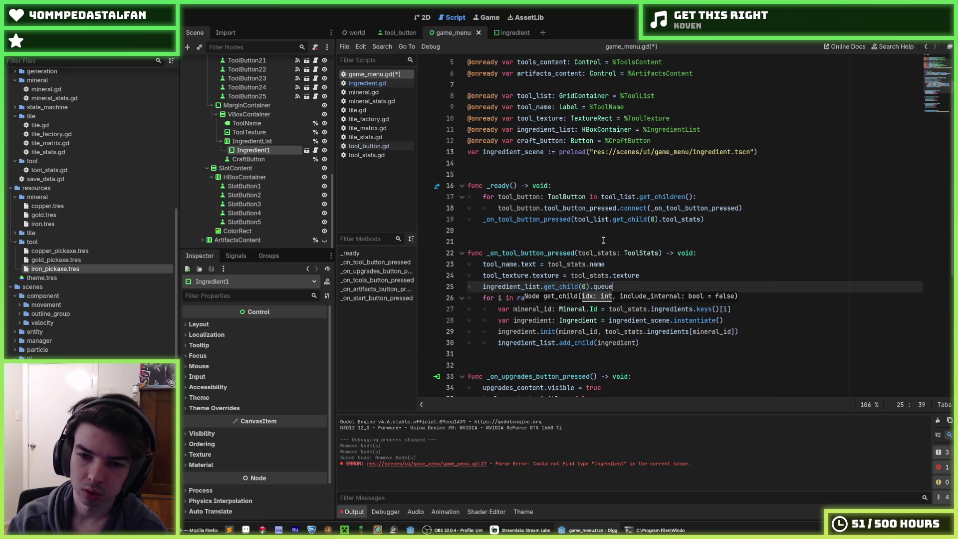
pyautogui.write('_free(')
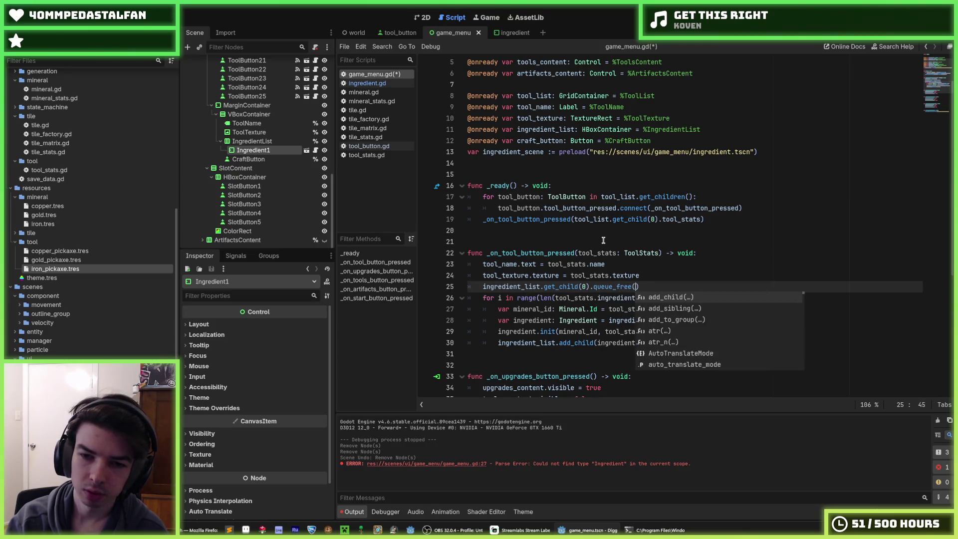
pyautogui.write(')')
pyautogui.hotkey('ctrl', 's')
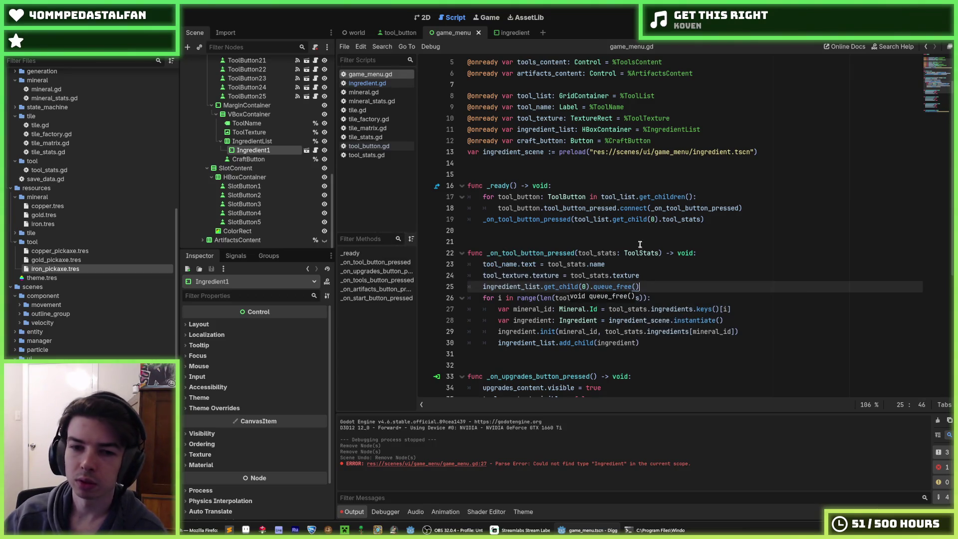
pyautogui.write('gi')
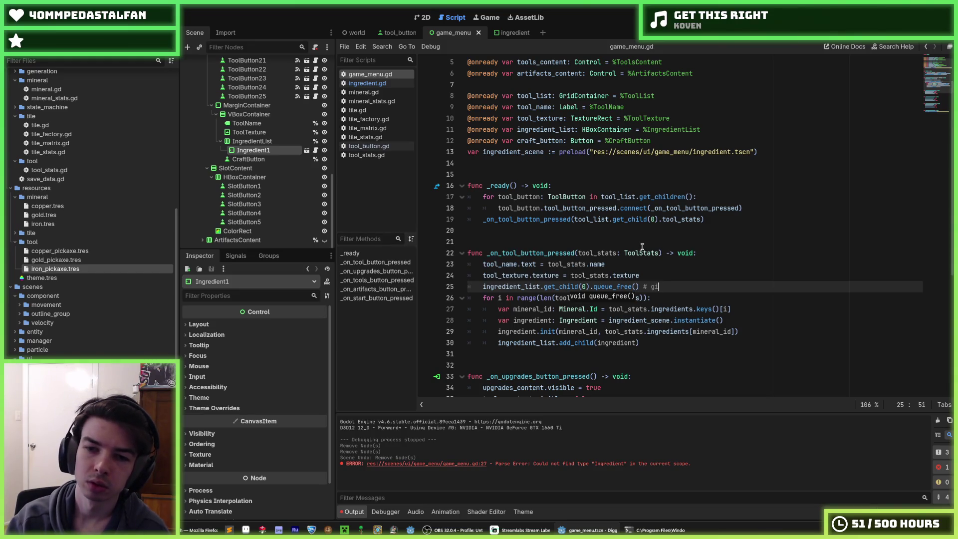
pyautogui.write('t rid of this later pls')
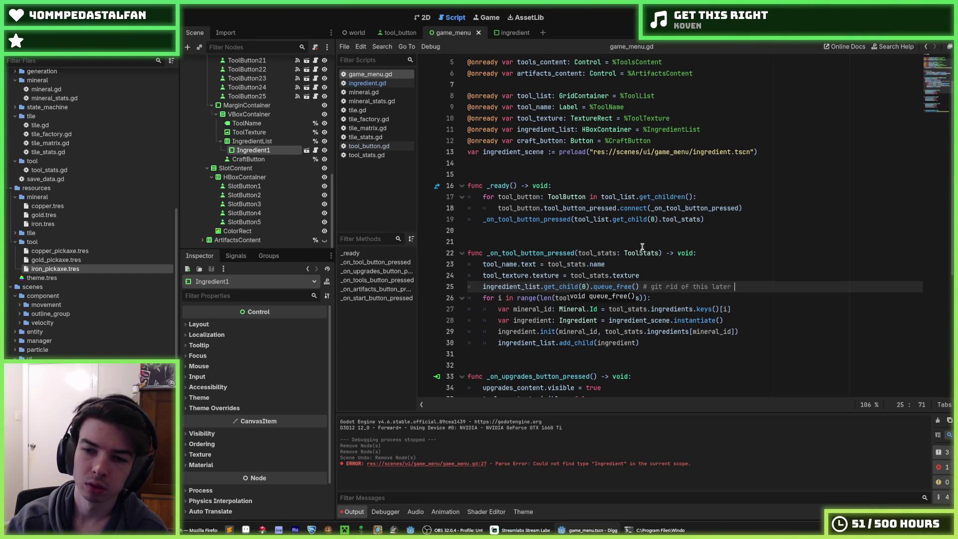
# Run the game with F5 to test the change
pyautogui.click(784, 314)
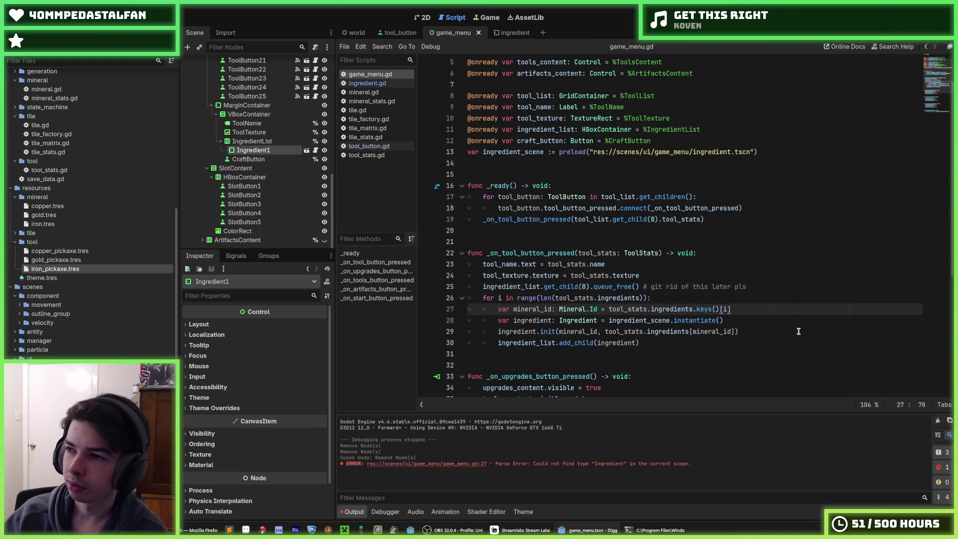
pyautogui.click(800, 334)
pyautogui.click(779, 318)
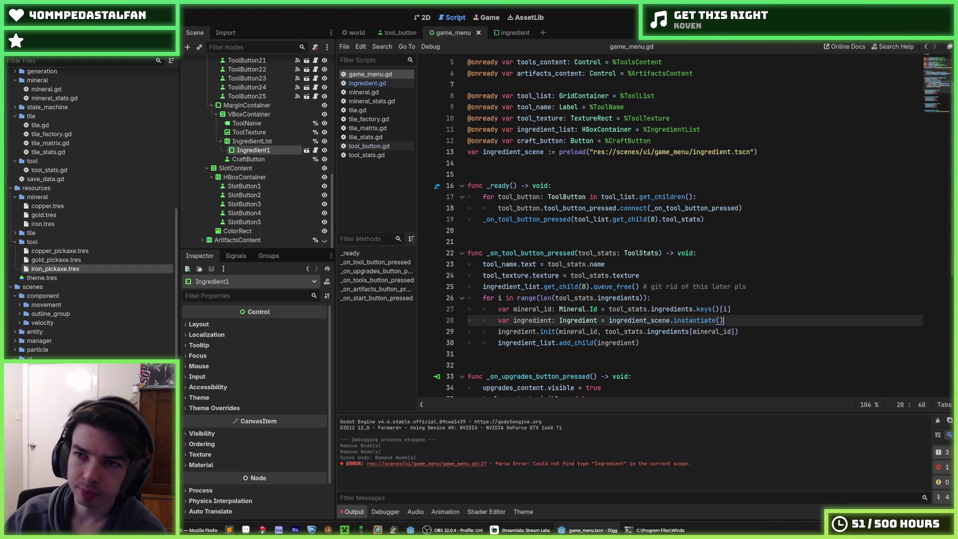
pyautogui.press('F5')
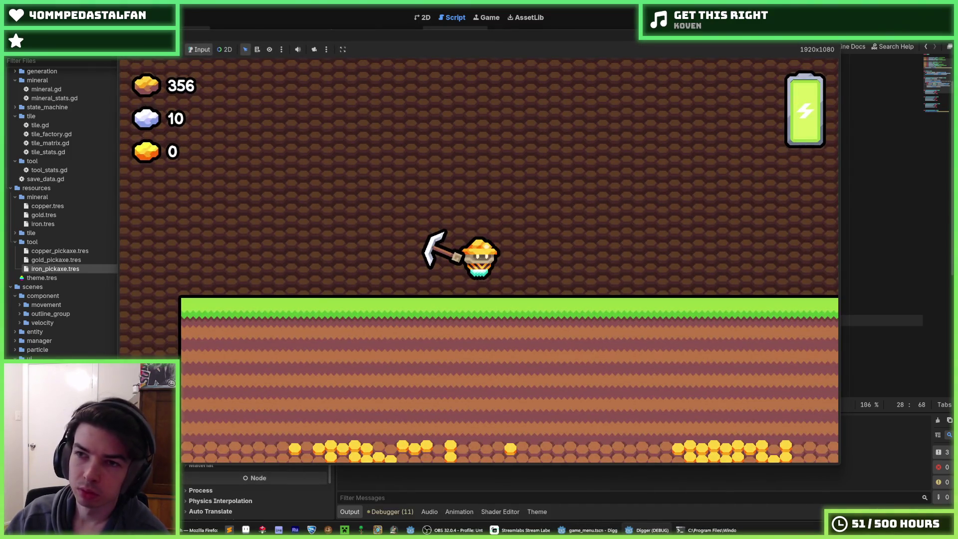
# Relaunch the game, which halts on the invalid texture assignment in ingredient.gd line 11
pyautogui.press('F5')
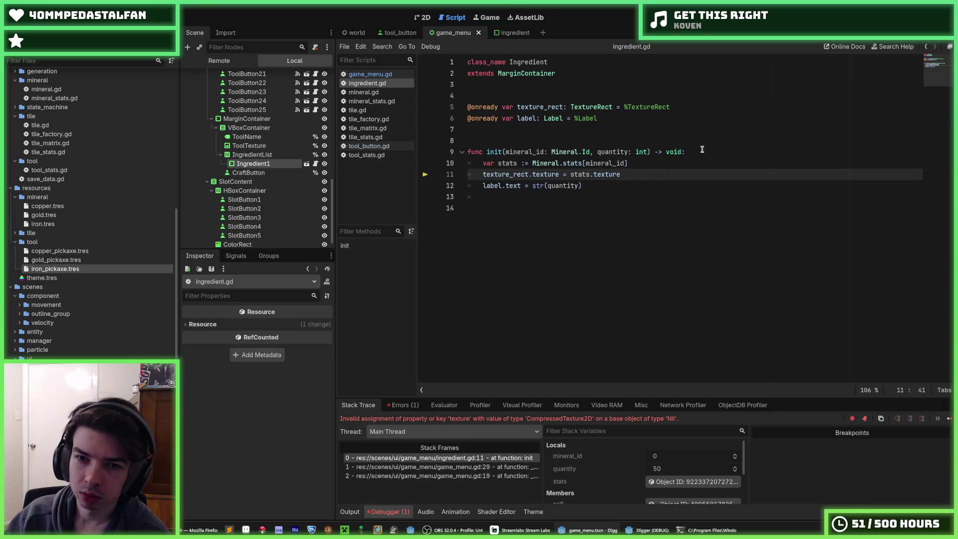
# Enlarge the debugger and inspect stats (Copper) and self, finding texture_rect and label null
pyautogui.click(664, 163)
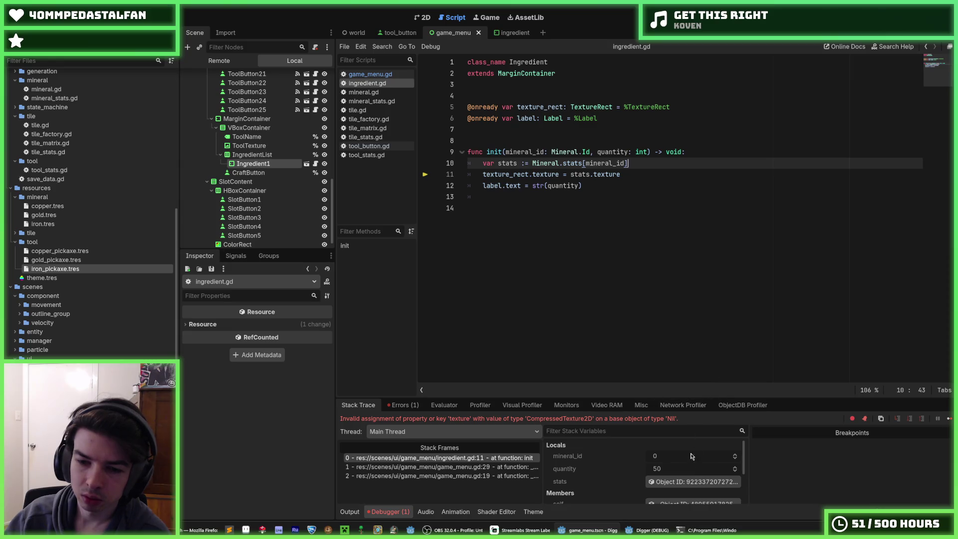
pyautogui.click(689, 479)
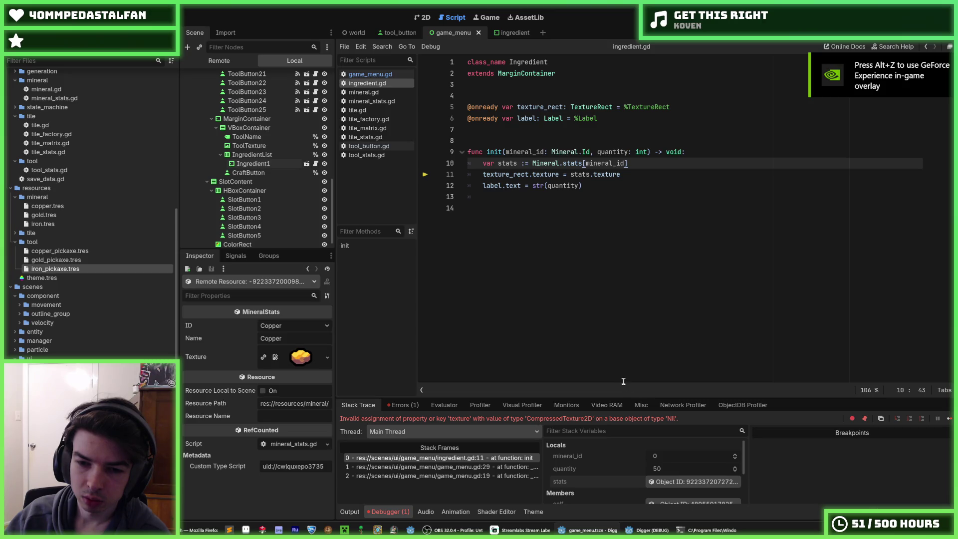
pyautogui.moveTo(628, 398); pyautogui.dragTo(659, 267)
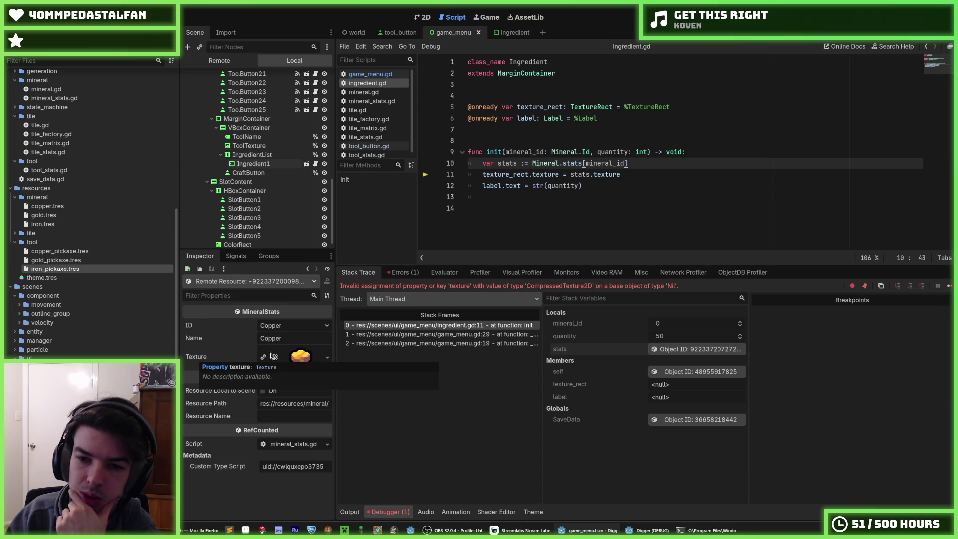
pyautogui.click(664, 372)
pyautogui.click(668, 349)
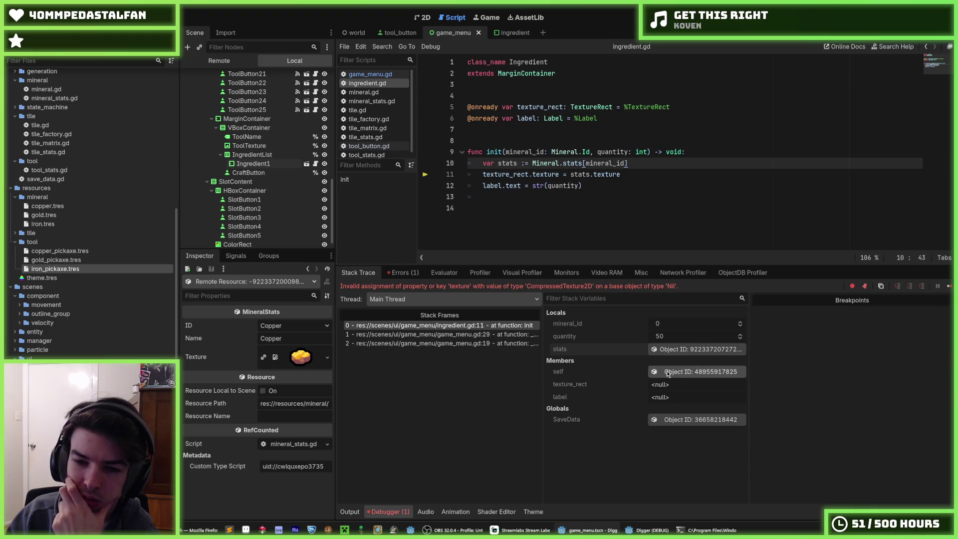
pyautogui.click(666, 372)
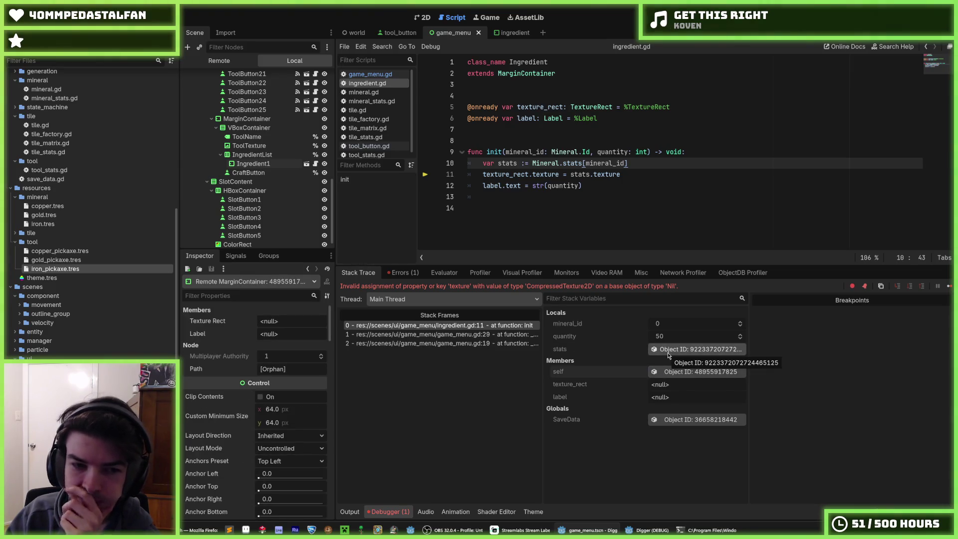
pyautogui.click(669, 350)
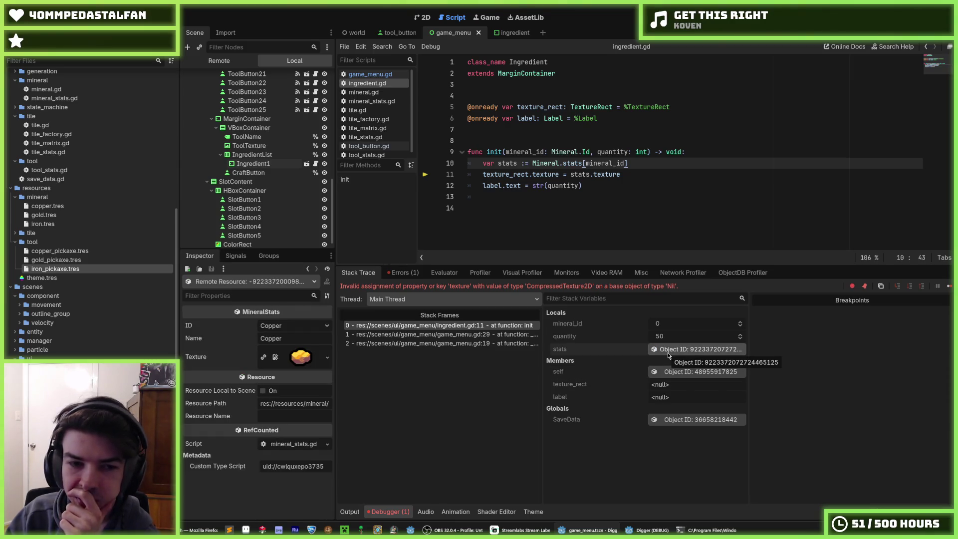
pyautogui.click(612, 186)
# Add a 'func _ready() -> void:' function below init in ingredient.gd
pyautogui.press('F8')
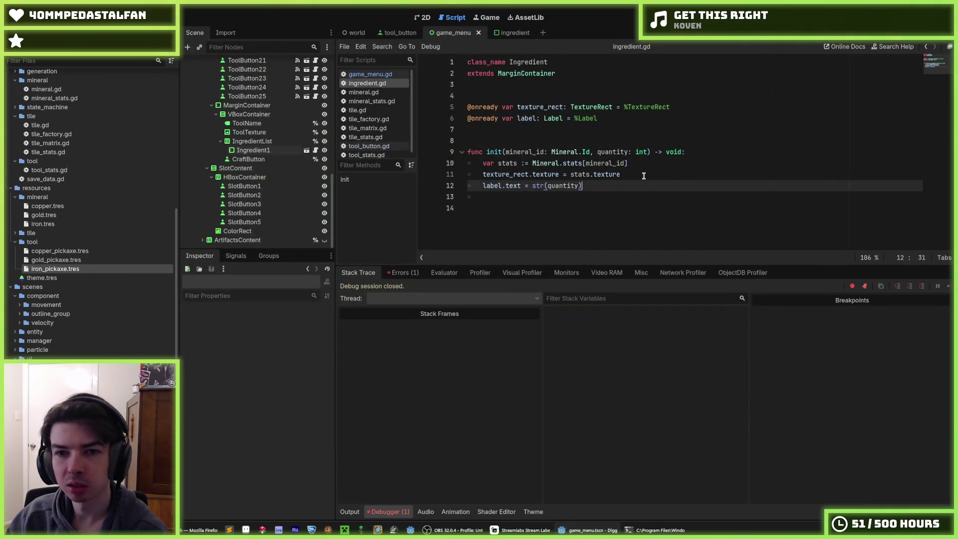
pyautogui.click(644, 175)
pyautogui.click(673, 163)
pyautogui.click(637, 186)
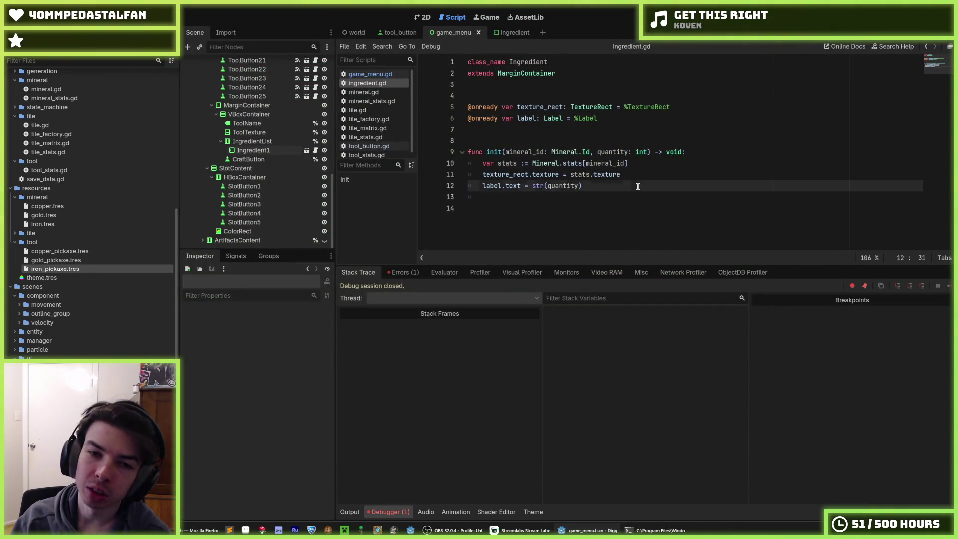
pyautogui.press('Return')
pyautogui.press('Return')
pyautogui.press('Return')
pyautogui.write('func _')
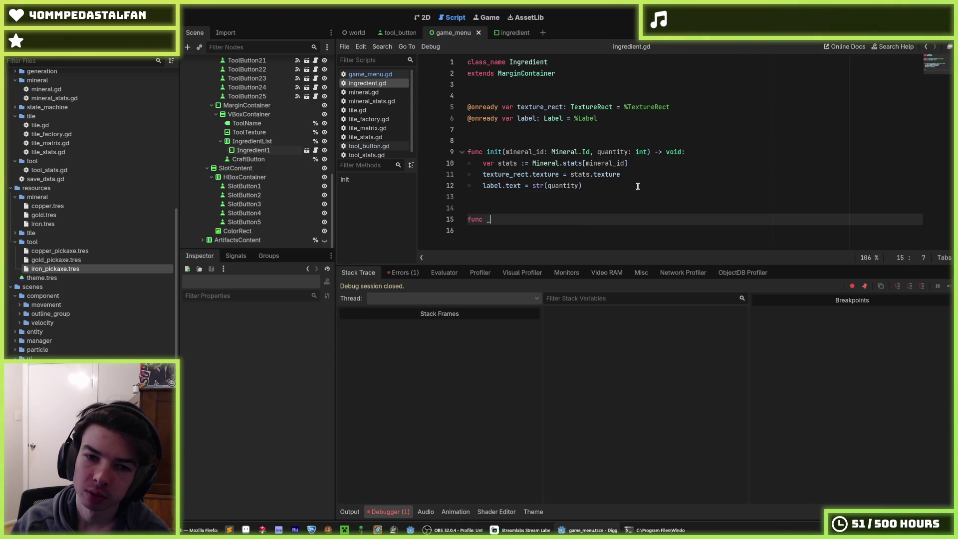
pyautogui.write('onr')
pyautogui.write('_ready(')
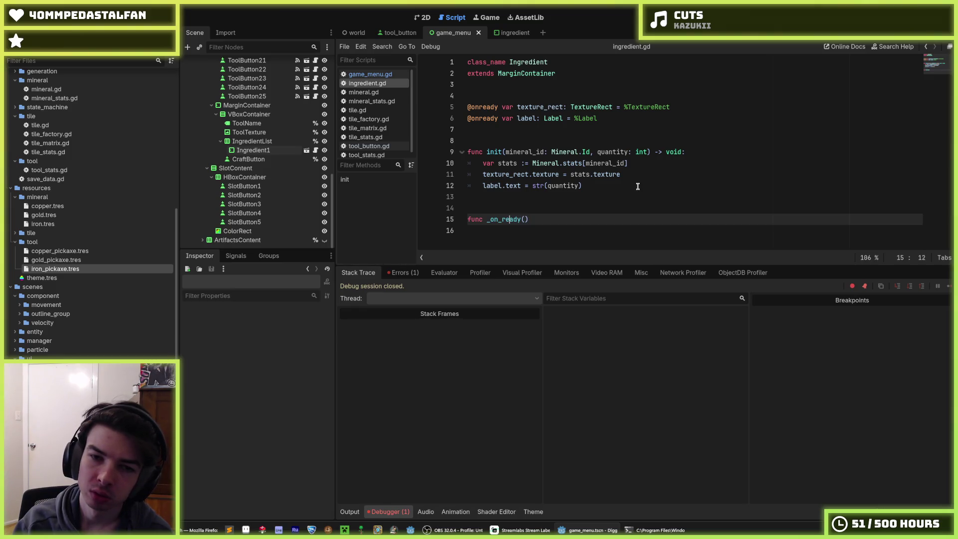
pyautogui.press('Left')
pyautogui.press('Left')
pyautogui.press('BackSpace')
pyautogui.press('BackSpace')
pyautogui.press('BackSpace')
pyautogui.press('End')
pyautogui.write('> voi')
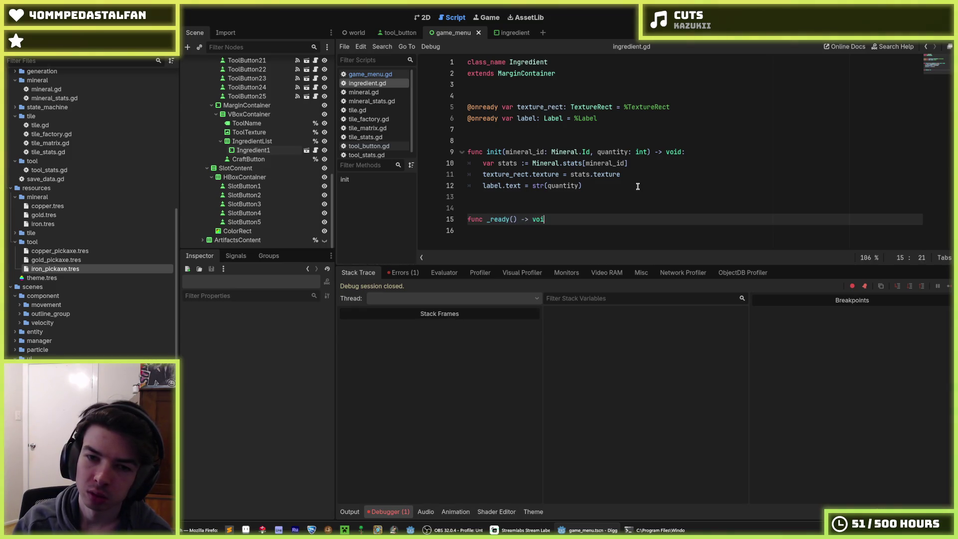
pyautogui.press('Return')
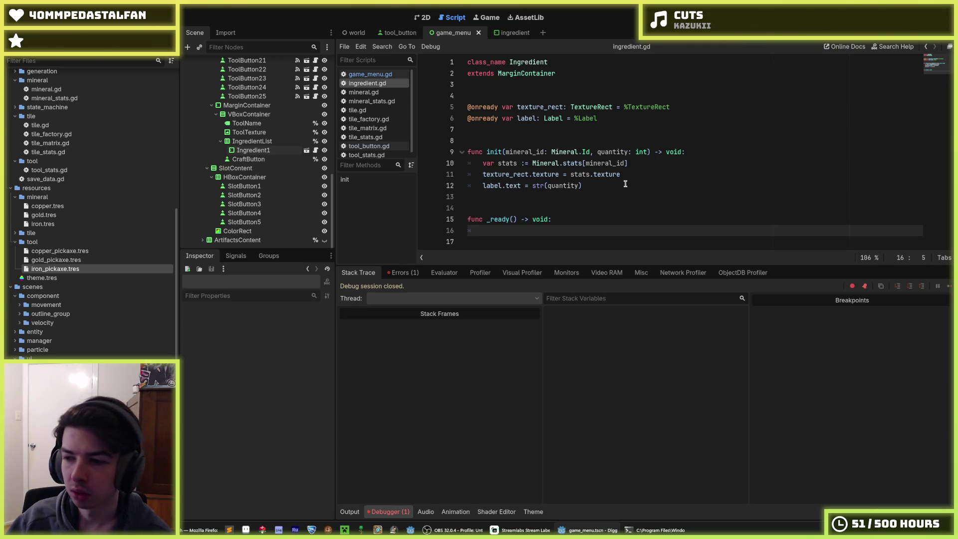
# Copy the texture_rect and label assignment lines into _ready
pyautogui.click(595, 186)
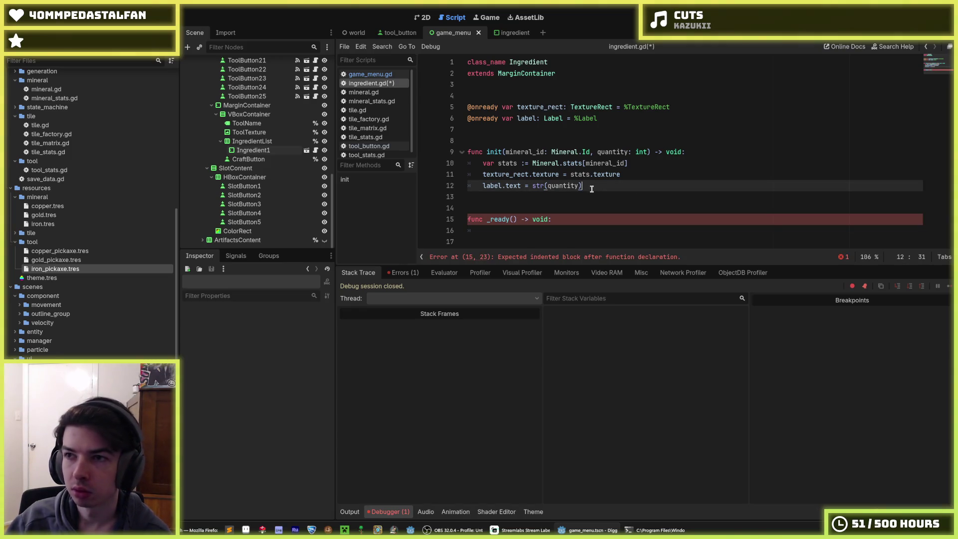
pyautogui.moveTo(593, 186); pyautogui.dragTo(482, 175)
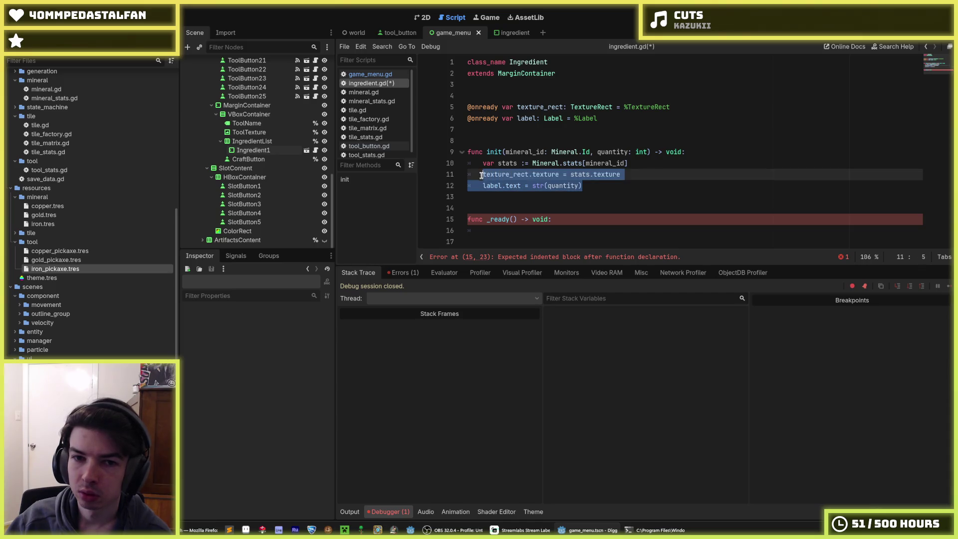
pyautogui.hotkey('ctrl', 'c')
pyautogui.click(527, 228)
pyautogui.hotkey('ctrl', 'v')
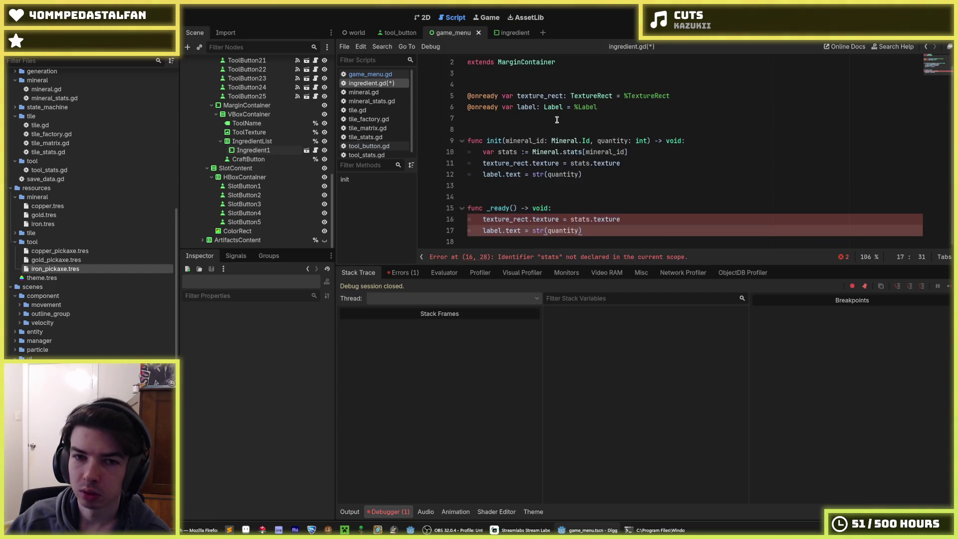
pyautogui.click(627, 109)
pyautogui.press('Return')
pyautogui.press('Return')
pyautogui.write('var _')
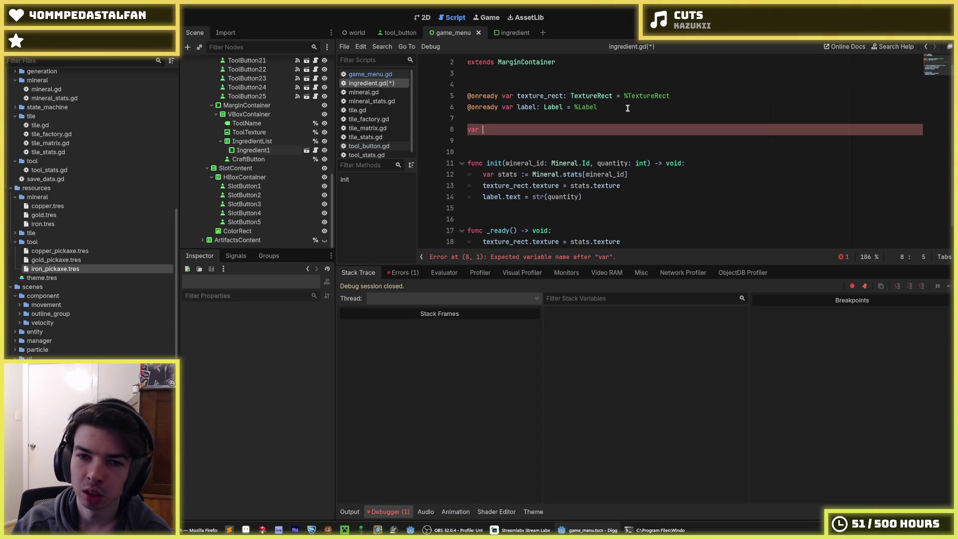
pyautogui.write('texture: ')
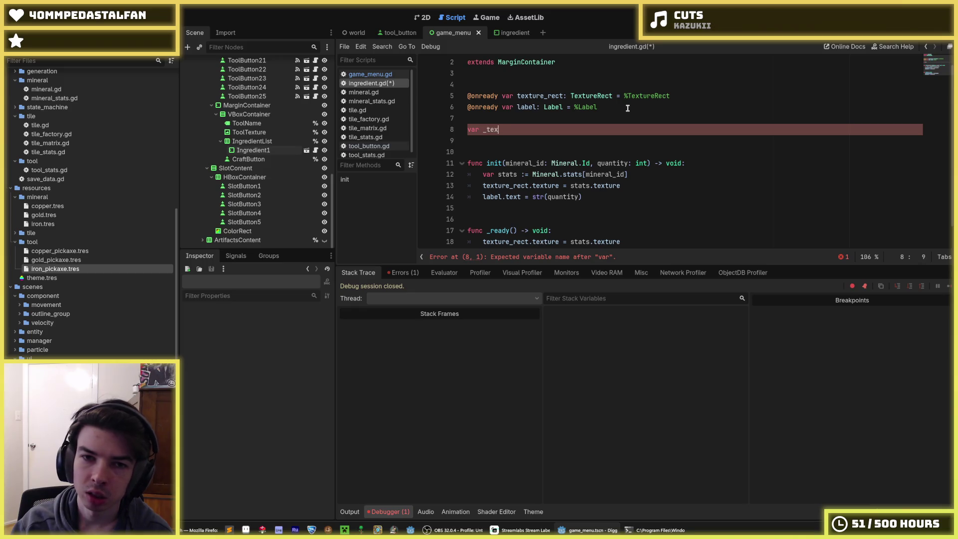
pyautogui.write('Texture2D')
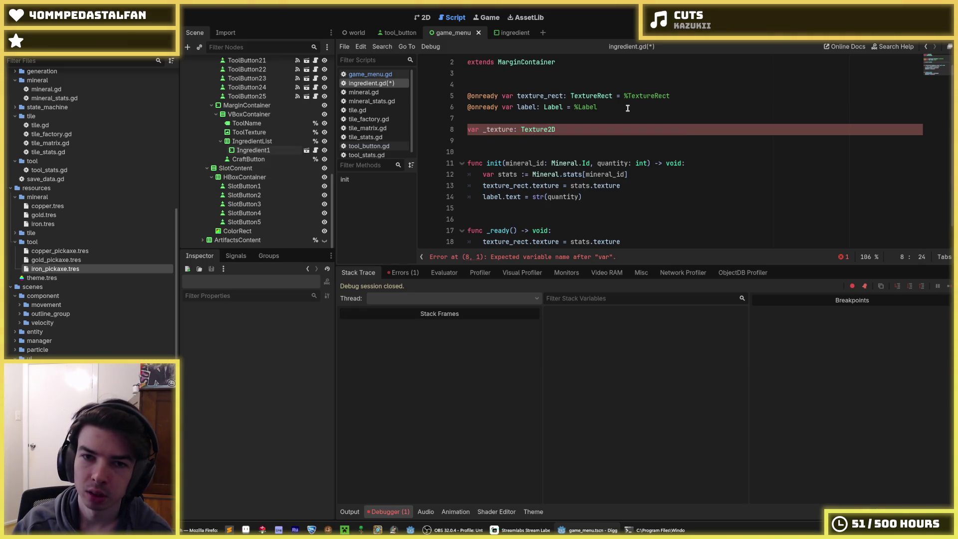
# Declare _texture: Texture2D and _quantity: int in ingredient.gd and assign both in init()
pyautogui.press('Return')
pyautogui.write('var _text')
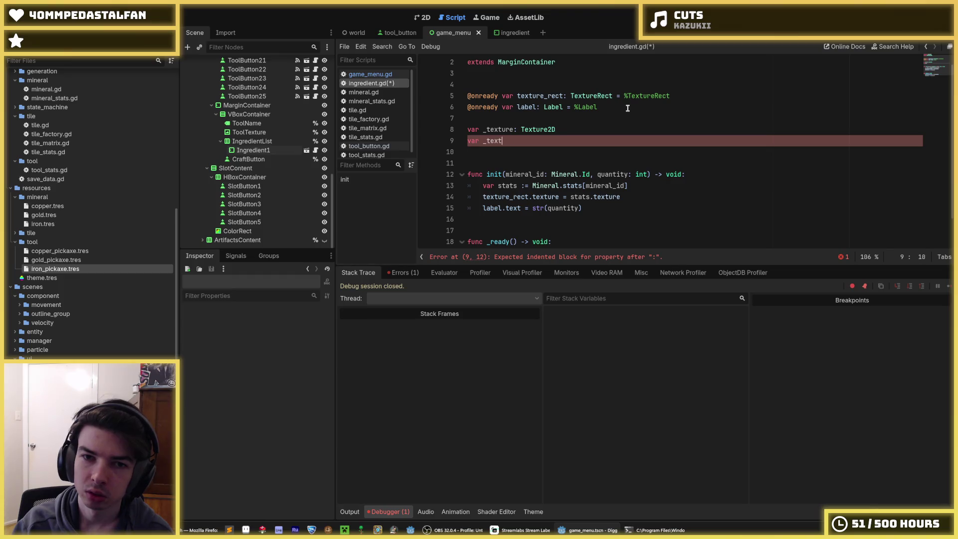
pyautogui.write('ity: int')
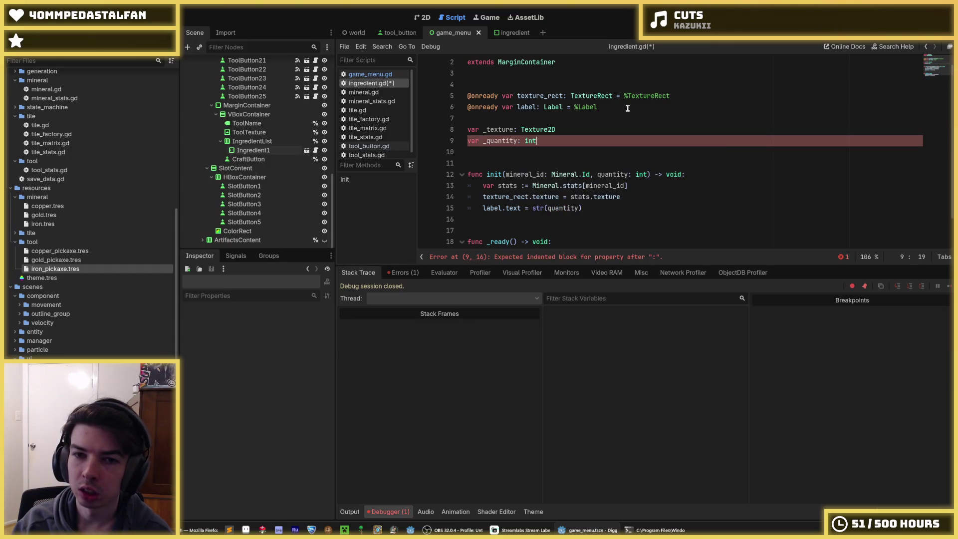
pyautogui.scroll(-1, 519, 212)
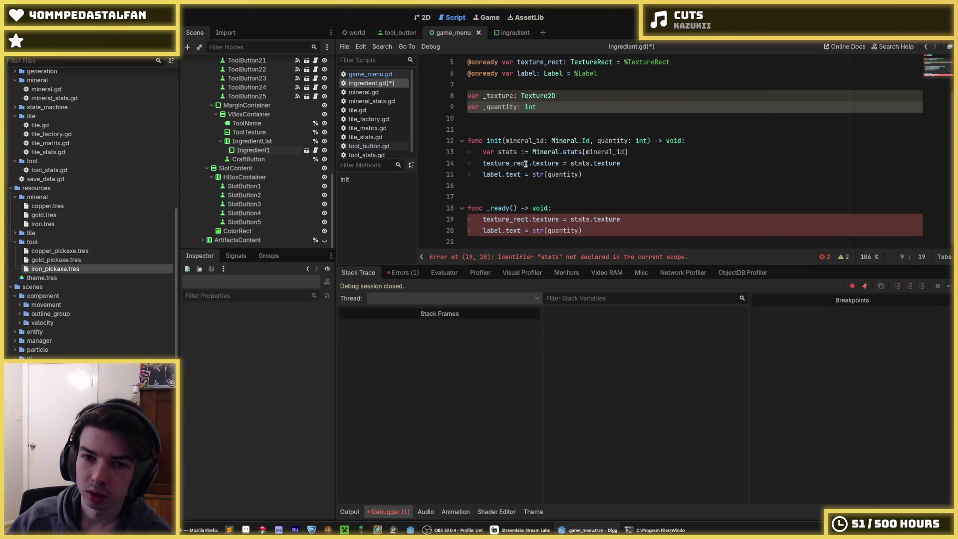
pyautogui.moveTo(527, 163); pyautogui.dragTo(481, 163)
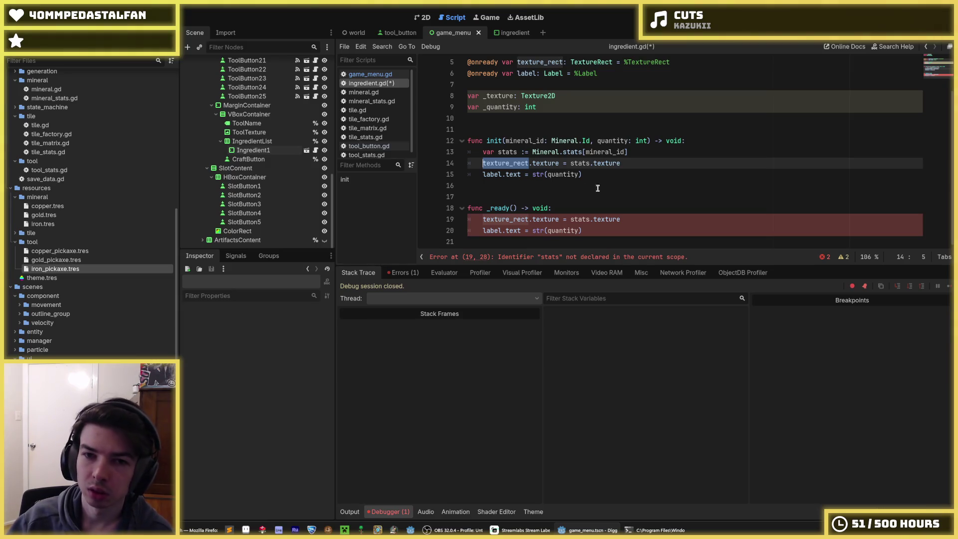
pyautogui.doubleClick(495, 96)
pyautogui.hotkey('ctrl', 'c')
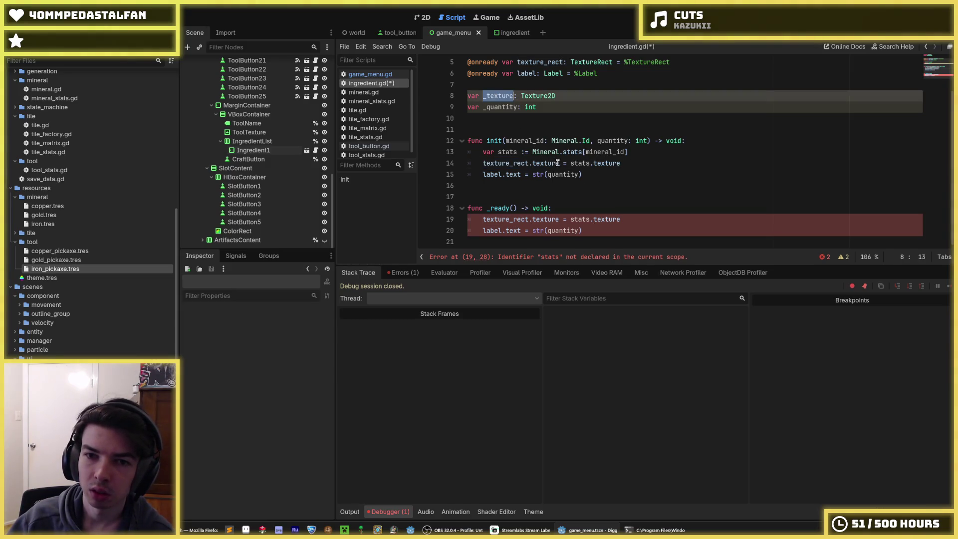
pyautogui.moveTo(483, 164)
pyautogui.mouseDown()
pyautogui.moveTo(559, 163)
pyautogui.moveTo(483, 173)
pyautogui.mouseUp()
pyautogui.hotkey('ctrl', 'v')
pyautogui.doubleClick(498, 106)
pyautogui.hotkey('ctrl', 'v')
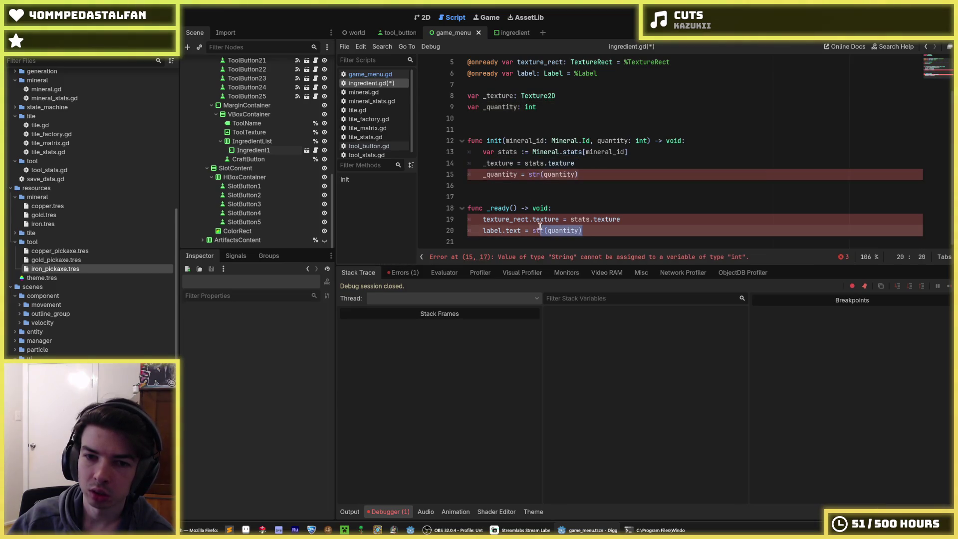
pyautogui.moveTo(533, 230)
pyautogui.mouseDown()
pyautogui.moveTo(581, 230)
pyautogui.moveTo(594, 219)
pyautogui.moveTo(568, 219)
pyautogui.mouseUp()
pyautogui.hotkey('ctrl', 'v')
# Use _texture for the texture rect in _ready() and save the script
pyautogui.doubleClick(499, 163)
pyautogui.hotkey('ctrl', 'c')
pyautogui.hotkey('ctrl', 'v')
pyautogui.click(590, 208)
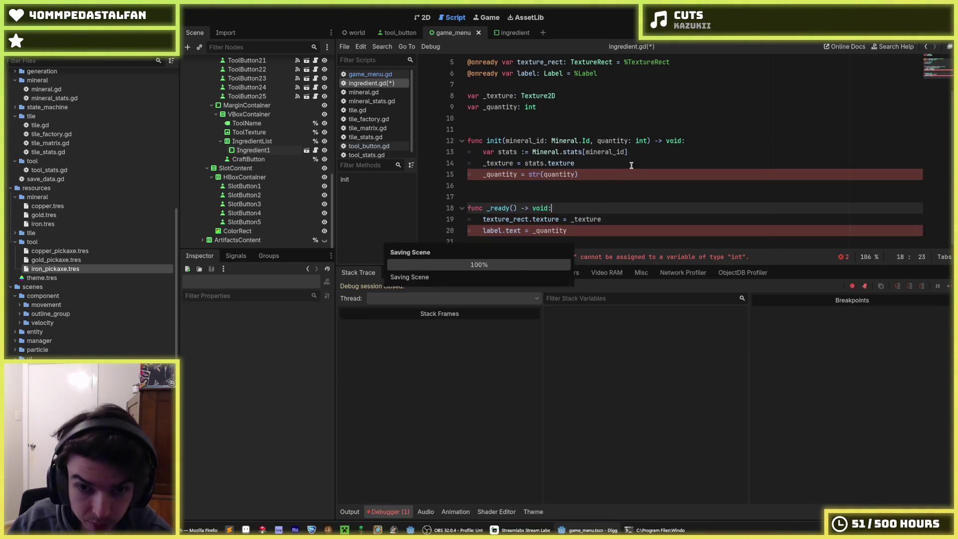
pyautogui.hotkey('ctrl', 's')
# Set the label text in _ready() to str(_quantity) and save
pyautogui.click(597, 227)
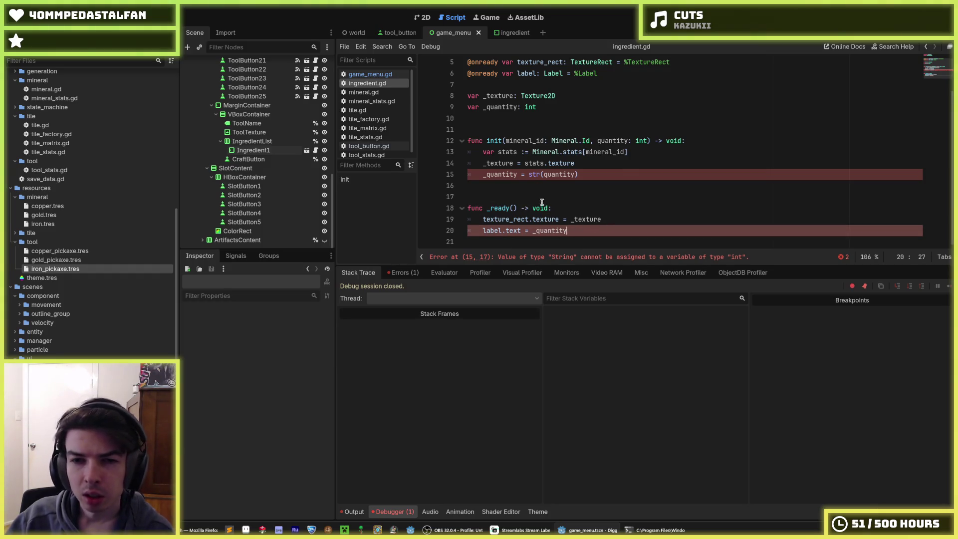
pyautogui.doubleClick(535, 174)
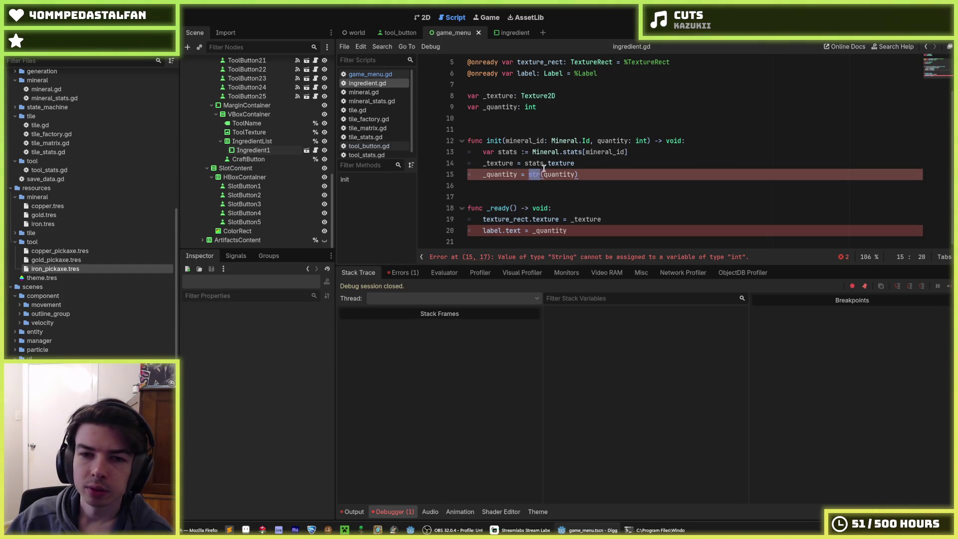
pyautogui.click(505, 141)
pyautogui.doubleClick(531, 174)
pyautogui.press('Delete')
pyautogui.press('Delete')
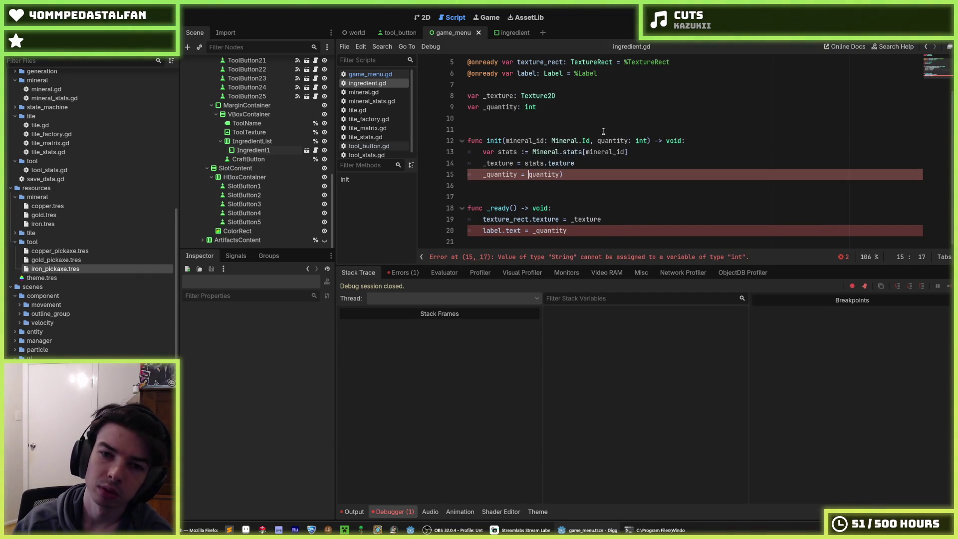
pyautogui.click(530, 230)
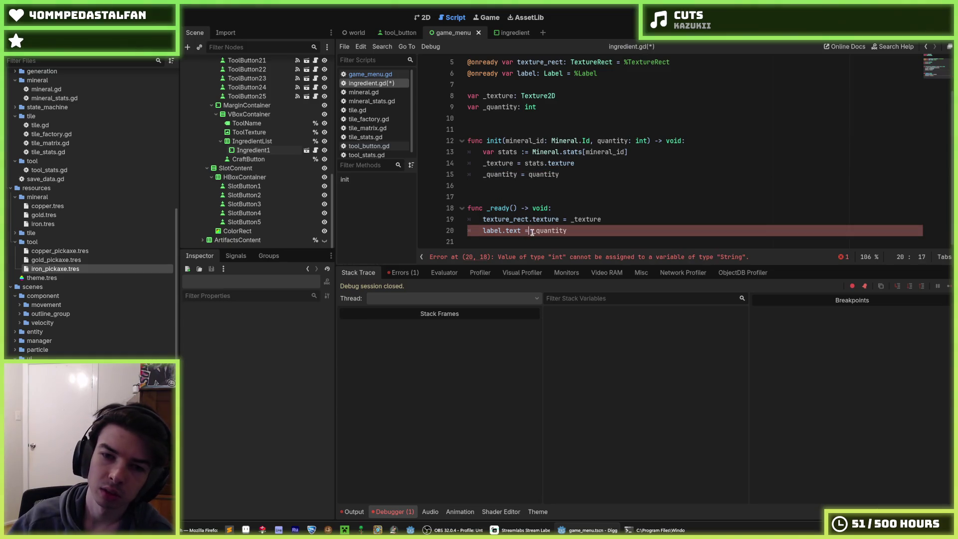
pyautogui.write('str(')
pyautogui.press('End')
pyautogui.write(')')
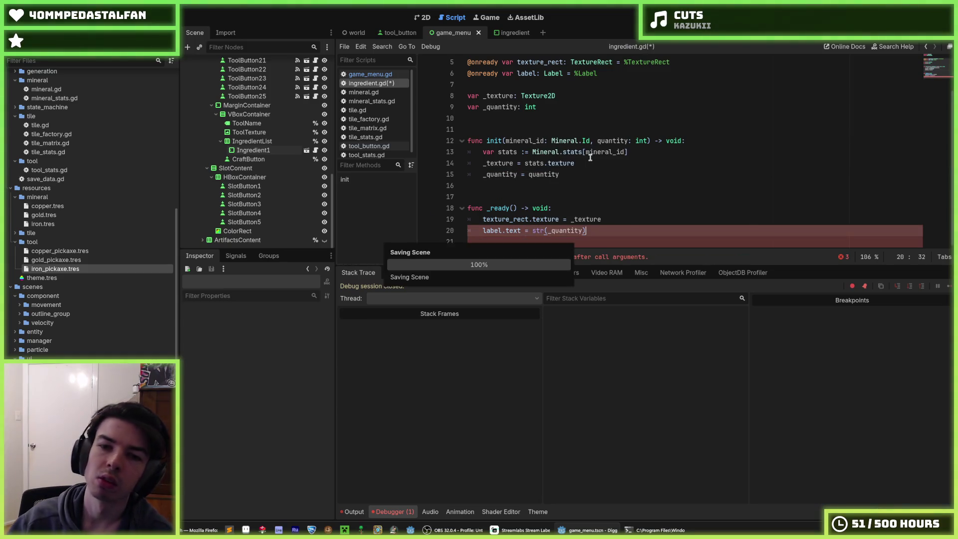
pyautogui.hotkey('ctrl', 's')
# Inline the Mineral.stats lookup in place of the stats variable, then run the game
pyautogui.click(668, 184)
pyautogui.click(668, 172)
pyautogui.click(652, 150)
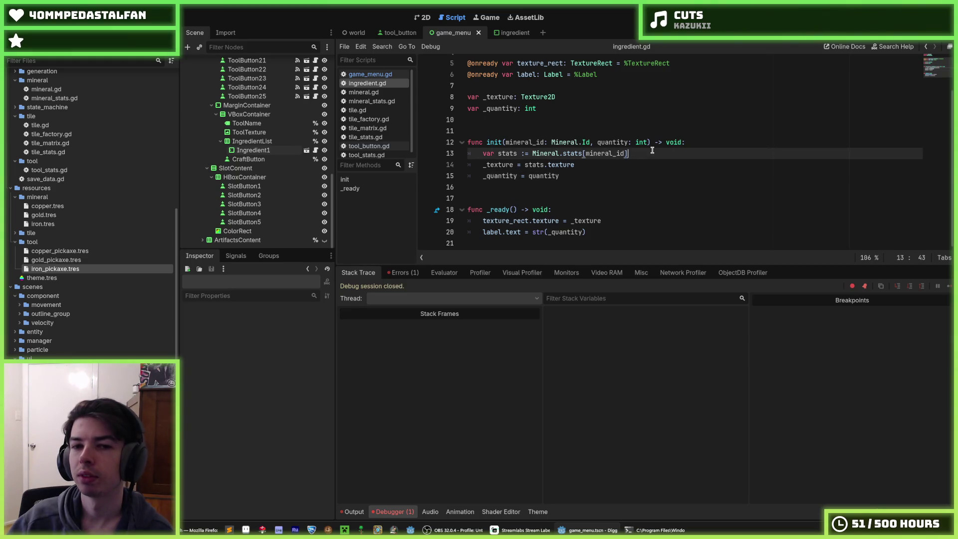
pyautogui.moveTo(652, 153); pyautogui.dragTo(464, 153)
pyautogui.press('BackSpace')
pyautogui.doubleClick(535, 164)
pyautogui.hotkey('ctrl', 'v')
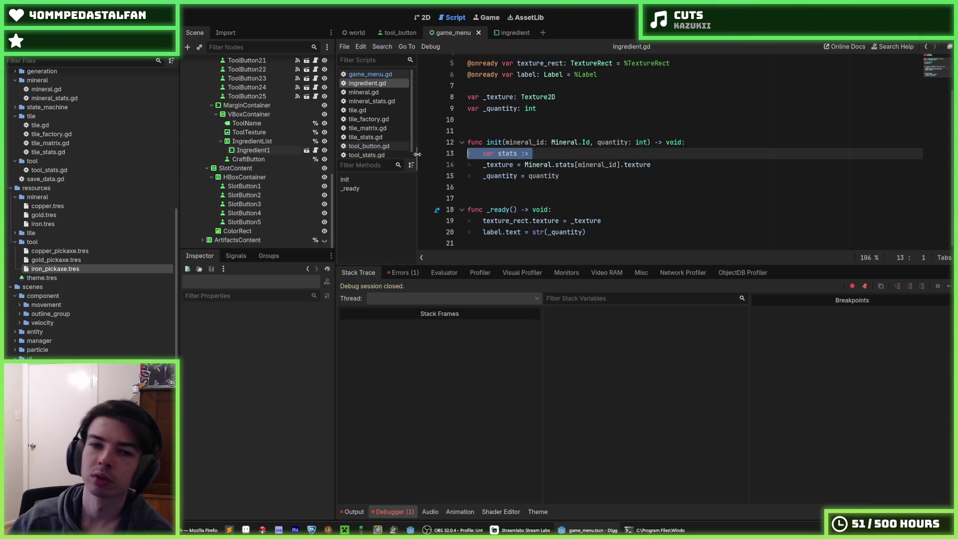
pyautogui.press('BackSpace')
pyautogui.press('BackSpace')
pyautogui.press('F5')
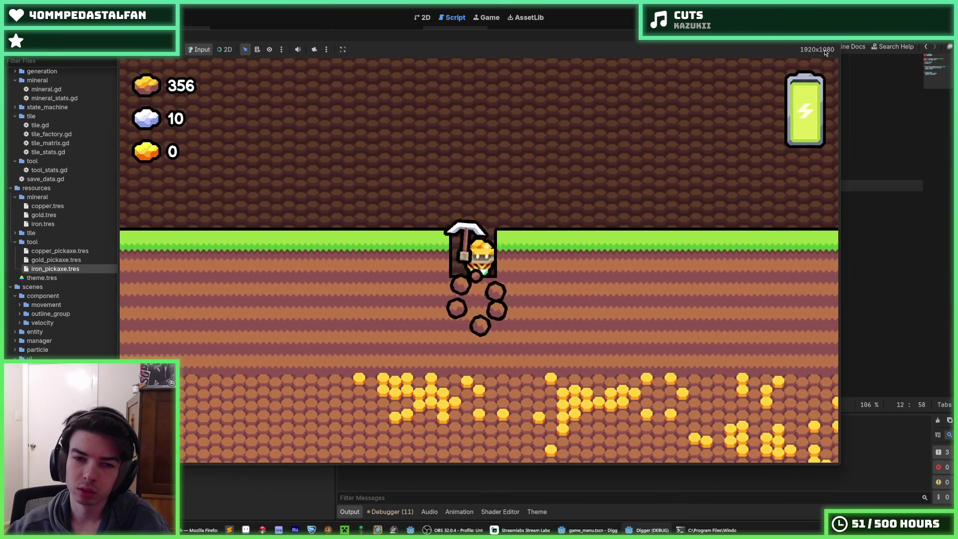
pyautogui.press('F8')
pyautogui.press('F5')
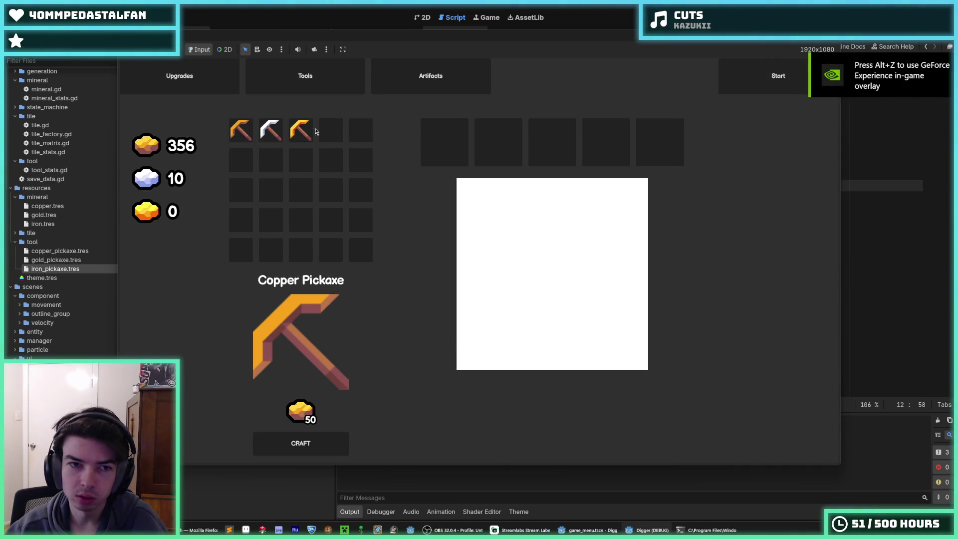
pyautogui.press('F8')
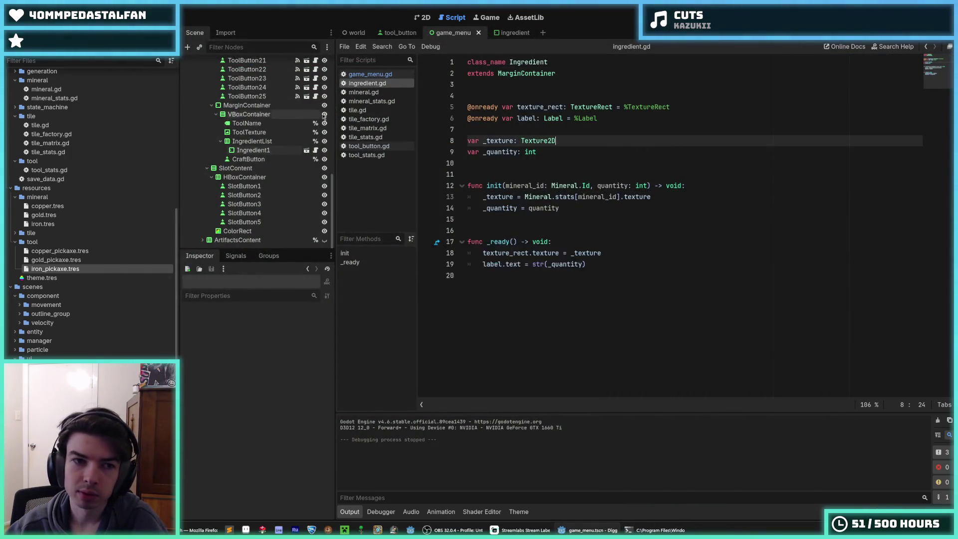
# Select the Ingredient1 node and save the menu scene and ingredient script
pyautogui.click(257, 143)
pyautogui.click(261, 149)
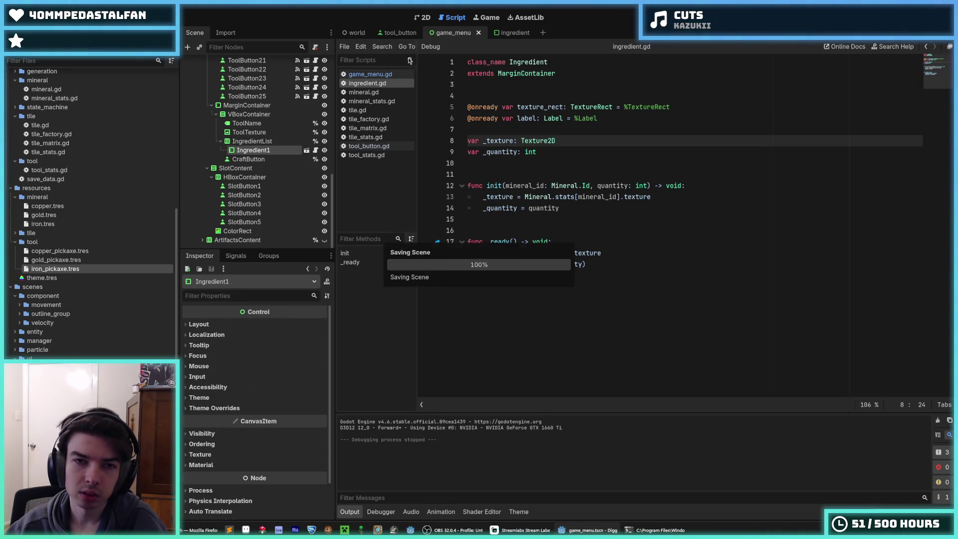
pyautogui.click(419, 17)
pyautogui.hotkey('ctrl', 's')
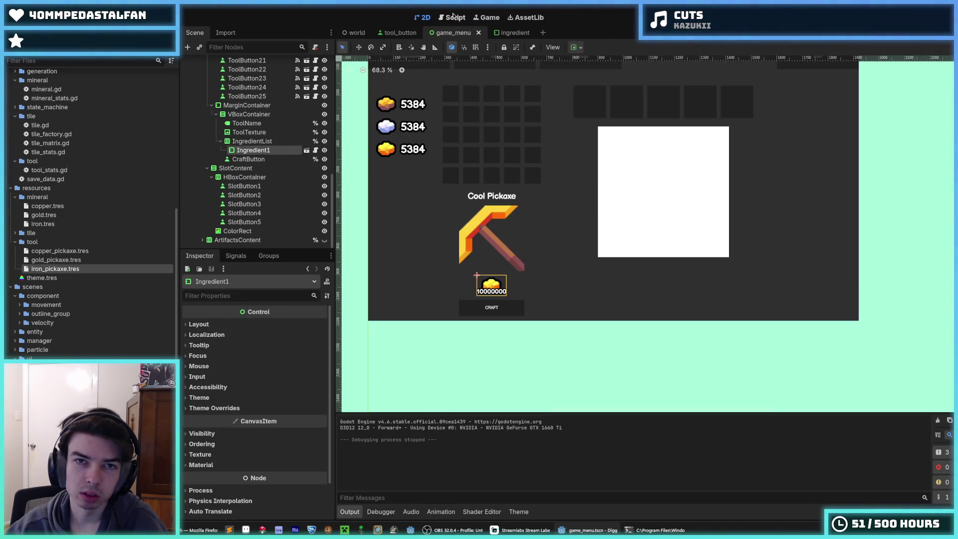
pyautogui.click(453, 17)
pyautogui.hotkey('ctrl', 's')
pyautogui.click(502, 32)
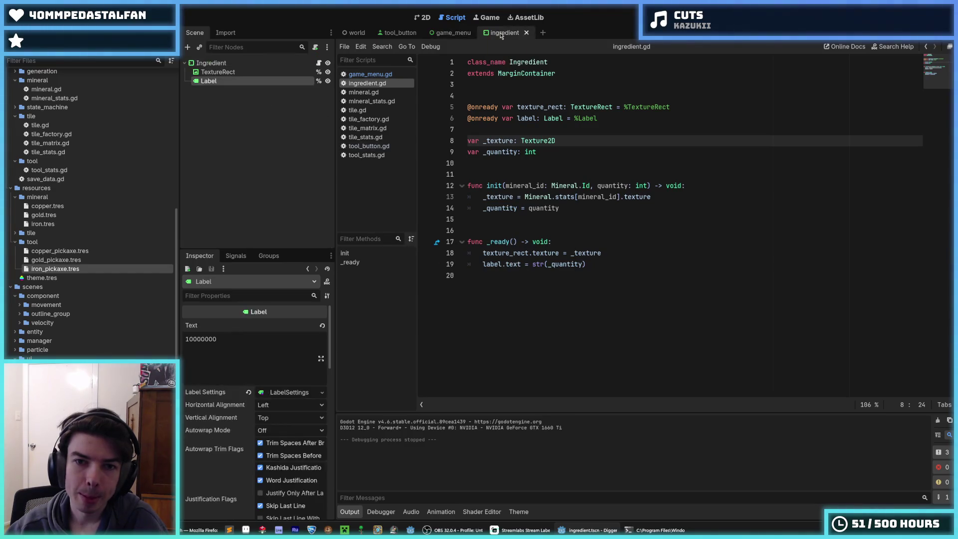
# Add Copper 0 and Iron 500 to gold_pickaxe.tres ingredients beside Gold 10000, then run the game
pyautogui.click(71, 261)
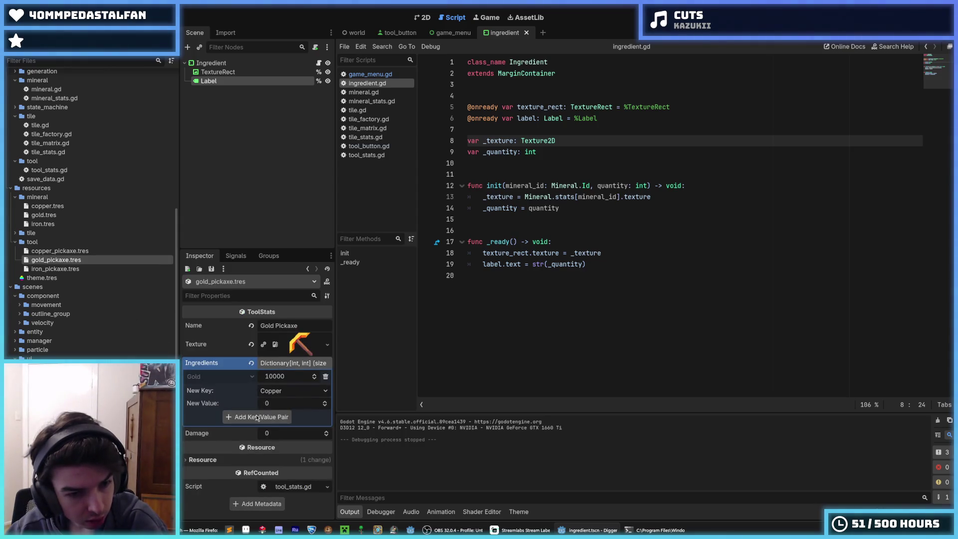
pyautogui.click(256, 417)
pyautogui.click(282, 404)
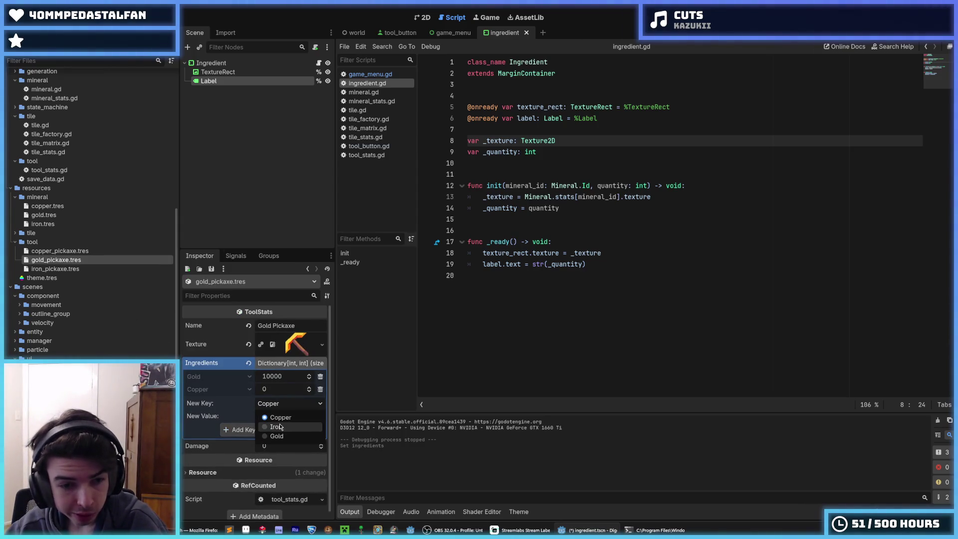
pyautogui.click(277, 424)
pyautogui.click(278, 419)
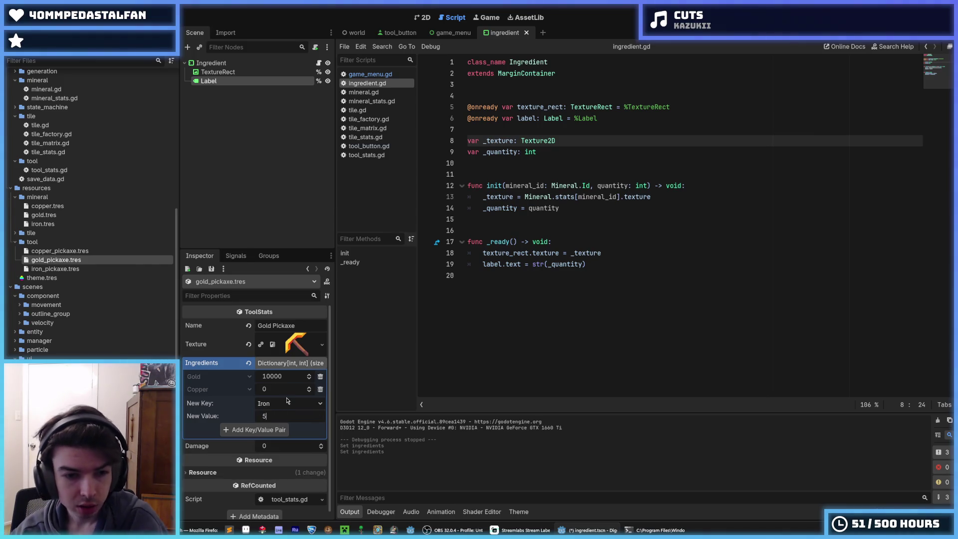
pyautogui.press('Return')
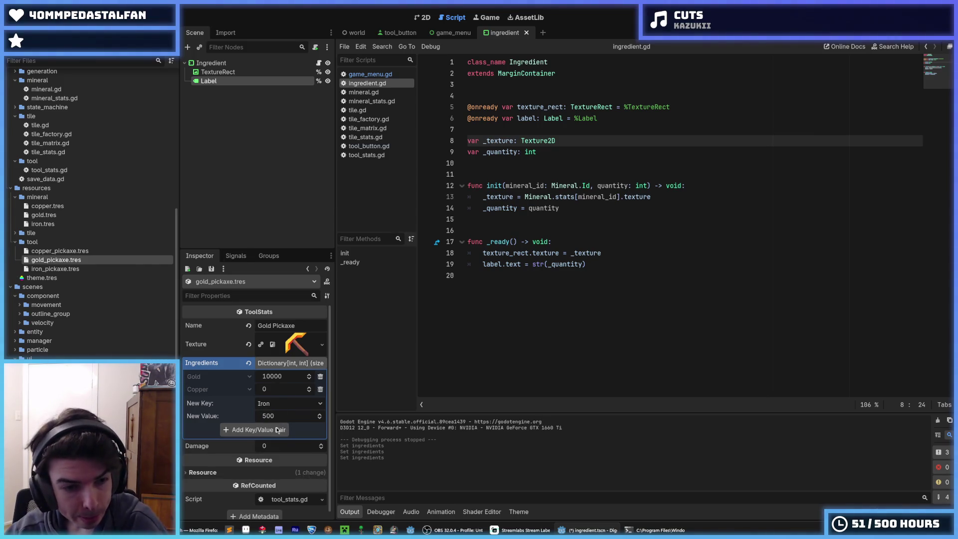
pyautogui.click(254, 429)
pyautogui.click(284, 416)
pyautogui.click(292, 429)
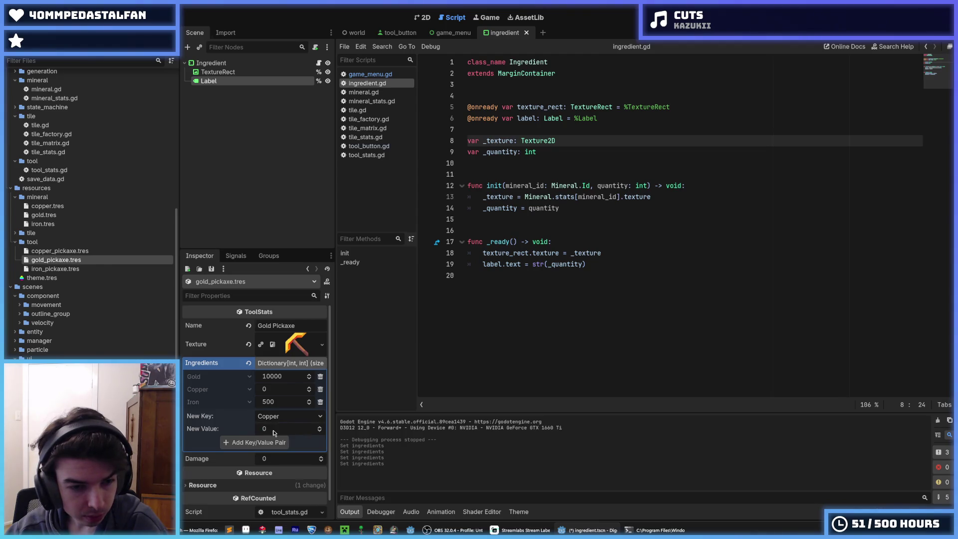
pyautogui.click(273, 429)
pyautogui.write('10000000000')
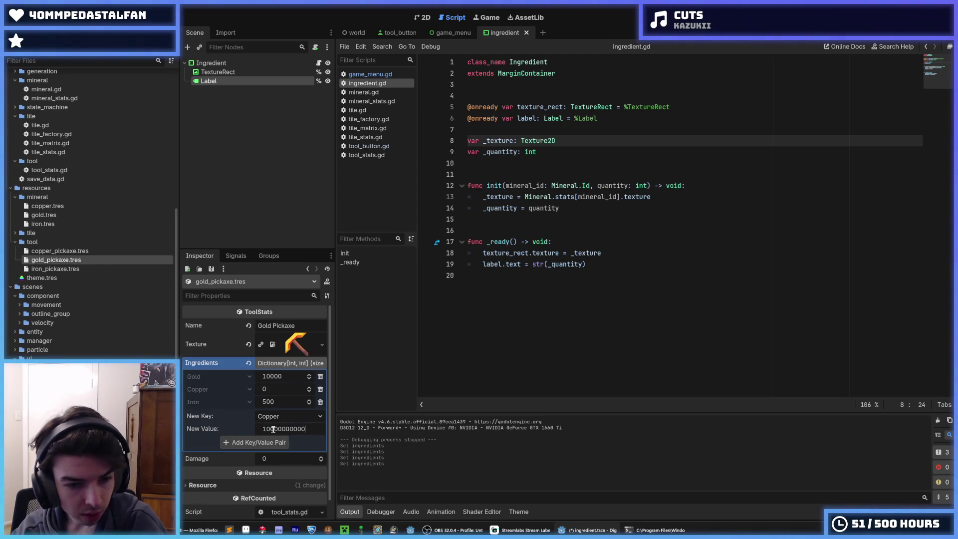
pyautogui.press('Return')
pyautogui.press('F5')
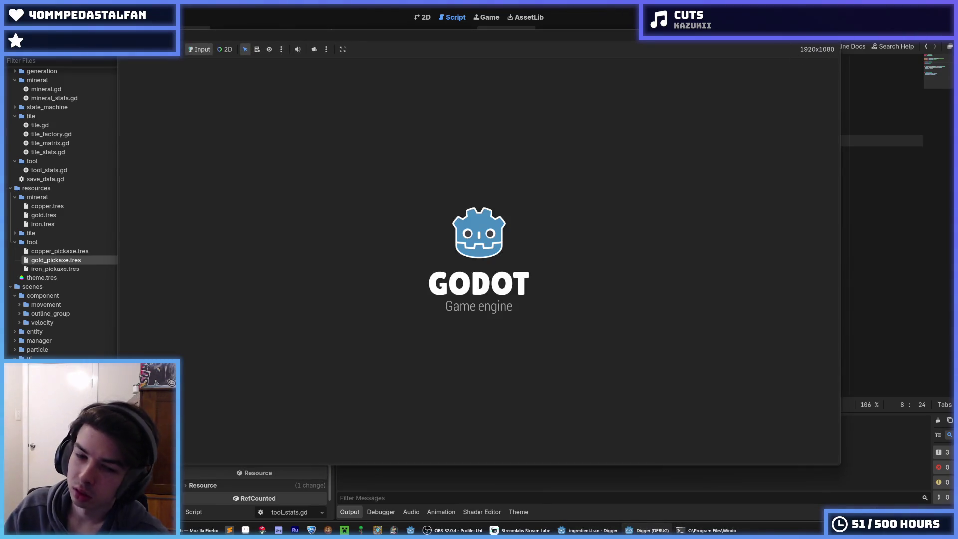
# Restart and stop the game, then save the scene
pyautogui.press('F5')
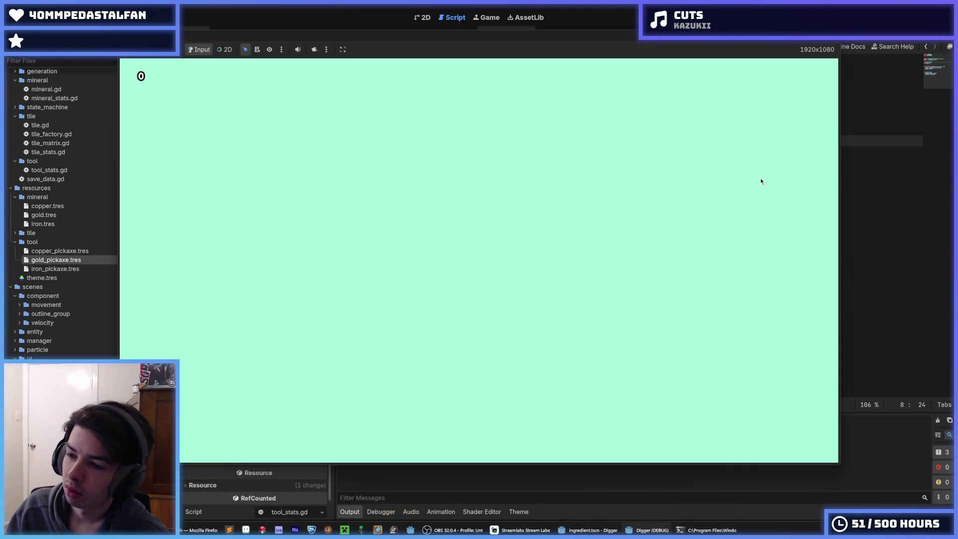
pyautogui.press('F8')
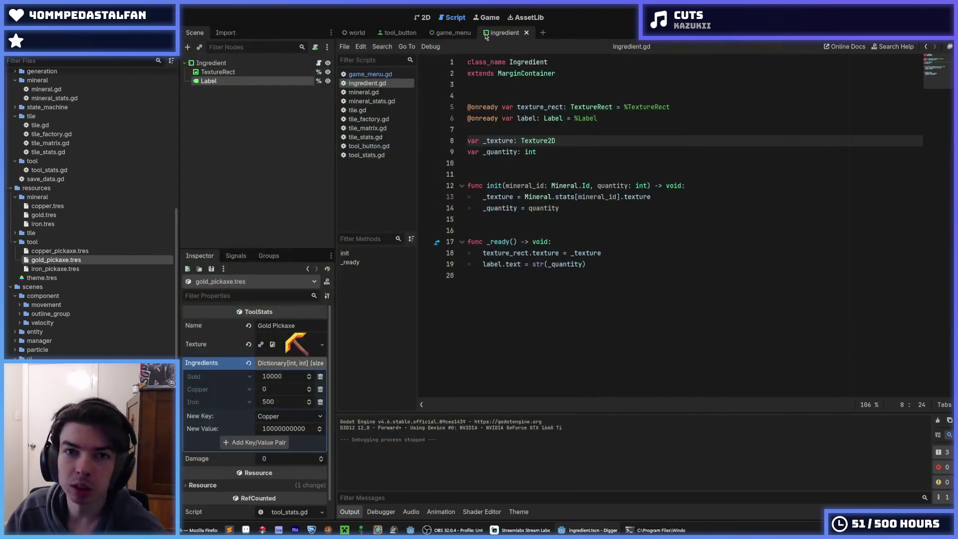
pyautogui.hotkey('ctrl', 's')
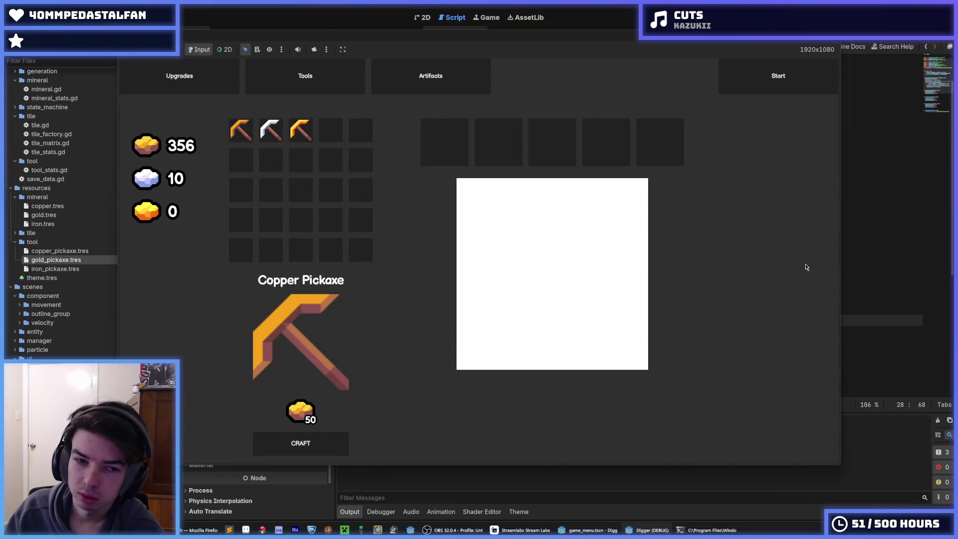
# Switch between Iron and Gold pickaxe slots, seeing duplicate ingredient costs pile up, then close the game
pyautogui.click(271, 130)
pyautogui.click(300, 129)
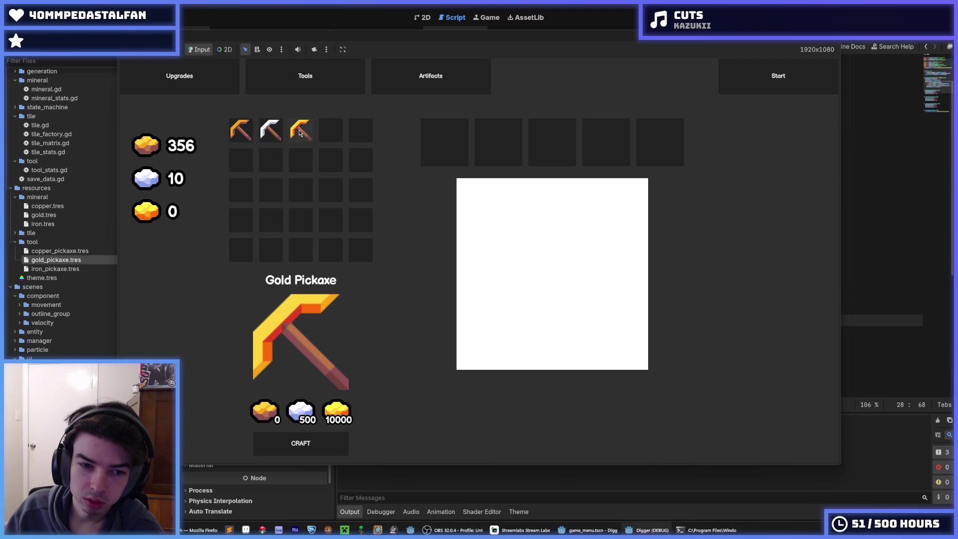
pyautogui.click(278, 136)
pyautogui.click(300, 135)
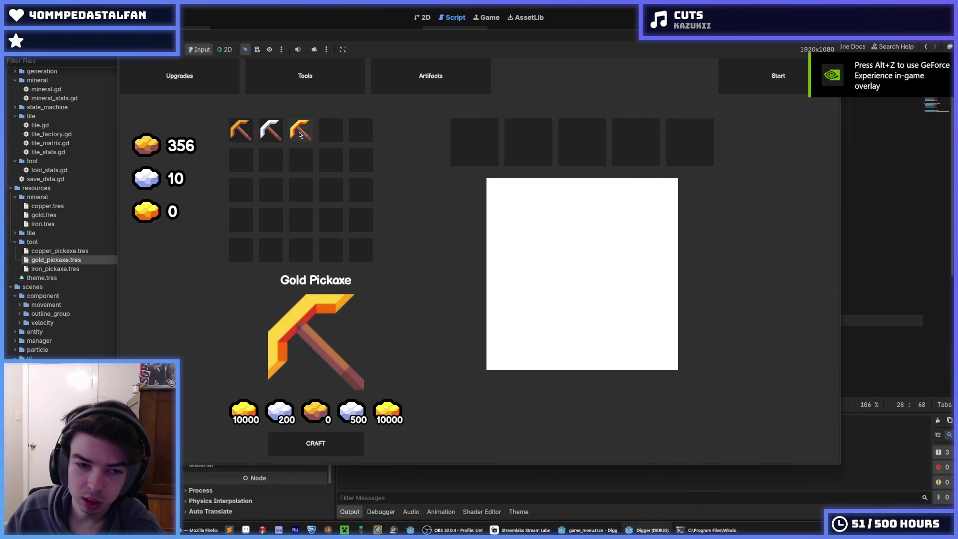
pyautogui.click(270, 130)
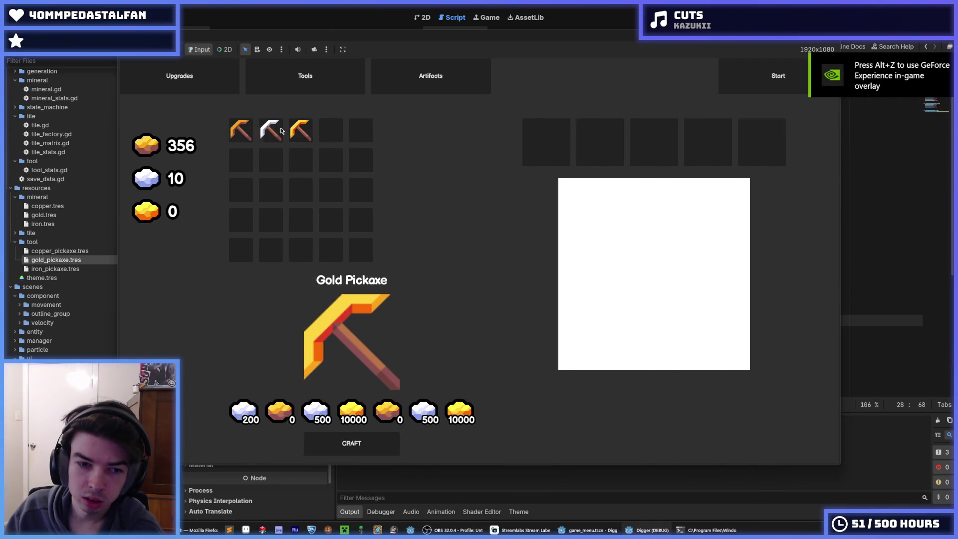
pyautogui.click(240, 130)
pyautogui.click(298, 135)
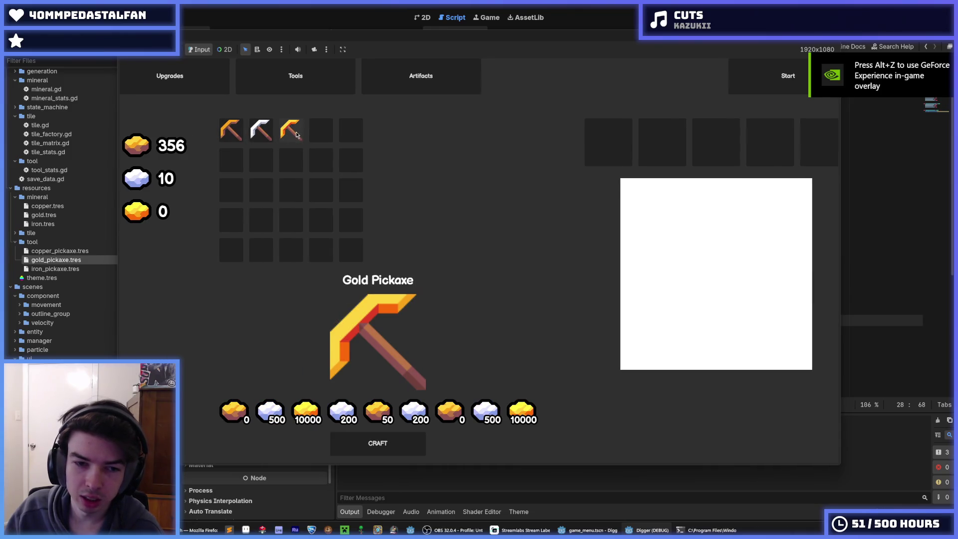
pyautogui.click(295, 135)
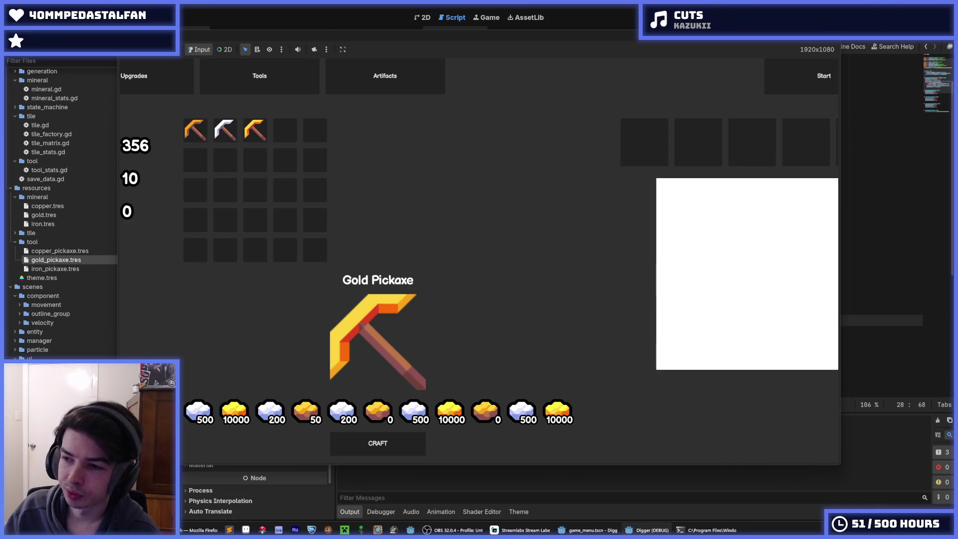
pyautogui.press('F8')
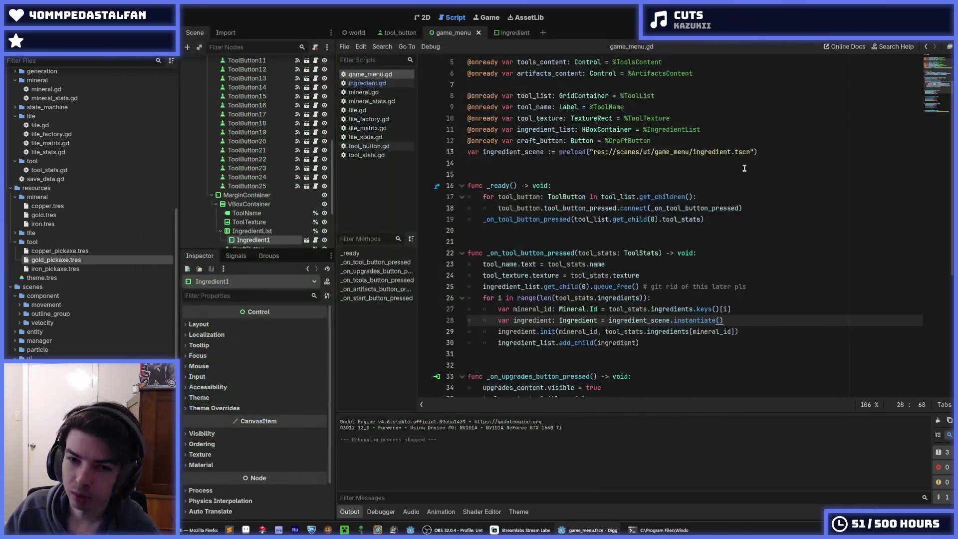
pyautogui.click(771, 282)
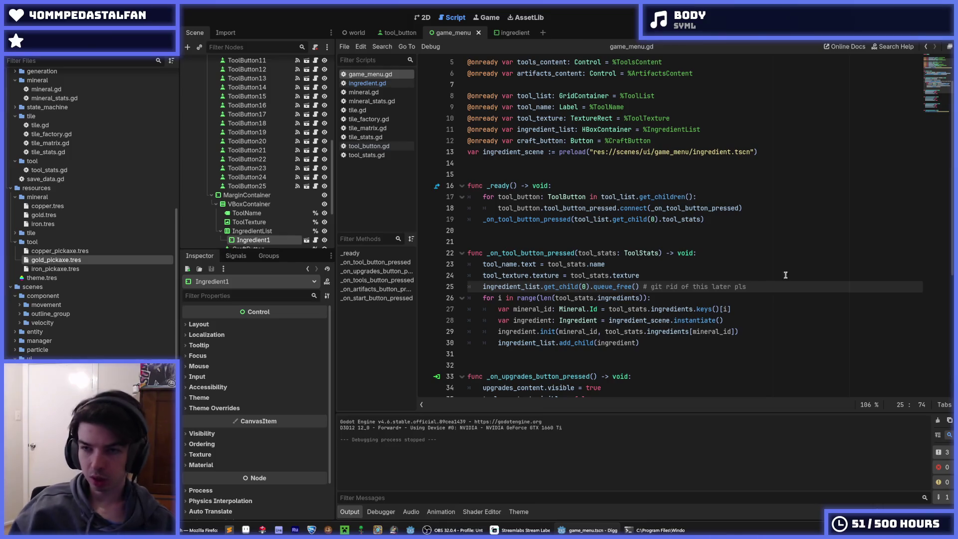
pyautogui.click(891, 46)
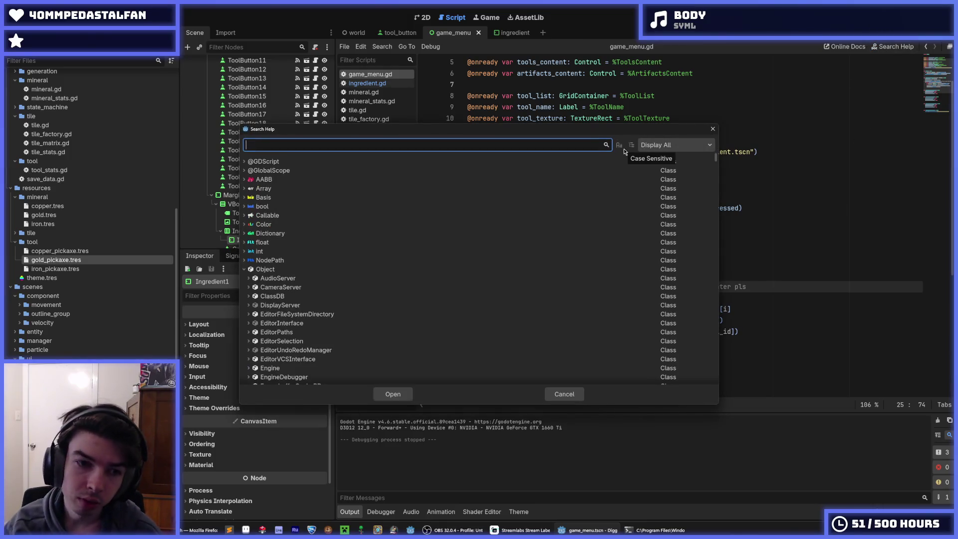
# Search the help for remove_child and open its entry
pyautogui.write('child')
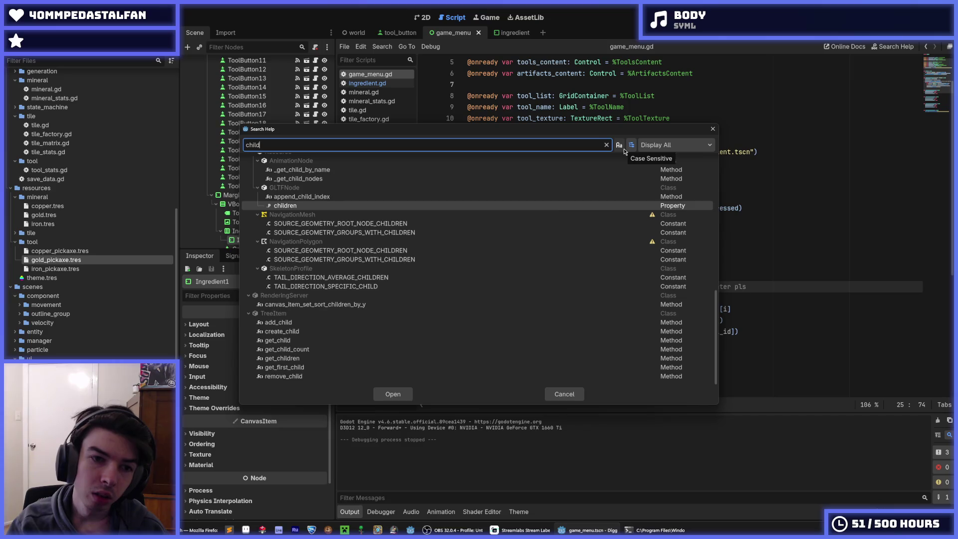
pyautogui.write('re')
pyautogui.press('BackSpace')
pyautogui.press('BackSpace')
pyautogui.press('BackSpace')
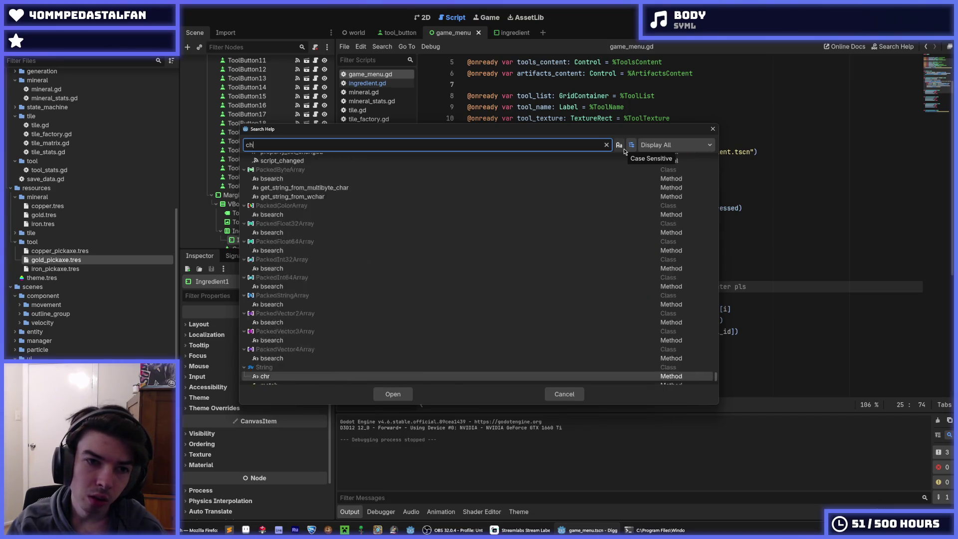
pyautogui.write('remove_child')
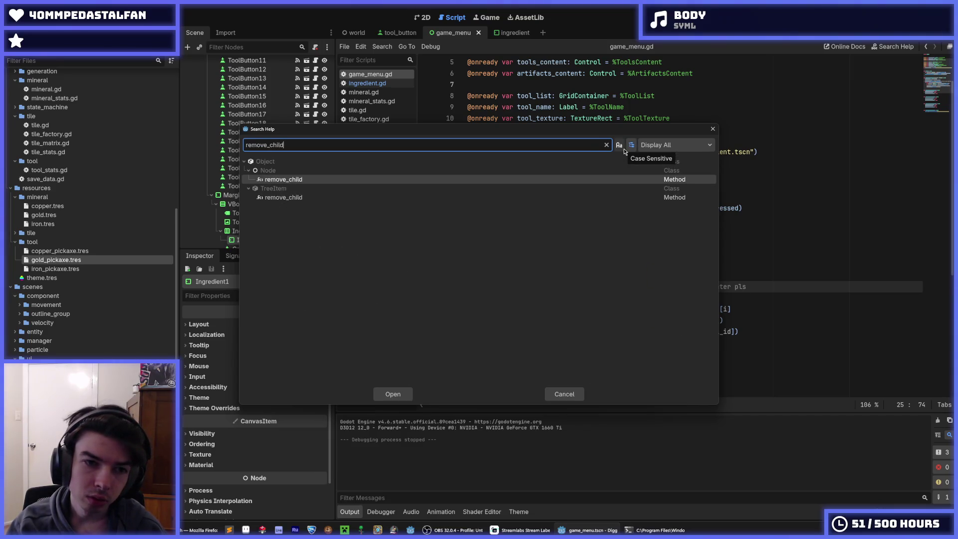
pyautogui.press('Return')
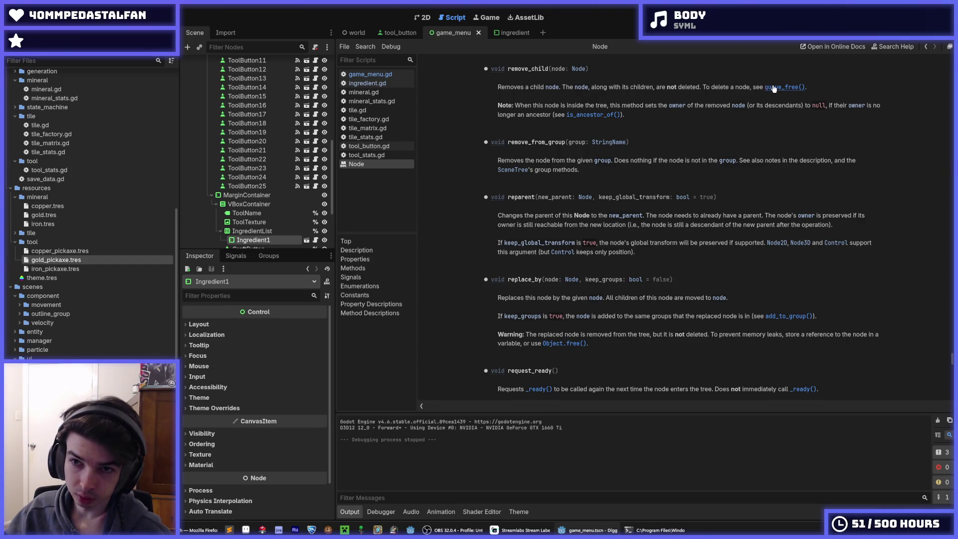
# Read the remove_child description and scroll through the Node class methods
pyautogui.doubleClick(724, 88)
pyautogui.doubleClick(725, 88)
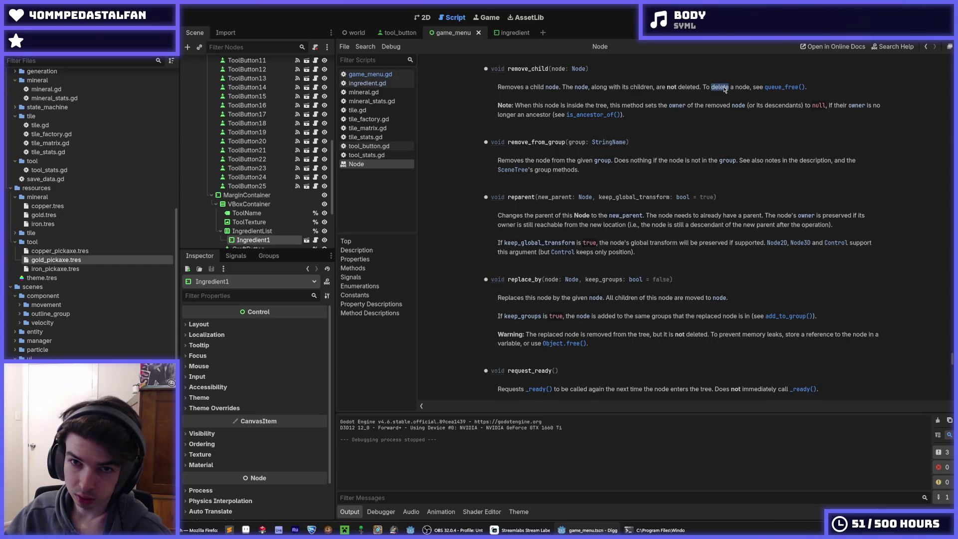
pyautogui.doubleClick(743, 88)
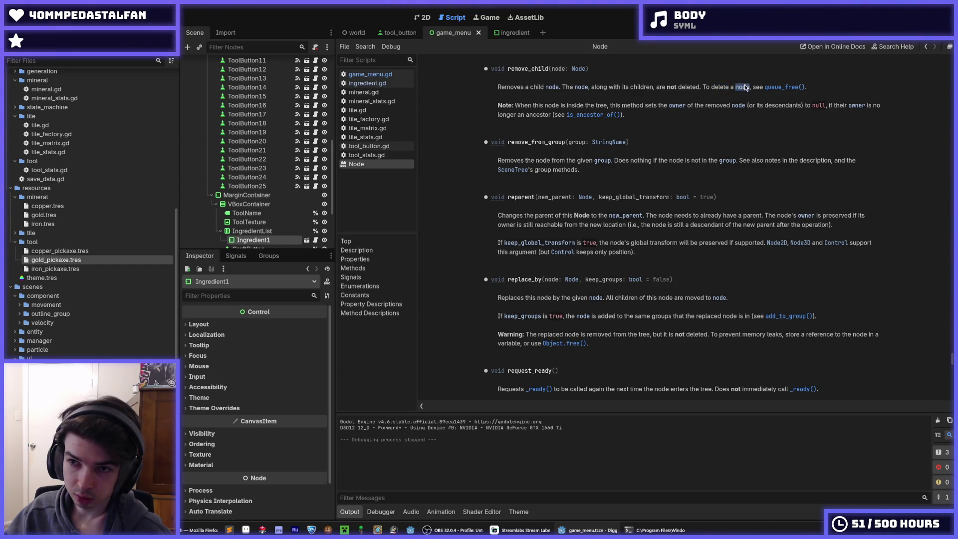
pyautogui.scroll(-3, 708, 133)
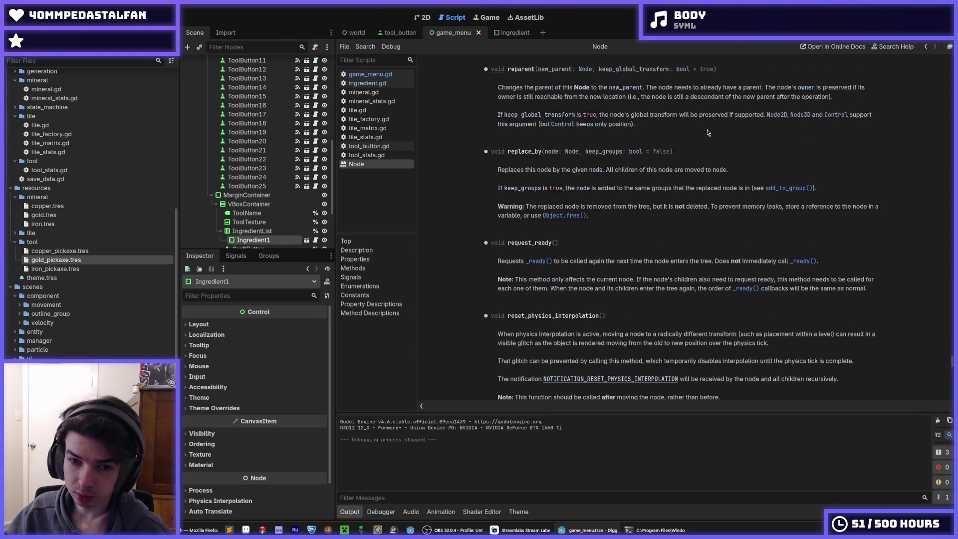
pyautogui.scroll(-15, 740, 167)
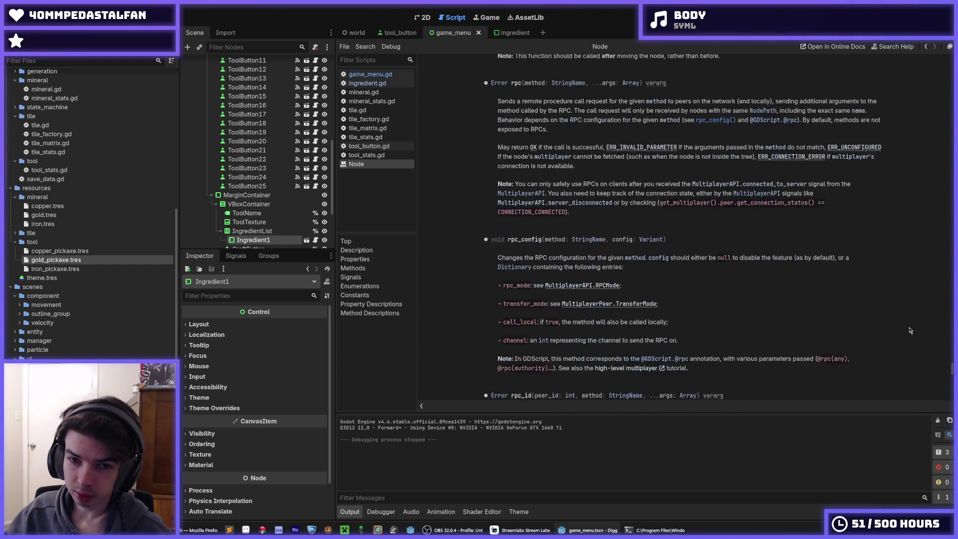
pyautogui.scroll(-10, 938, 369)
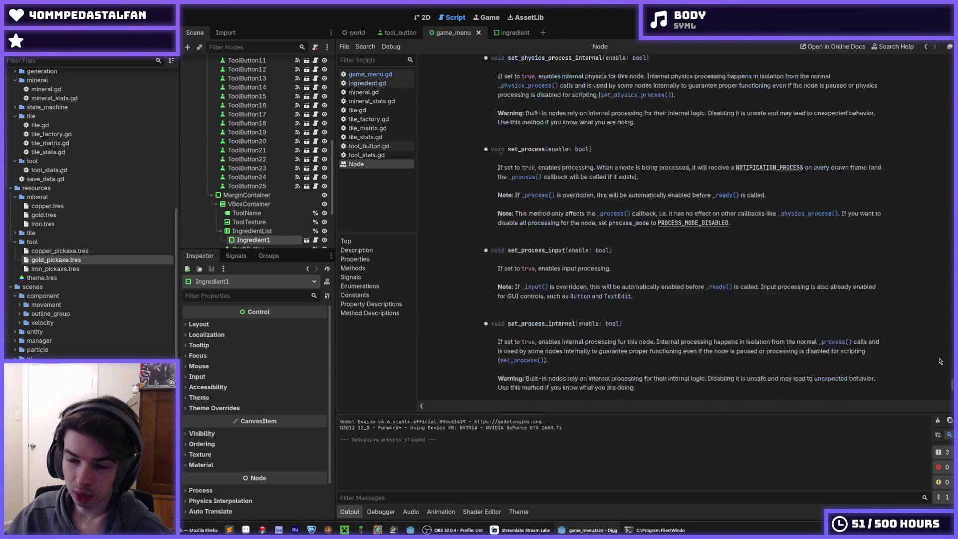
pyautogui.scroll(-6, 951, 397)
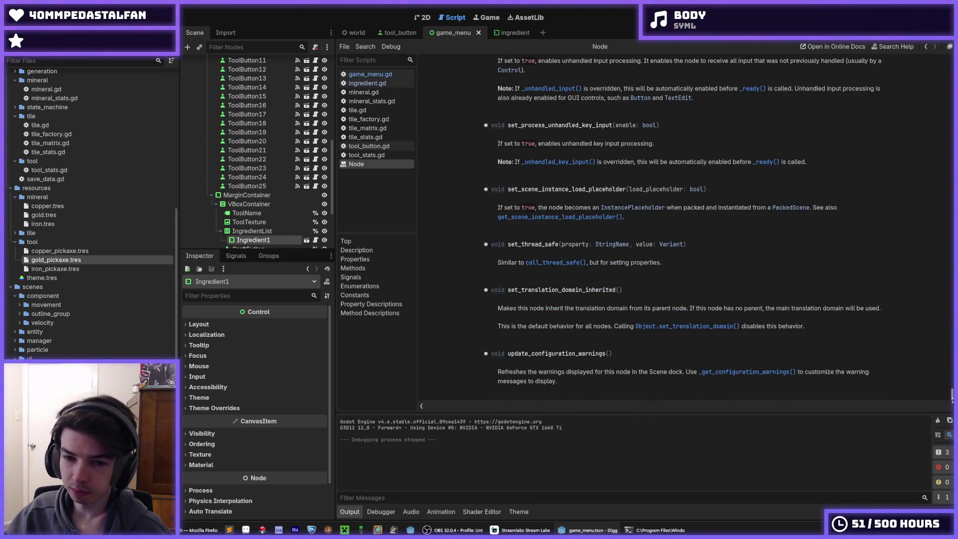
pyautogui.moveTo(952, 397)
pyautogui.mouseDown()
pyautogui.moveTo(949, 63)
pyautogui.moveTo(947, 92)
pyautogui.mouseUp()
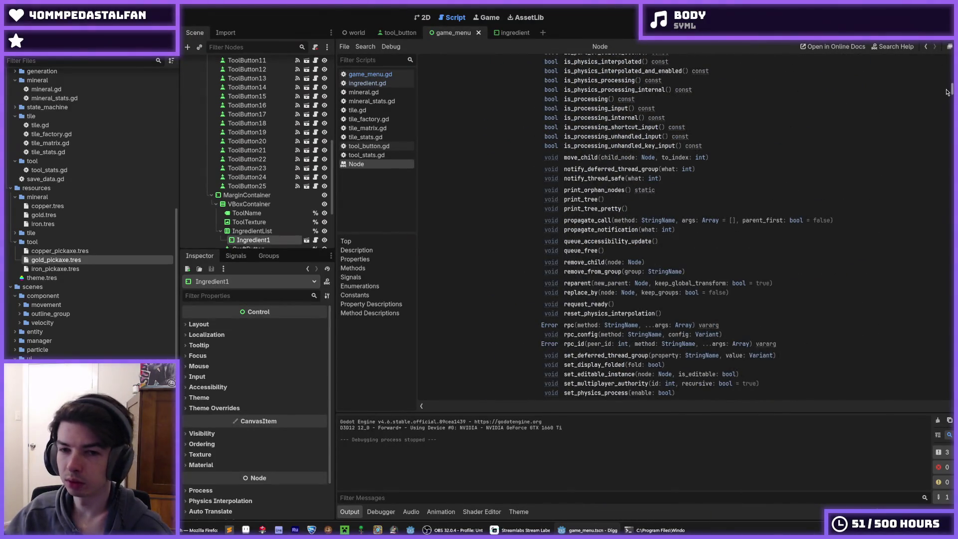
pyautogui.moveTo(946, 92); pyautogui.dragTo(944, 97)
# Add a 'for child in ingredient_list.get_children():' loop in game_menu.gd
pyautogui.click(369, 74)
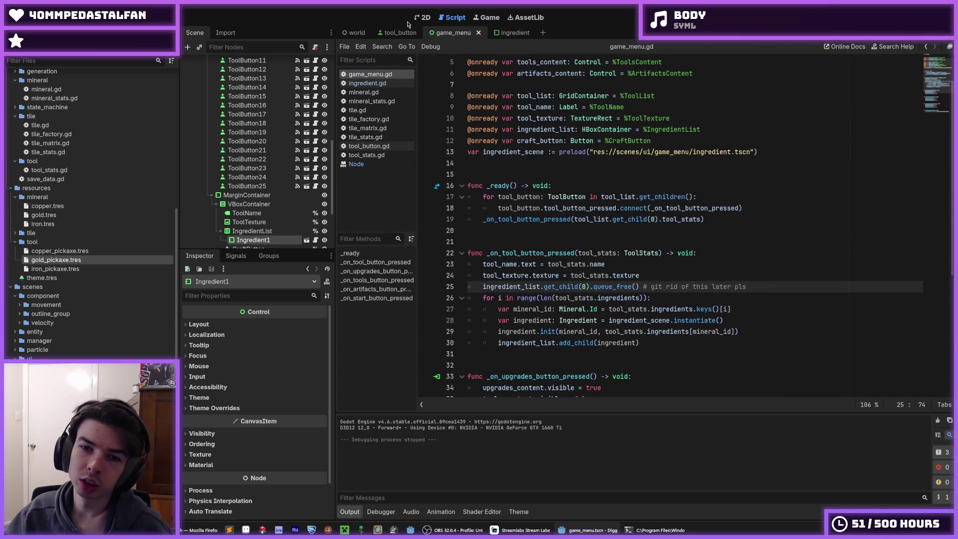
pyautogui.click(654, 276)
pyautogui.press('Return')
pyautogui.write('for')
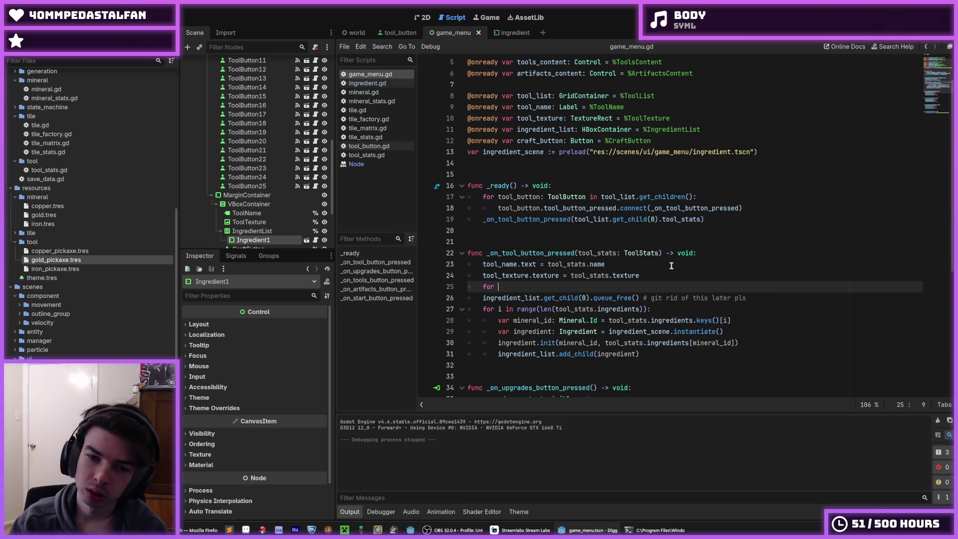
pyautogui.press('BackSpace')
pyautogui.press('BackSpace')
pyautogui.press('BackSpace')
pyautogui.write('hild in')
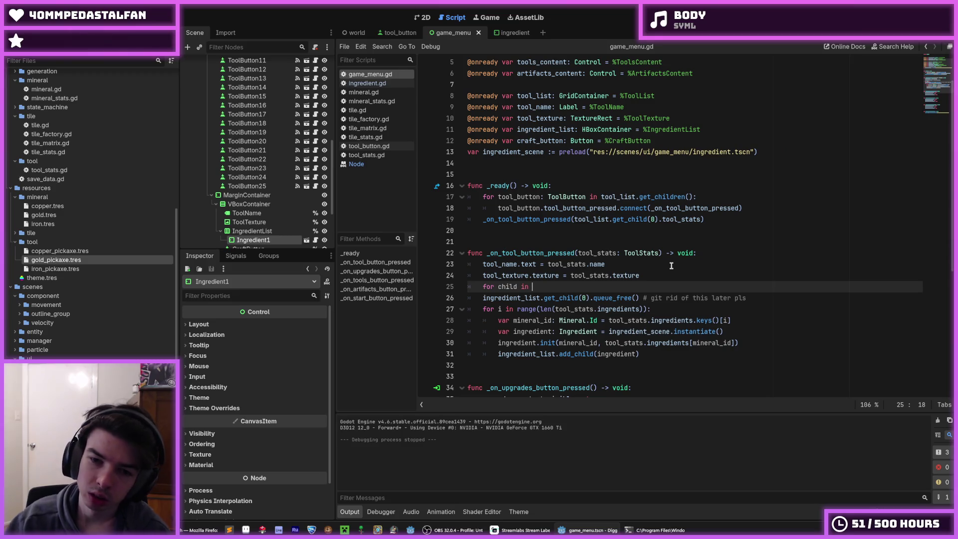
pyautogui.moveTo(590, 298); pyautogui.dragTo(482, 298)
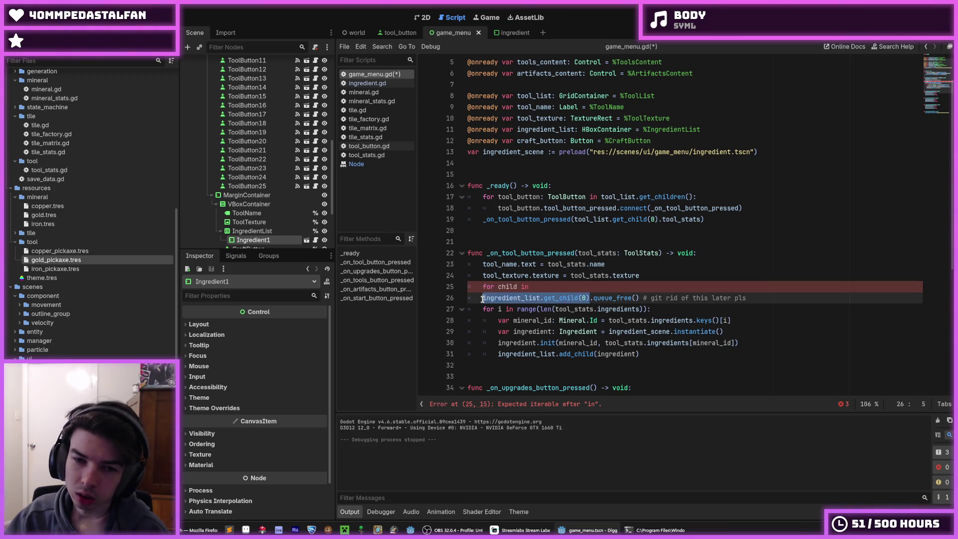
pyautogui.hotkey('ctrl', 'c')
pyautogui.click(550, 287)
pyautogui.hotkey('ctrl', 'v')
pyautogui.press('BackSpace')
pyautogui.press('BackSpace')
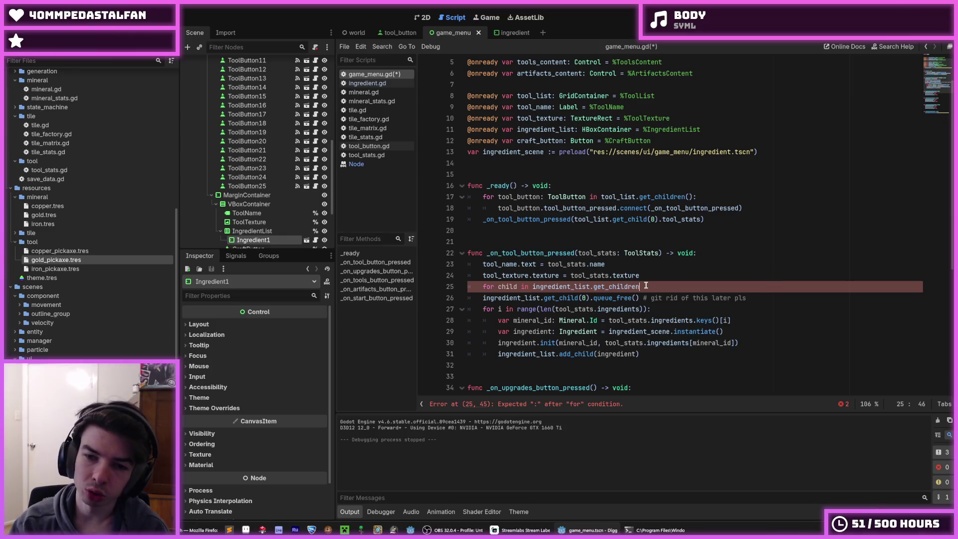
pyautogui.write('ren():')
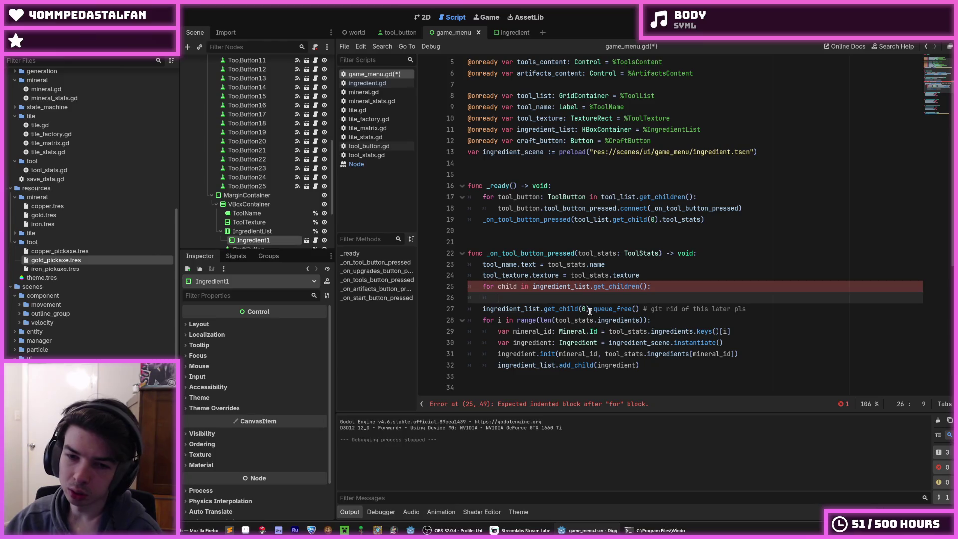
# Make the loop body call child.queue_free() in place of get_child(0), then run the game
pyautogui.keyDown('shift'); pyautogui.click(590, 311); pyautogui.keyUp('shift')
pyautogui.write('child.queue_free() # git rid of this later pls')
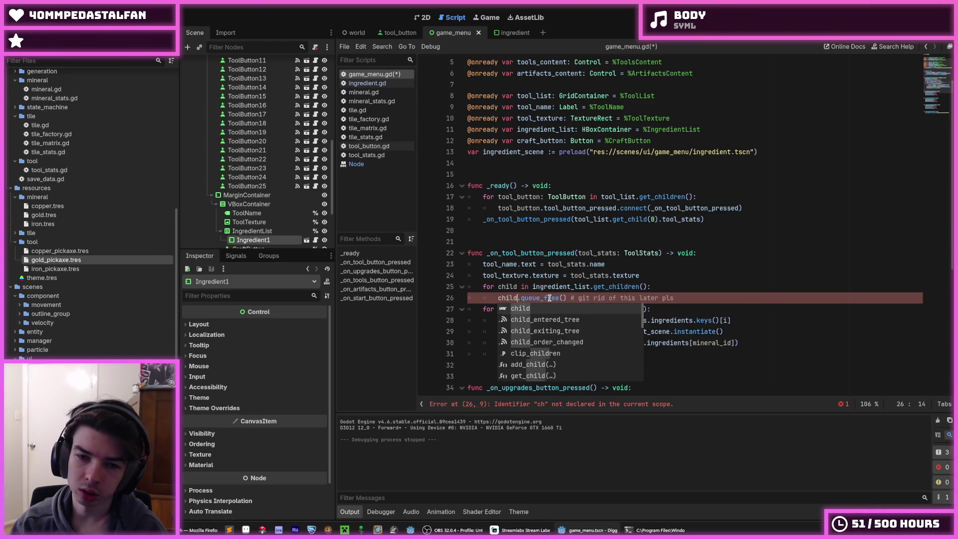
pyautogui.press('End')
pyautogui.press('BackSpace')
pyautogui.press('BackSpace')
pyautogui.press('BackSpace')
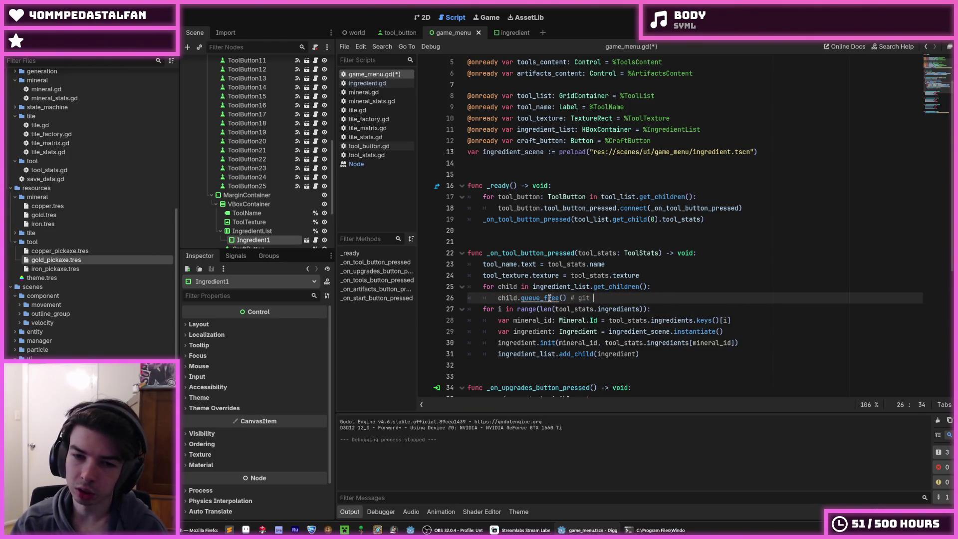
pyautogui.write('queue_free() # git rid of this')
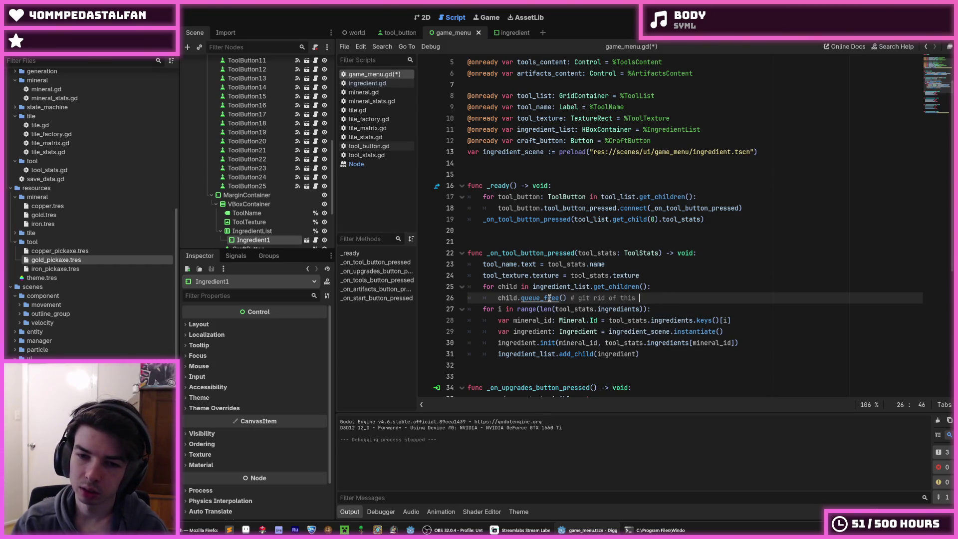
pyautogui.press('BackSpace')
pyautogui.press('BackSpace')
pyautogui.press('BackSpace')
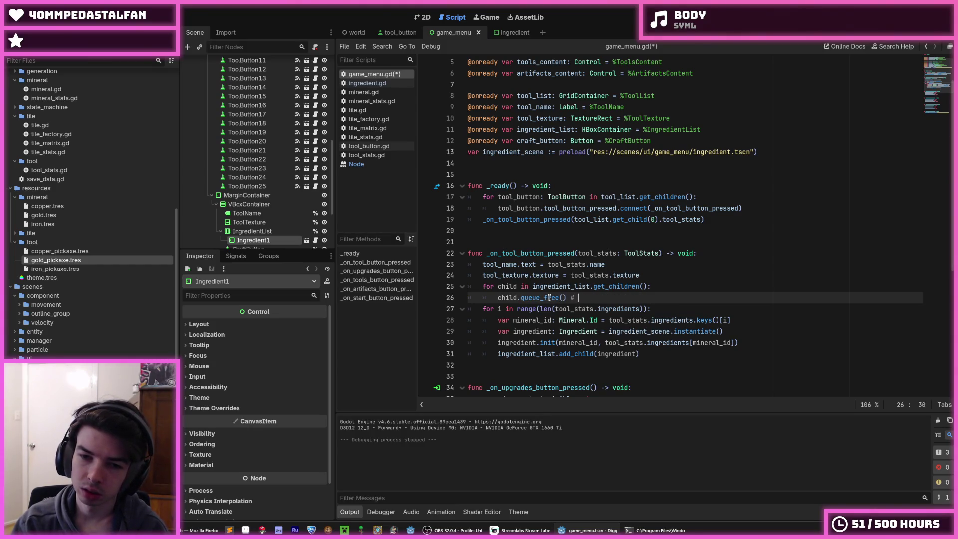
pyautogui.press('F5')
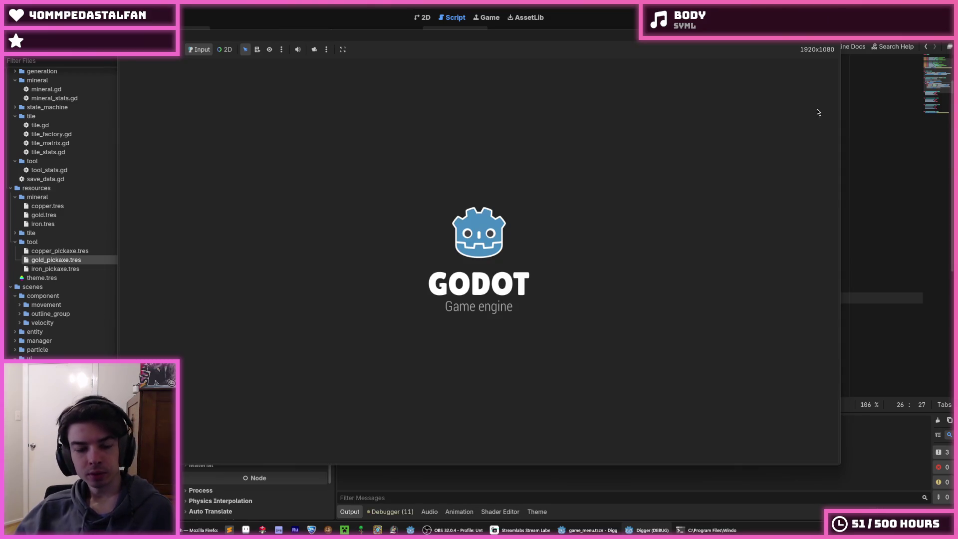
# Toggle Gold and Iron pickaxes to confirm Gold costs copper 0, iron 500, gold 10000 without duplicates, then stop
pyautogui.press('F5')
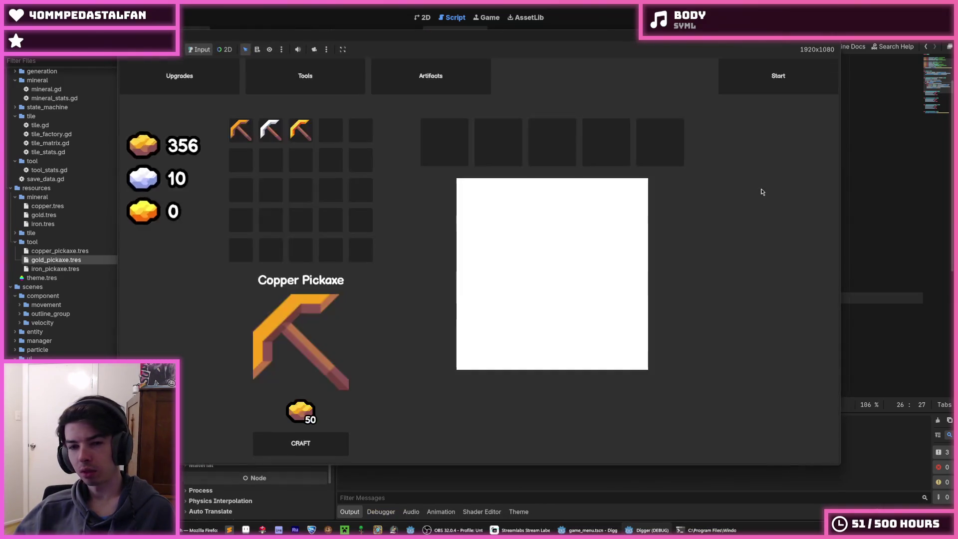
pyautogui.click(301, 131)
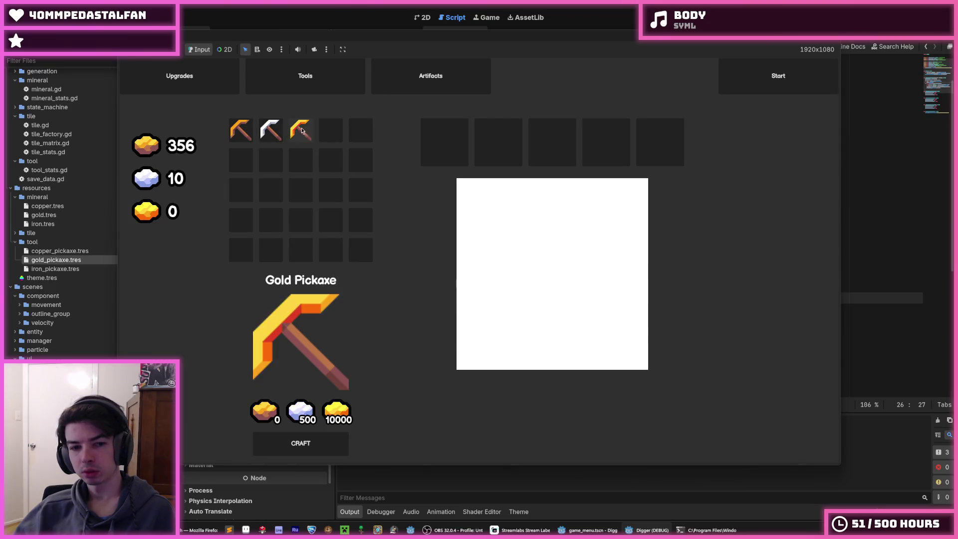
pyautogui.click(271, 131)
pyautogui.click(301, 131)
pyautogui.click(271, 131)
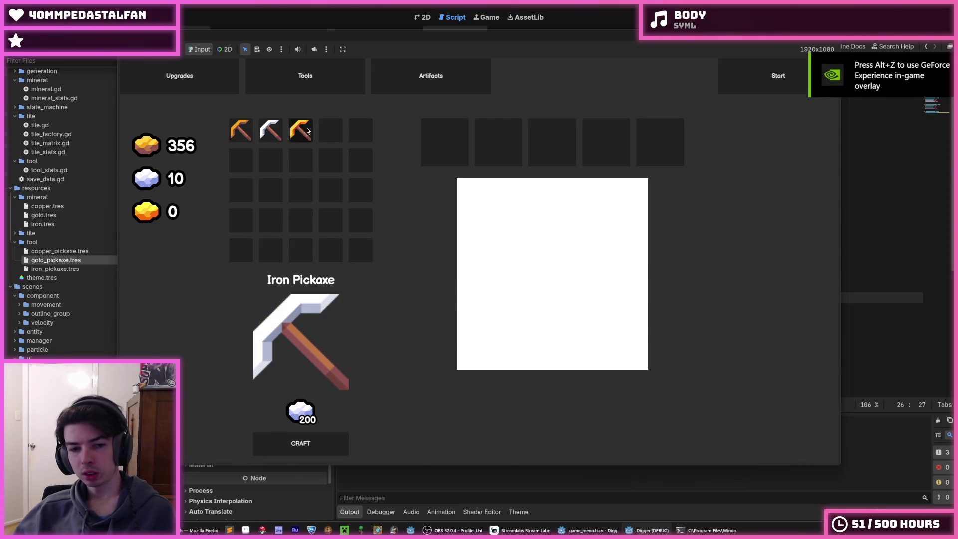
pyautogui.click(301, 131)
pyautogui.click(271, 131)
pyautogui.click(300, 130)
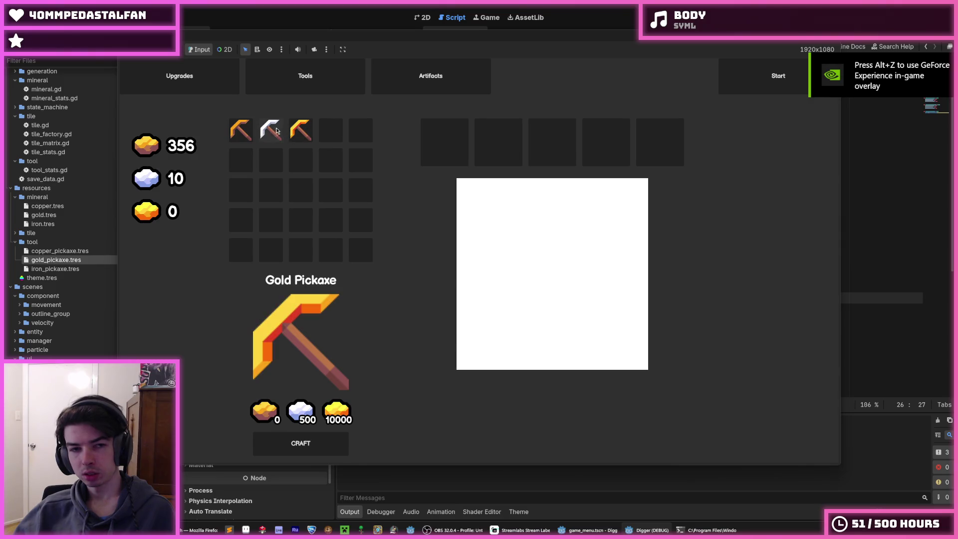
pyautogui.click(271, 130)
pyautogui.click(301, 131)
pyautogui.click(271, 130)
pyautogui.click(296, 129)
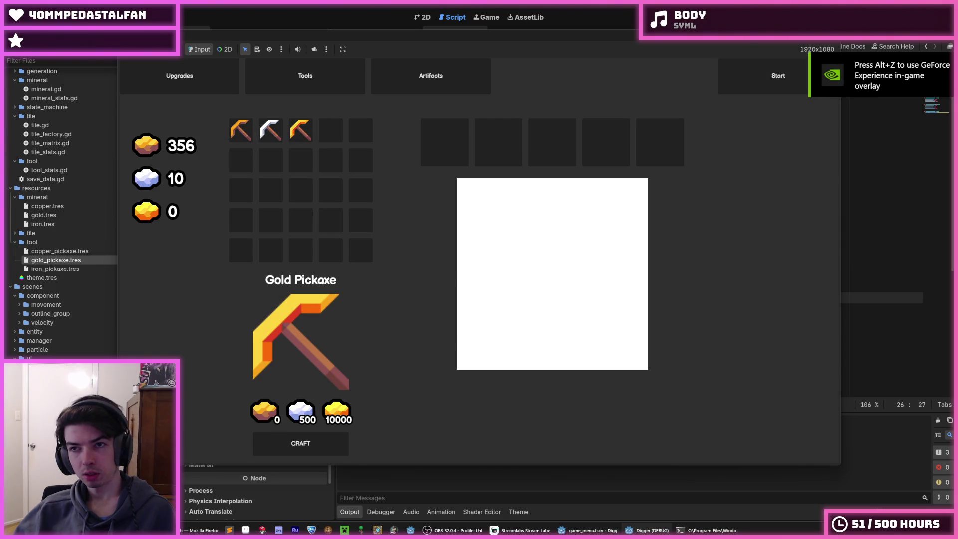
pyautogui.press('F8')
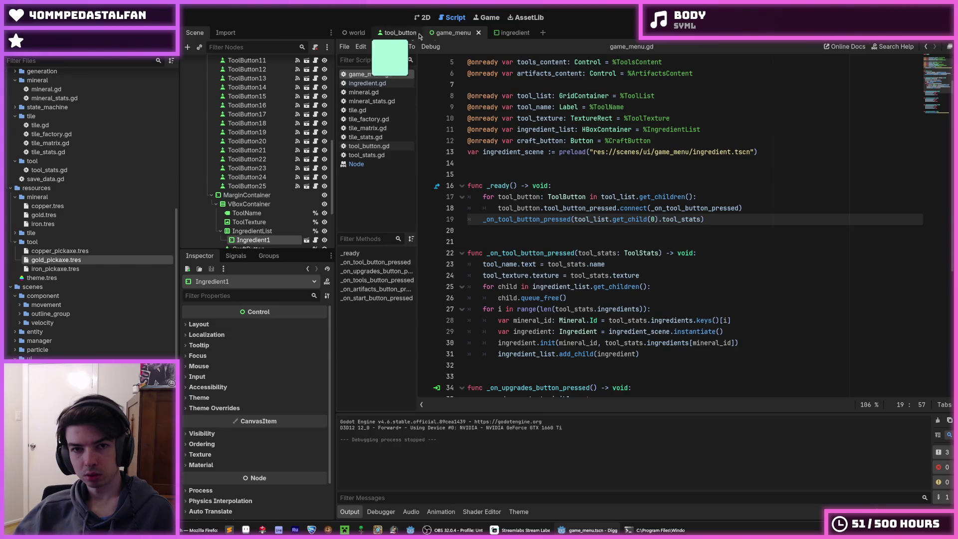
# Open the world scene and select gold_pickaxe.tres in the FileSystem
pyautogui.click(502, 33)
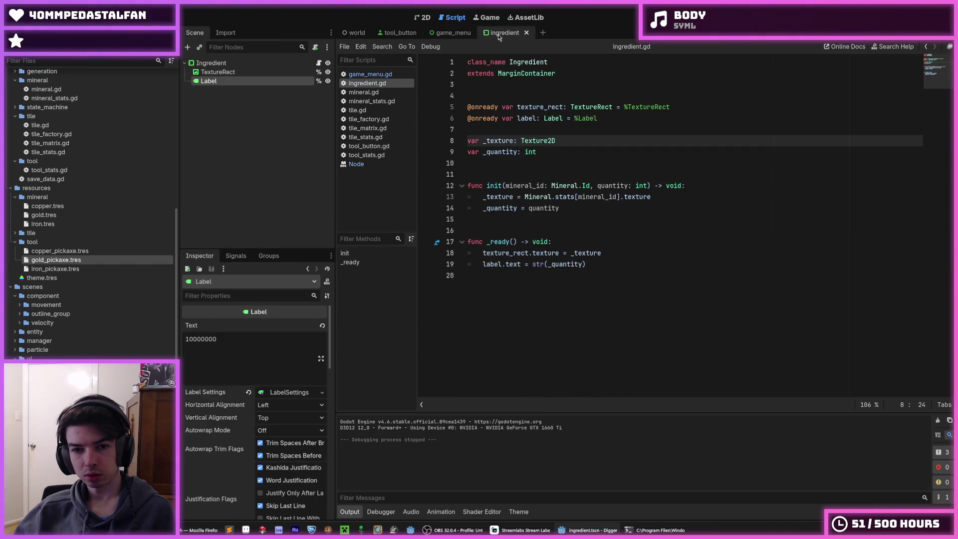
pyautogui.click(355, 33)
pyautogui.click(61, 260)
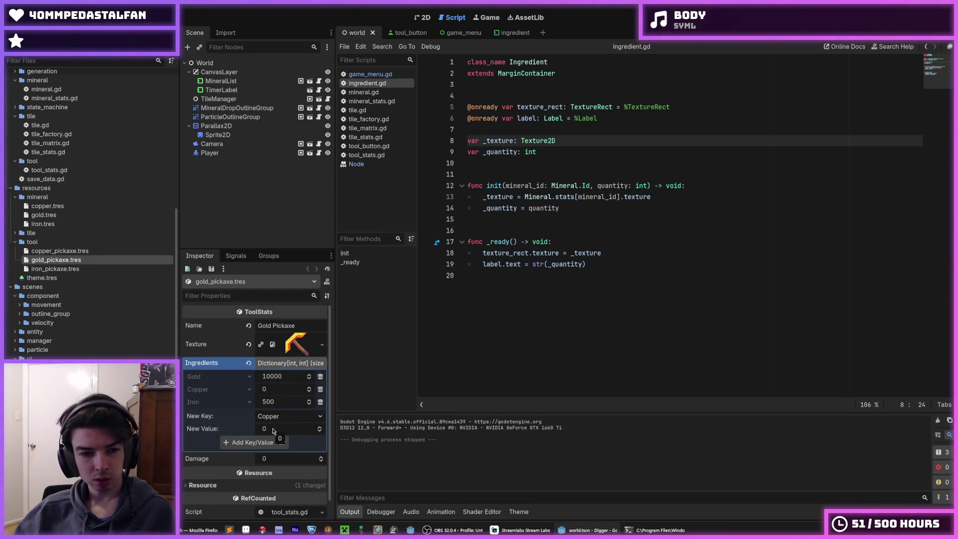
pyautogui.click(275, 389)
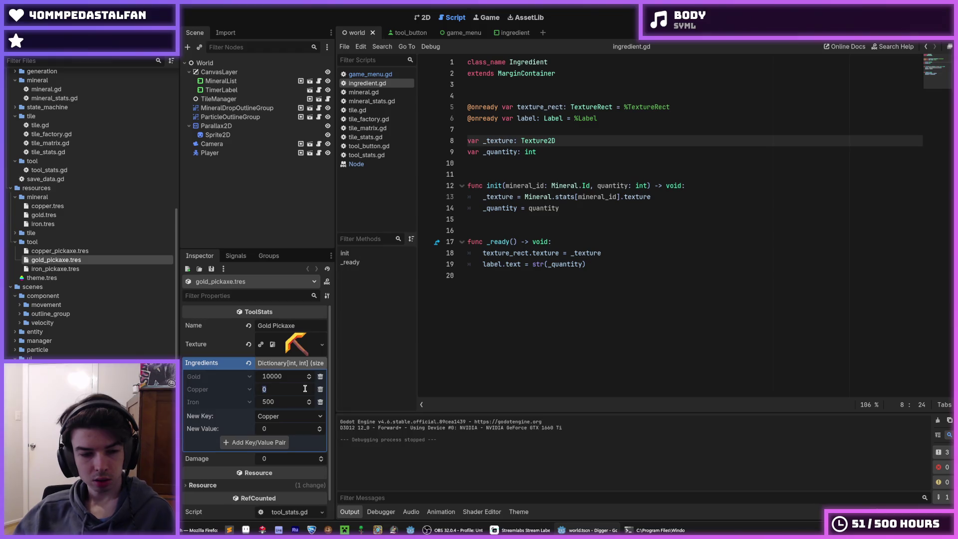
pyautogui.write('10000')
pyautogui.press('Return')
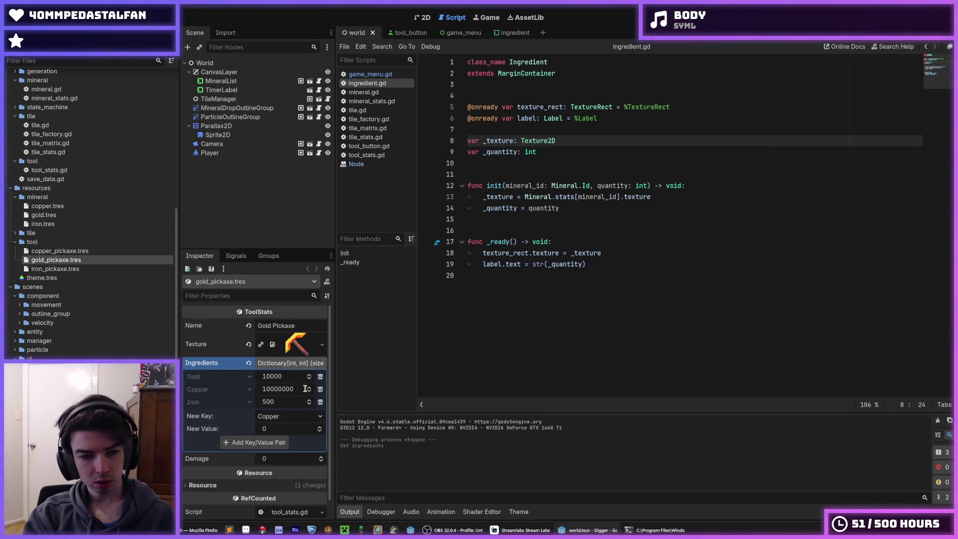
pyautogui.click(310, 387)
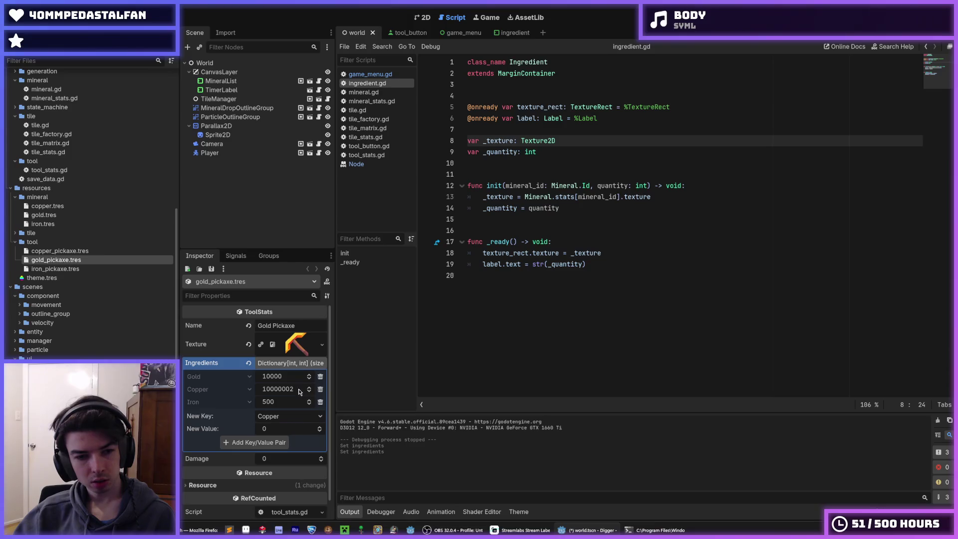
pyautogui.moveTo(299, 392); pyautogui.dragTo(349, 392)
pyautogui.moveTo(270, 388); pyautogui.dragTo(309, 388)
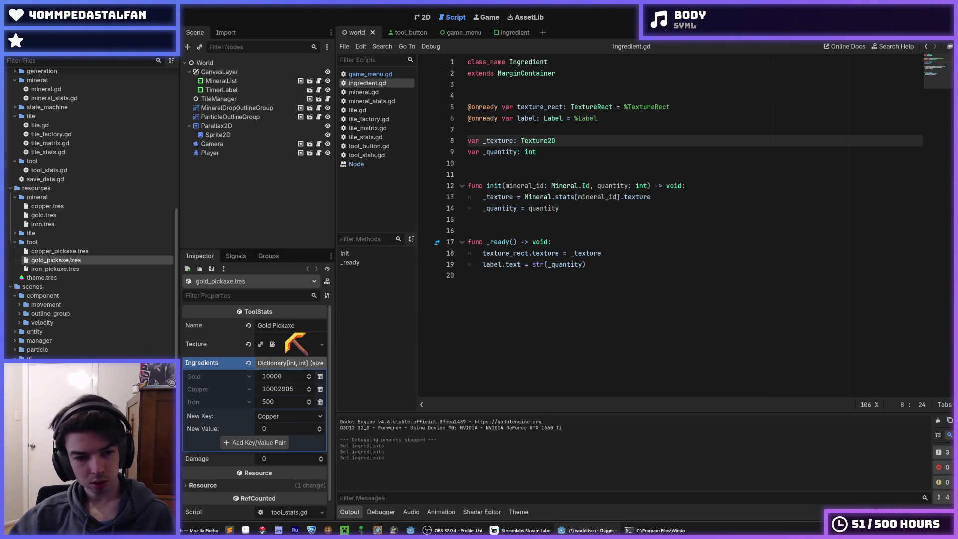
pyautogui.click(269, 388)
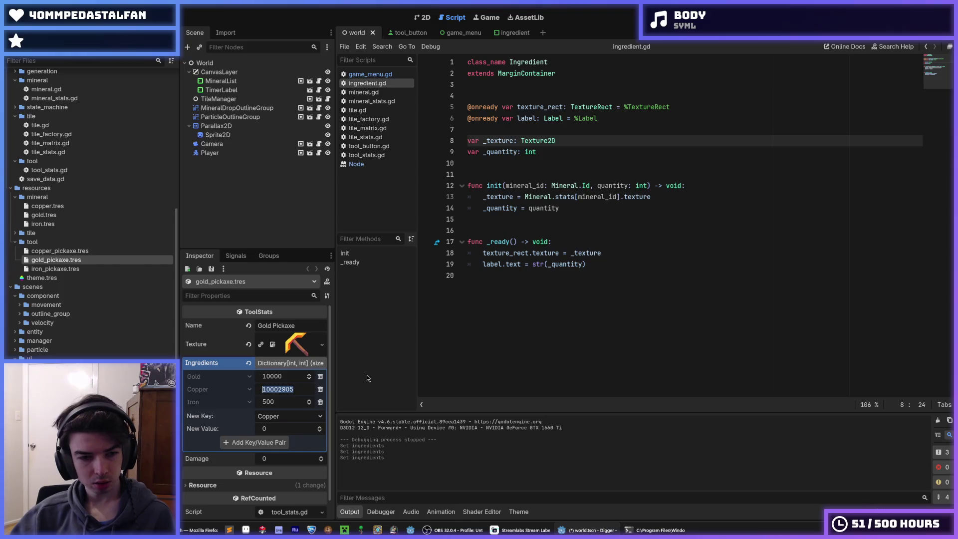
pyautogui.press('End')
pyautogui.write('00')
pyautogui.press('Return')
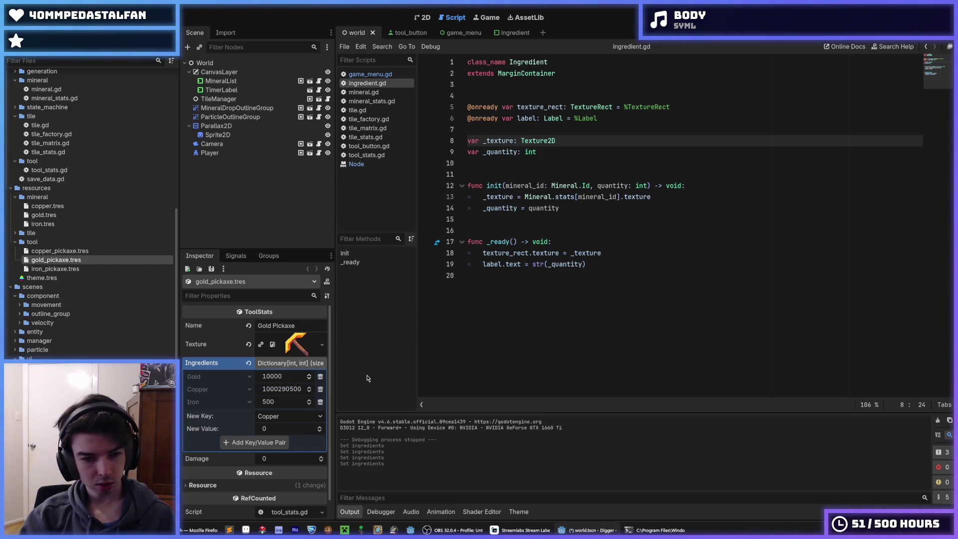
pyautogui.press('F5')
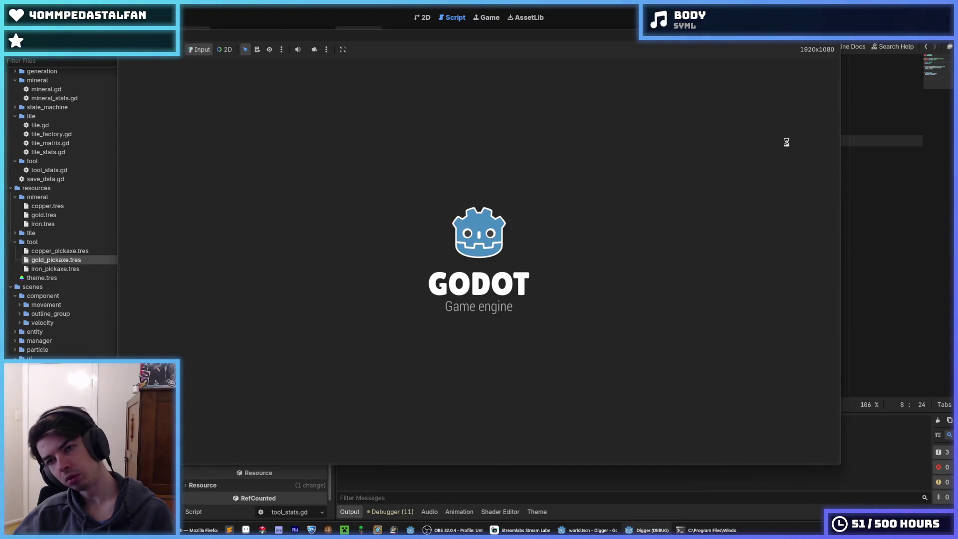
pyautogui.press('F5')
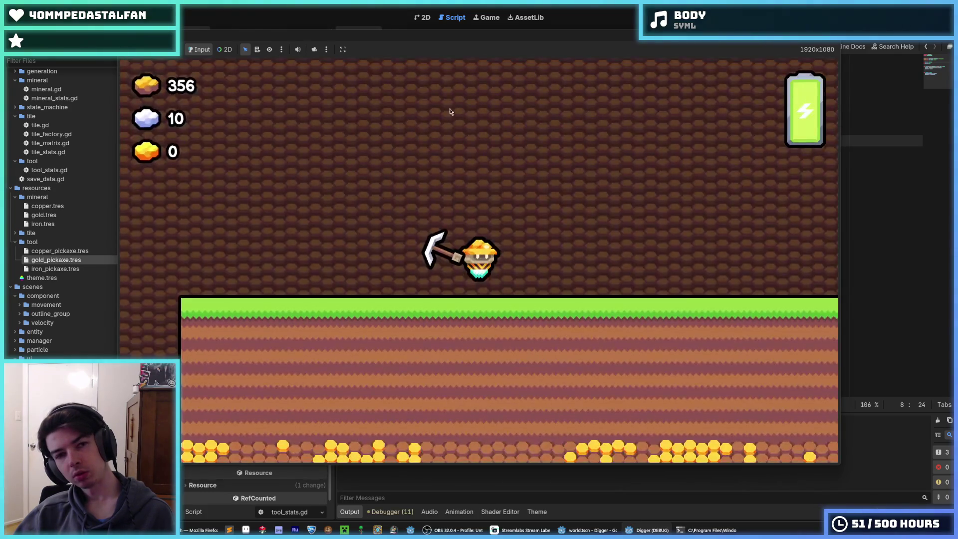
pyautogui.press('F8')
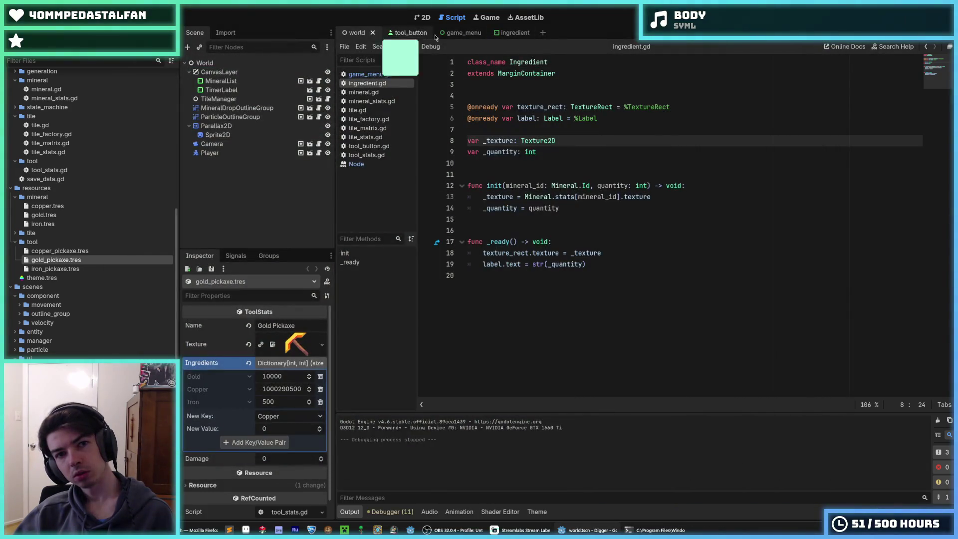
pyautogui.press('F5')
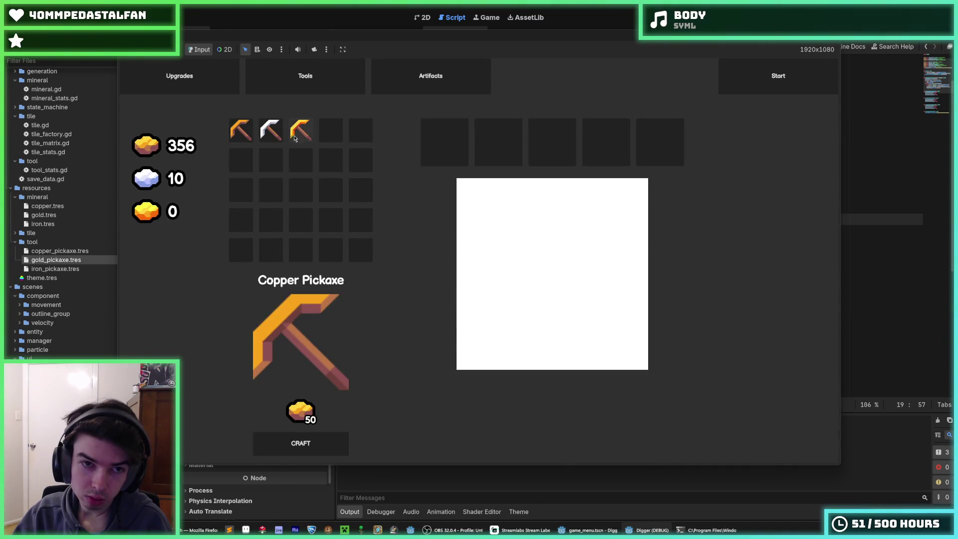
pyautogui.click(300, 131)
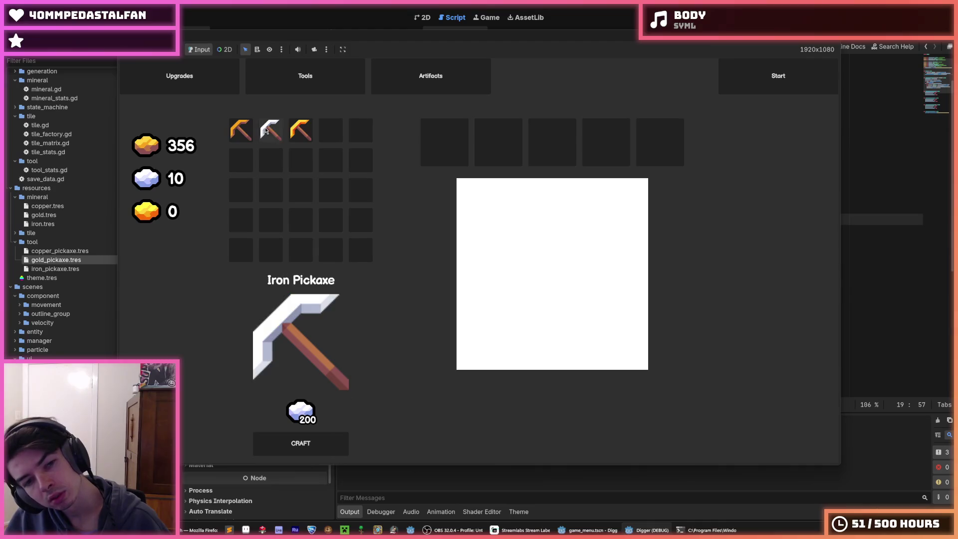
pyautogui.click(193, 94)
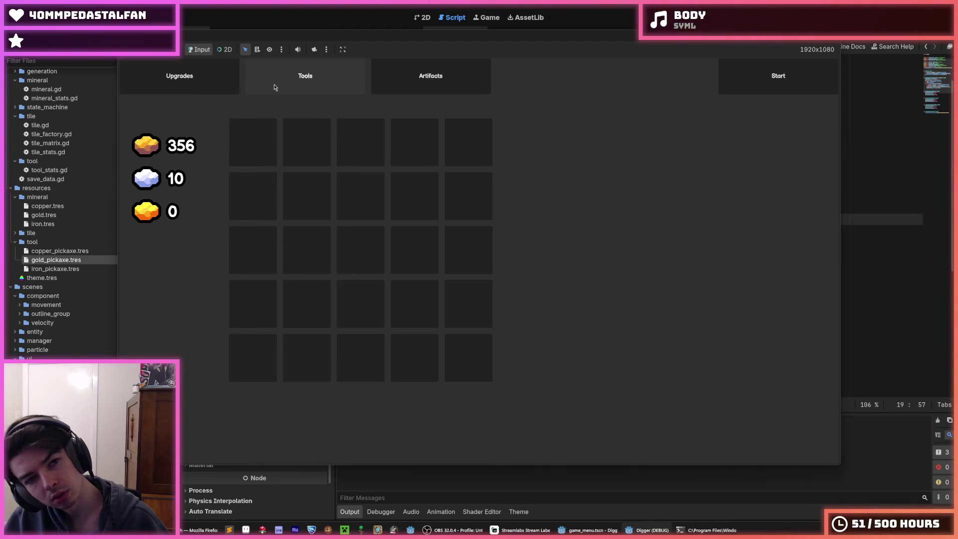
pyautogui.click(306, 76)
pyautogui.click(301, 71)
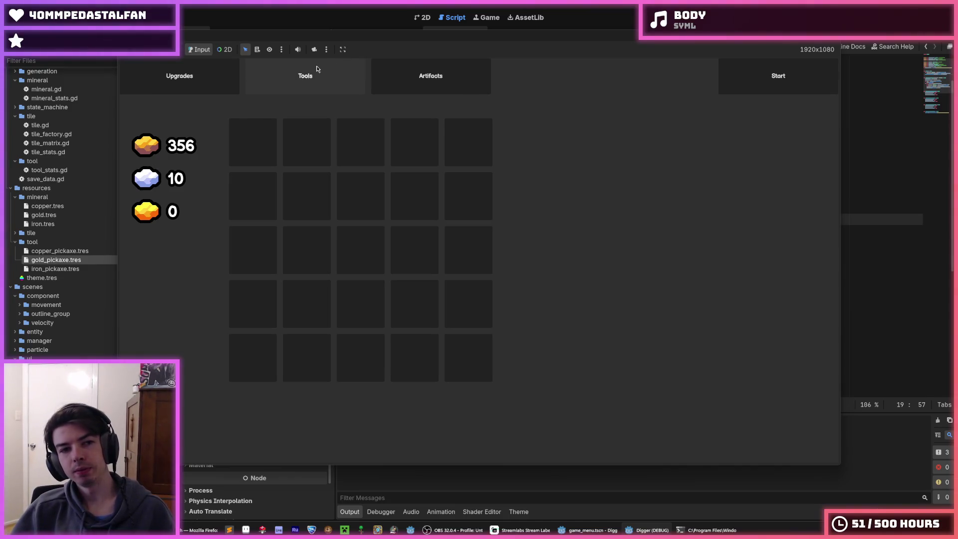
pyautogui.click(317, 69)
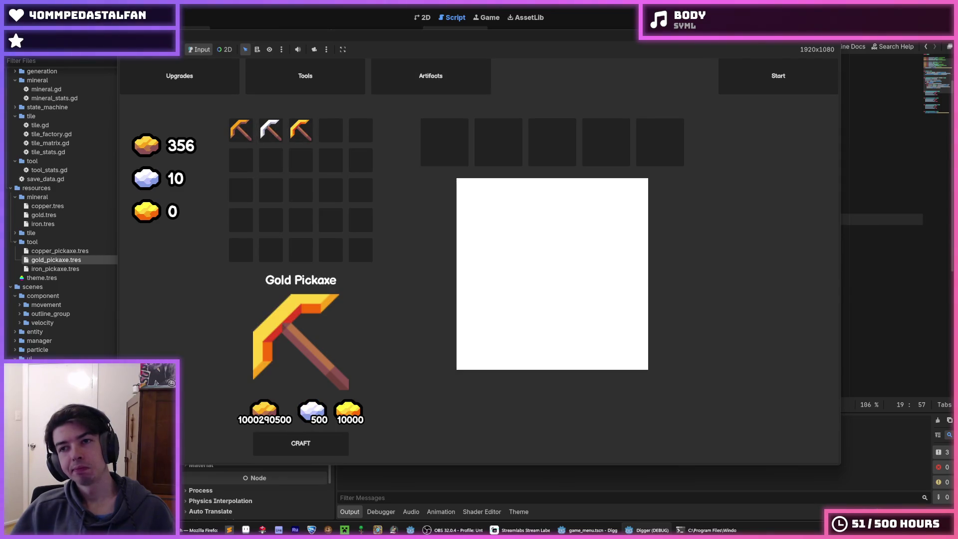
pyautogui.press('F8')
pyautogui.click(805, 186)
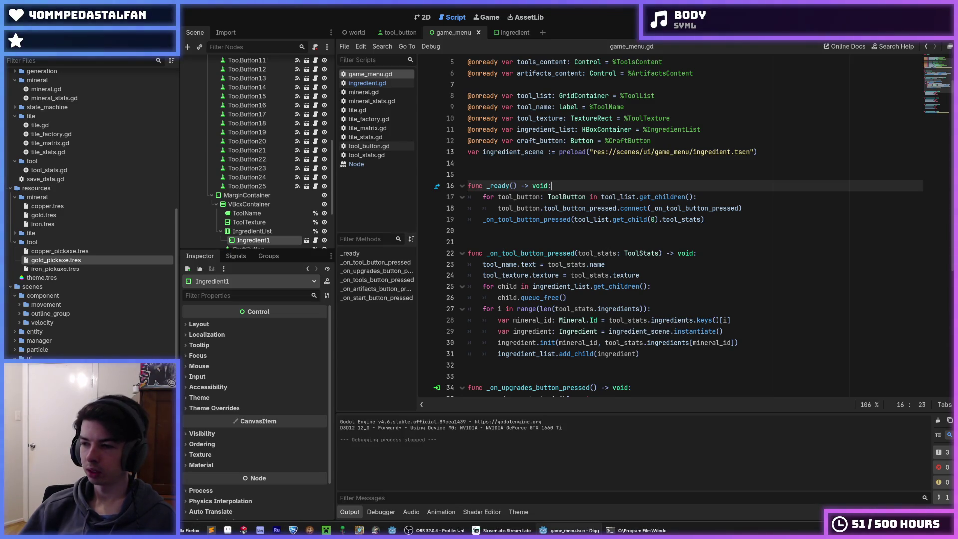
pyautogui.click(830, 129)
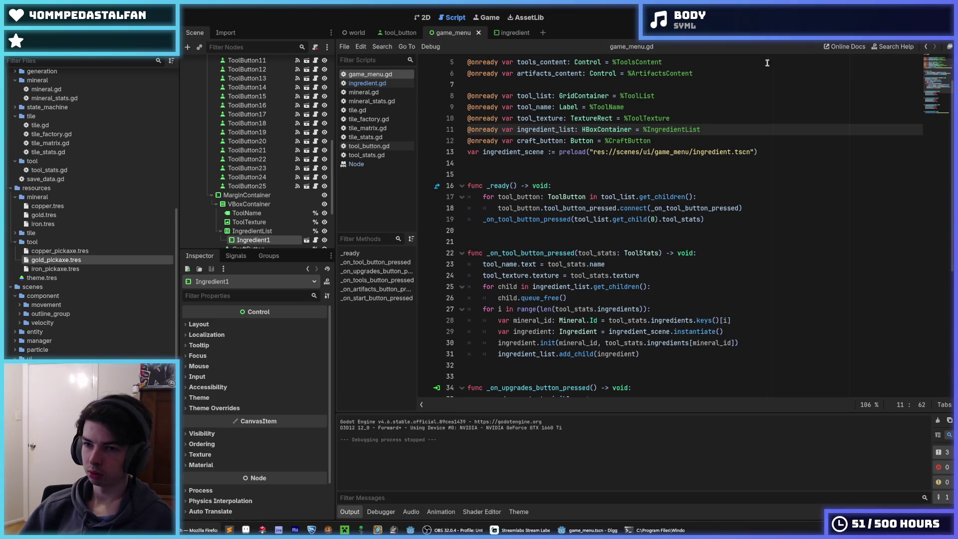
pyautogui.click(735, 94)
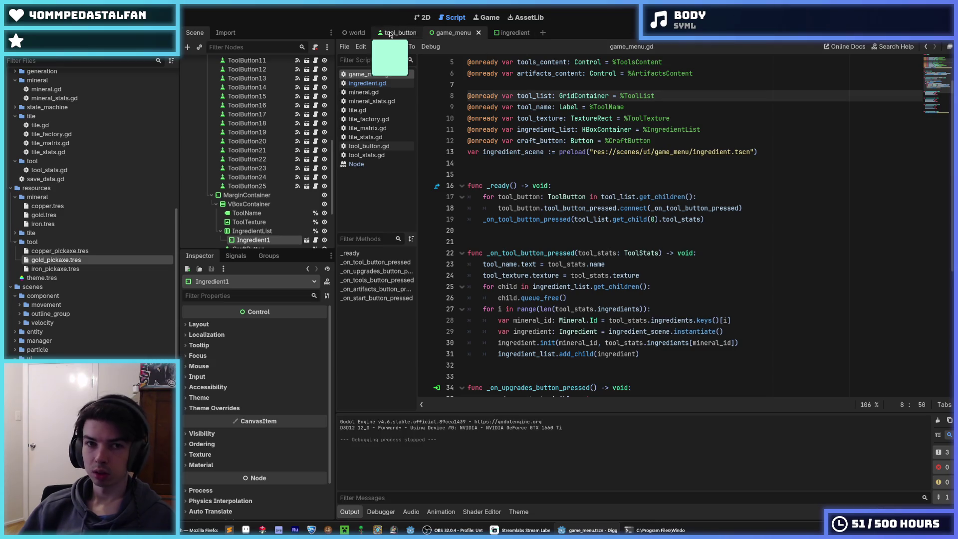
pyautogui.click(424, 18)
pyautogui.scroll(2, 575, 146)
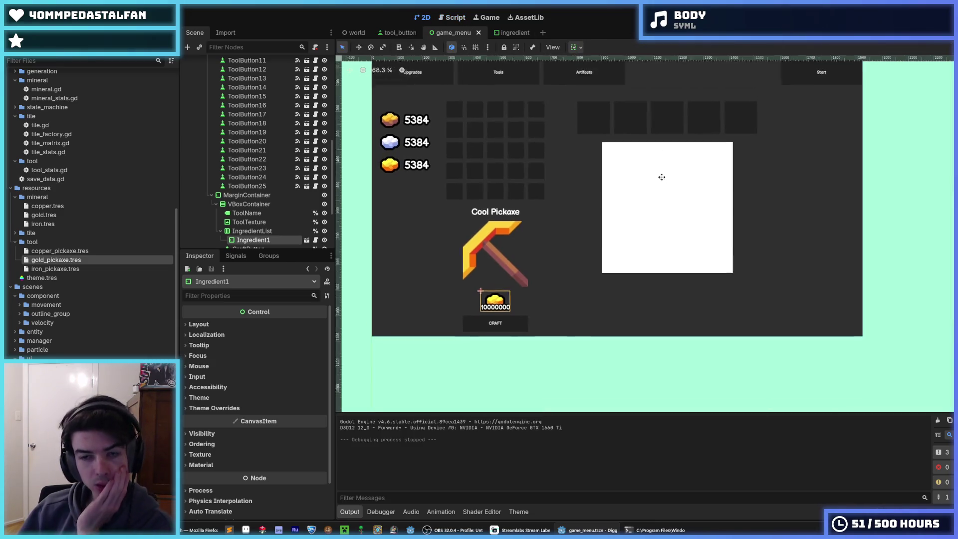
pyautogui.scroll(2, 564, 191)
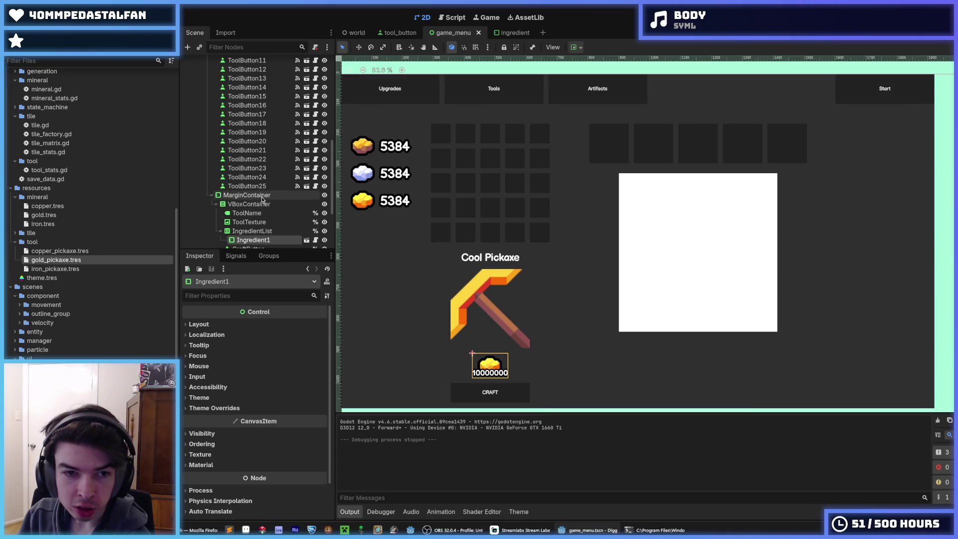
pyautogui.scroll(10, 264, 196)
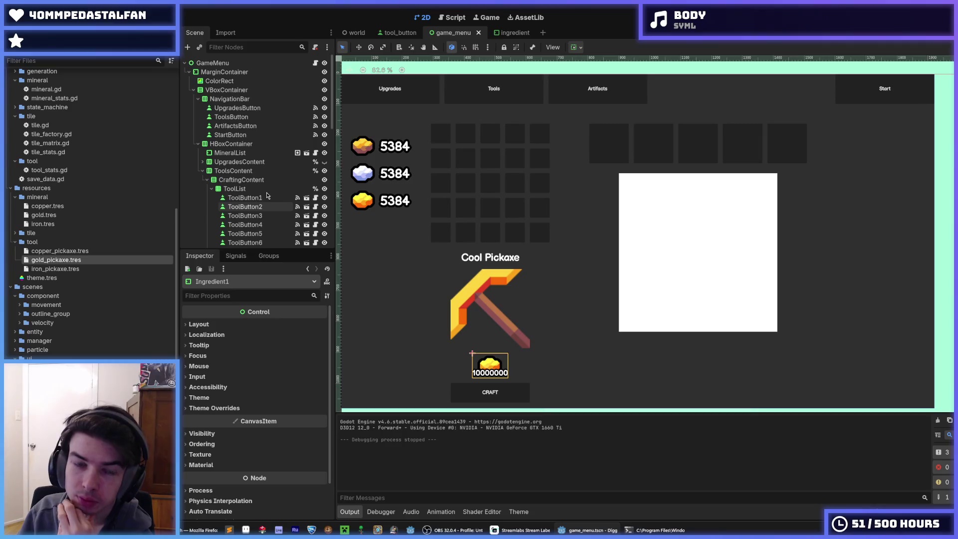
pyautogui.click(251, 197)
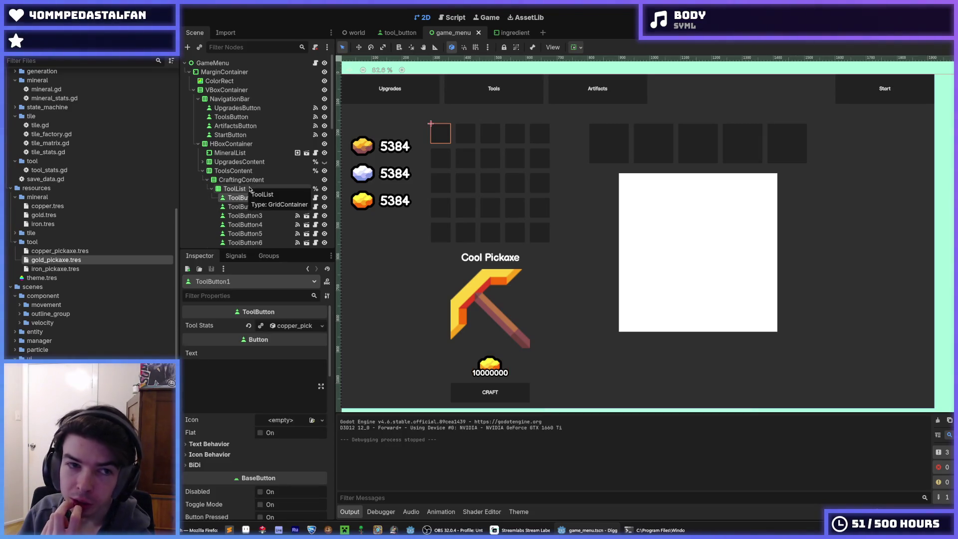
pyautogui.click(249, 189)
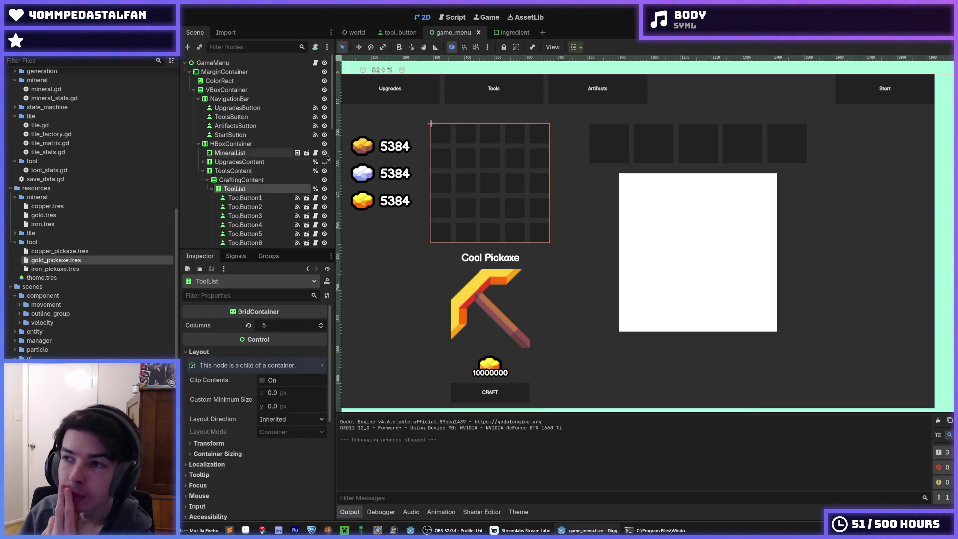
pyautogui.click(453, 21)
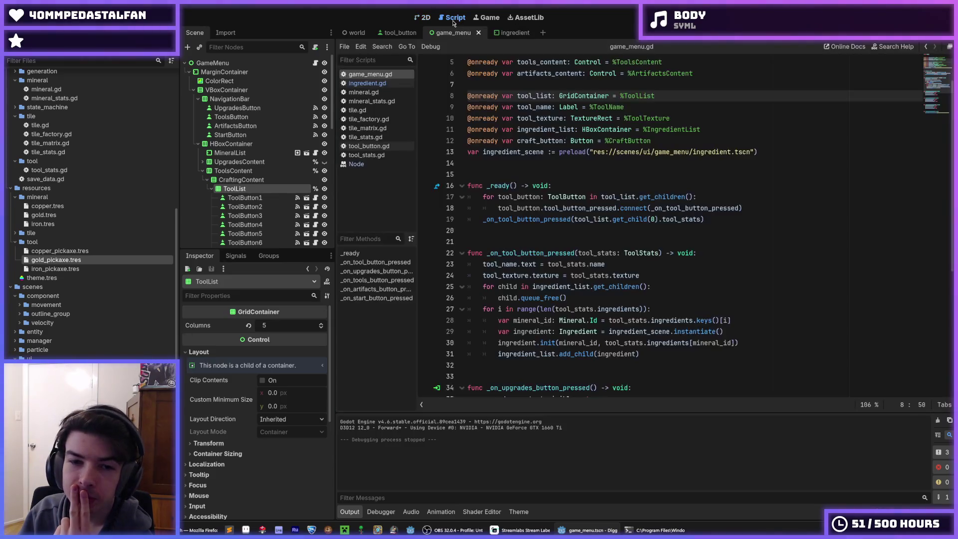
pyautogui.scroll(-10, 246, 202)
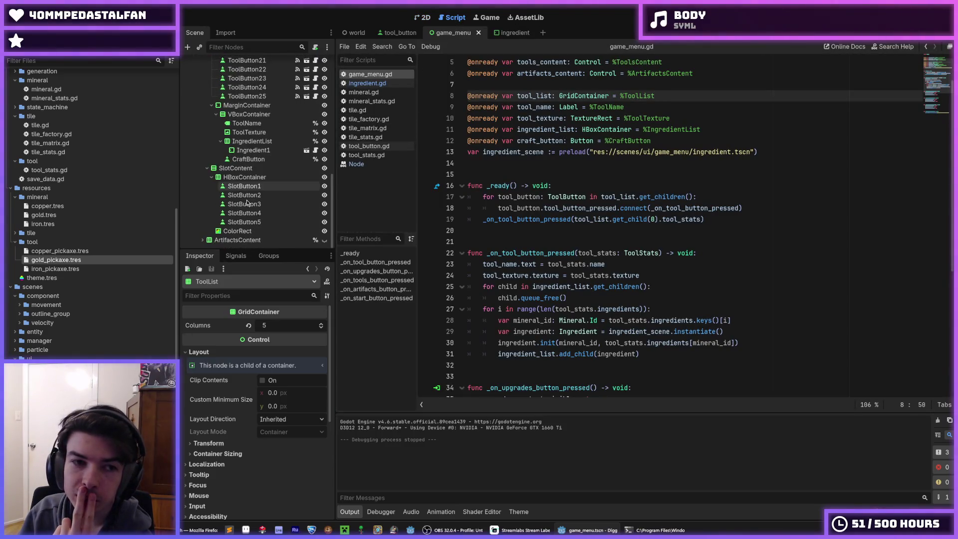
pyautogui.click(249, 159)
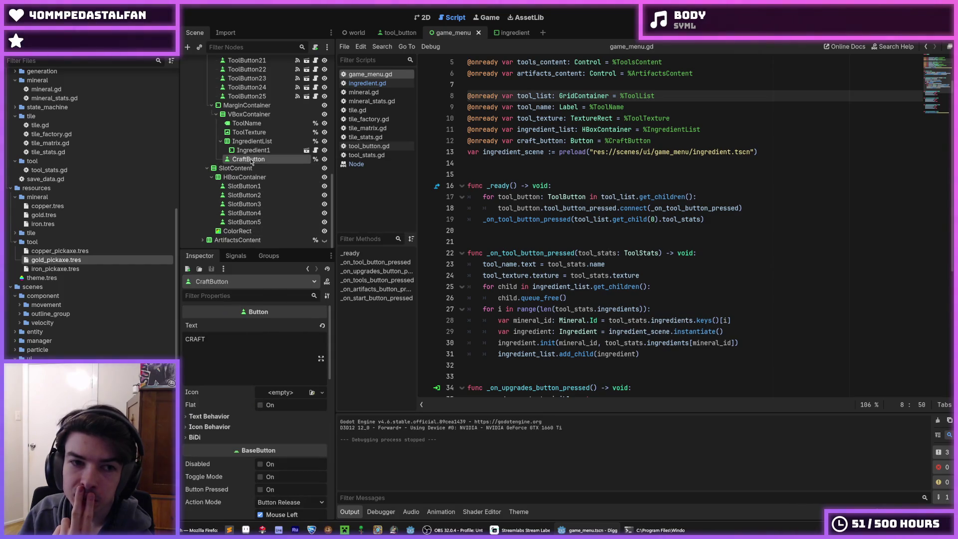
pyautogui.rightClick(251, 162)
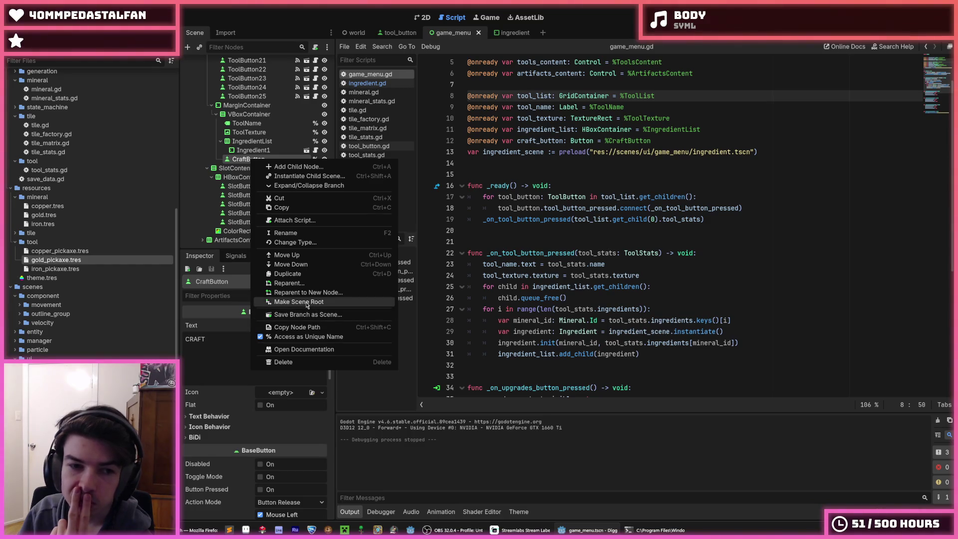
pyautogui.click(236, 255)
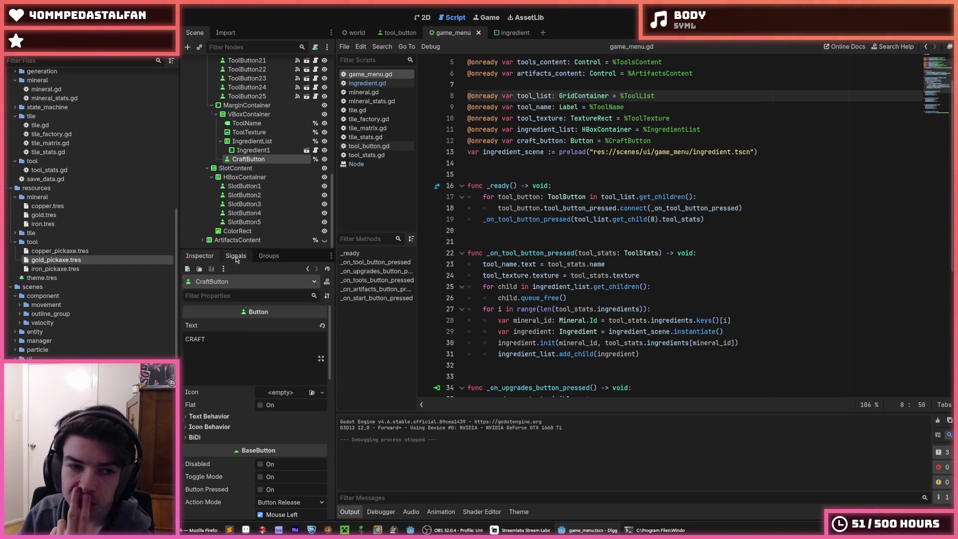
# Connect CraftButton's pressed() signal to a new _on_craft_button_pressed handler in game_menu.gd
pyautogui.click(235, 255)
pyautogui.moveTo(238, 313)
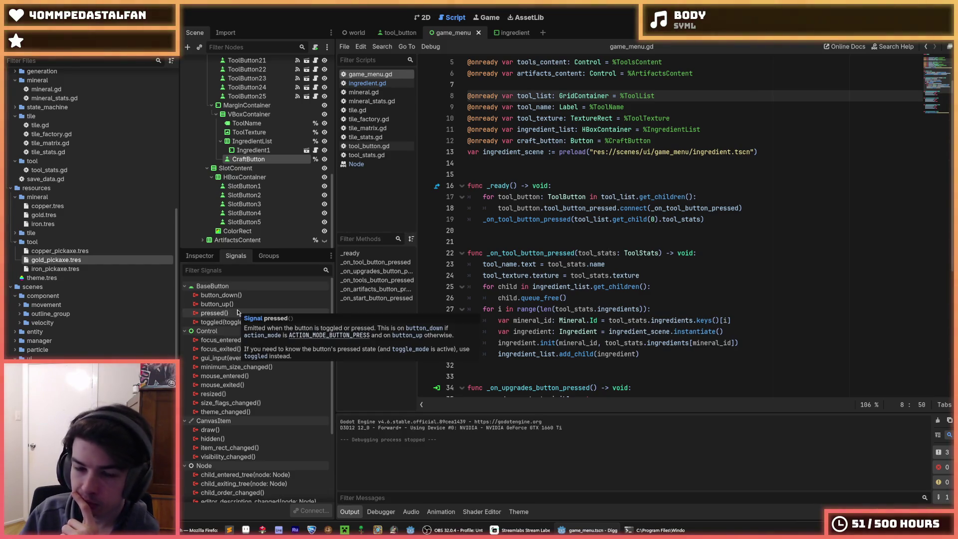
pyautogui.rightClick(240, 313)
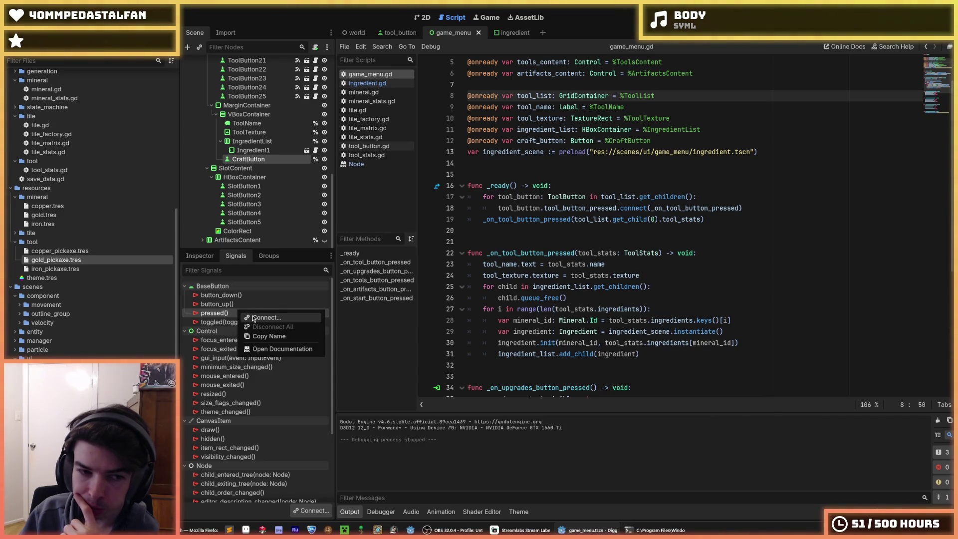
pyautogui.click(253, 318)
pyautogui.doubleClick(447, 243)
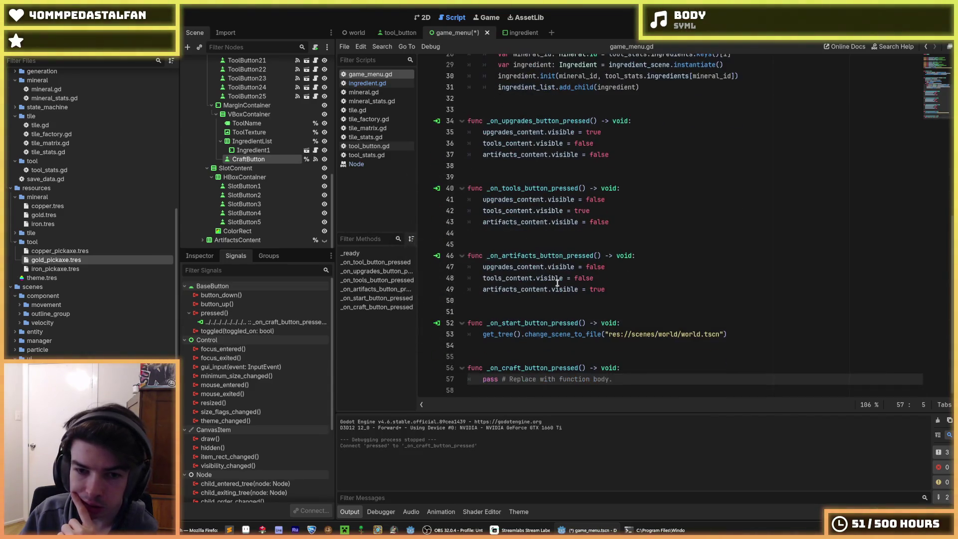
# Move _on_craft_button_pressed up to follow _on_tool_button_pressed and delete its pass line
pyautogui.hotkey('shift', 'End')
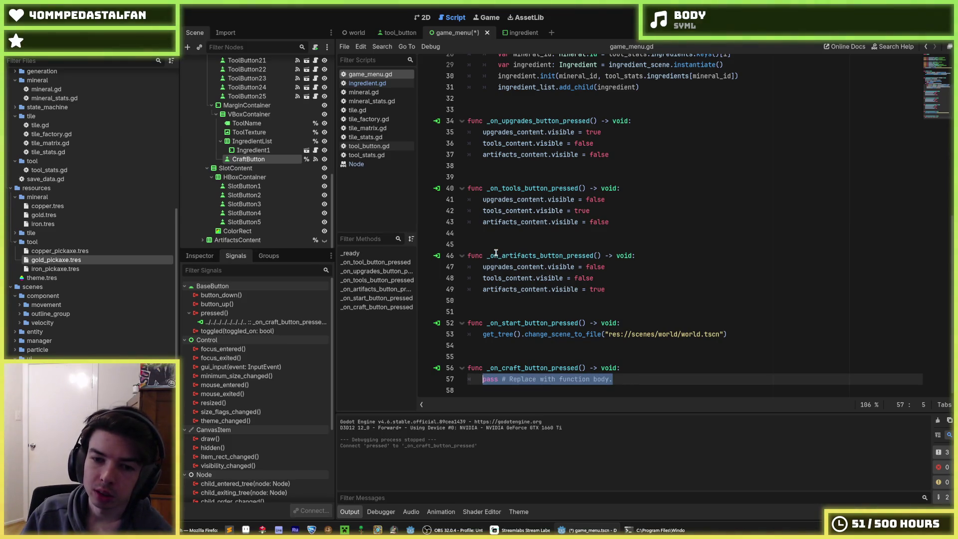
pyautogui.click(637, 380)
pyautogui.hotkey('shift', 'Up')
pyautogui.hotkey('shift', 'Up')
pyautogui.hotkey('shift', 'Up')
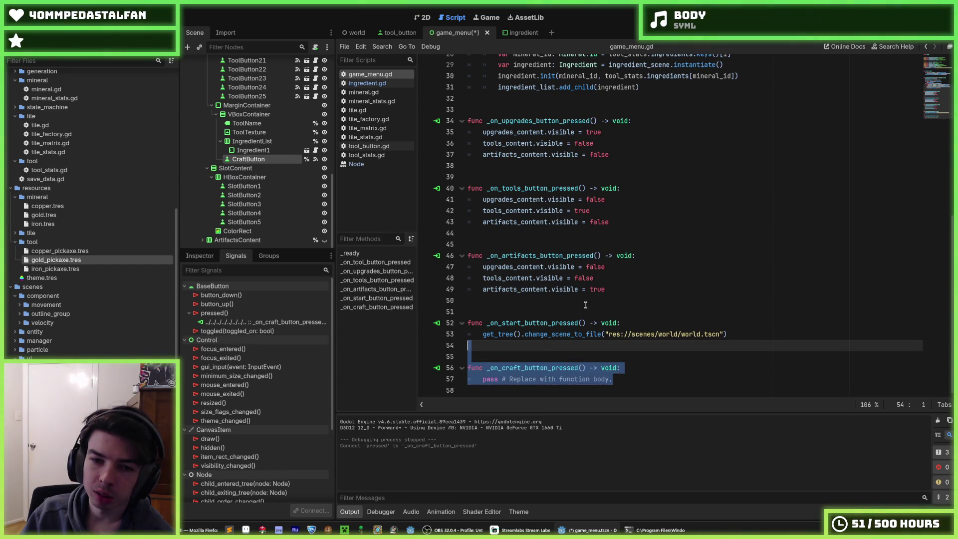
pyautogui.hotkey('alt', 'Up')
pyautogui.hotkey('alt', 'Up')
pyautogui.hotkey('alt', 'Up')
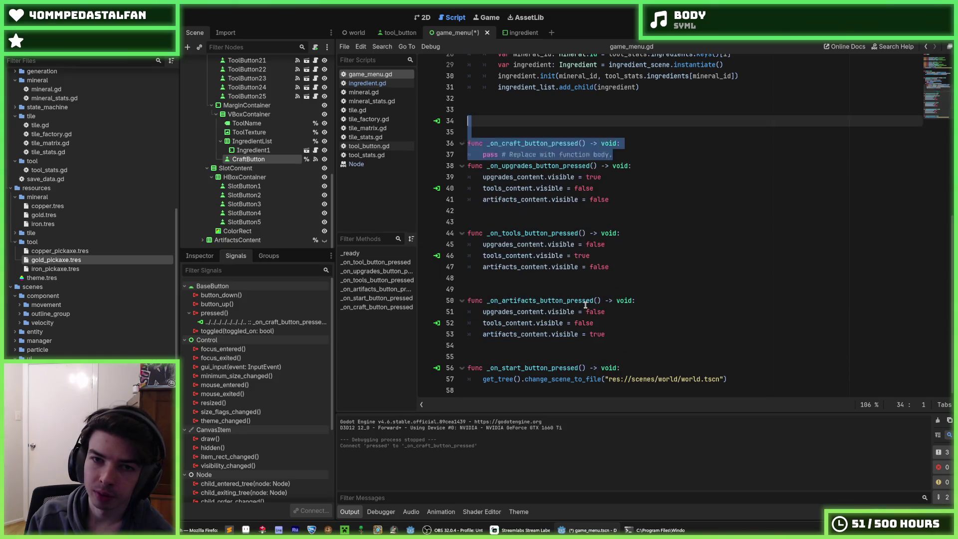
pyautogui.hotkey('alt', 'Up')
pyautogui.hotkey('alt', 'Up')
pyautogui.scroll(5, 629, 289)
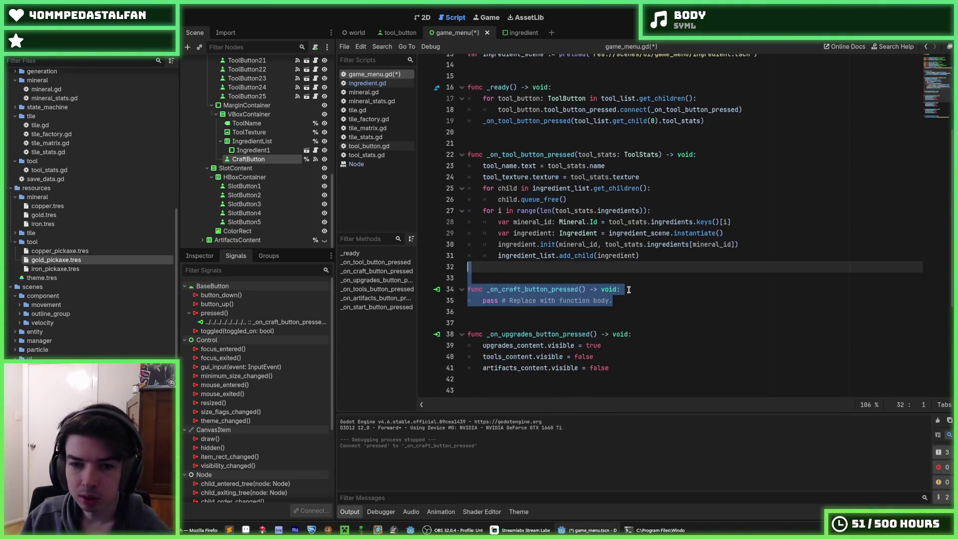
pyautogui.moveTo(612, 300); pyautogui.dragTo(484, 299)
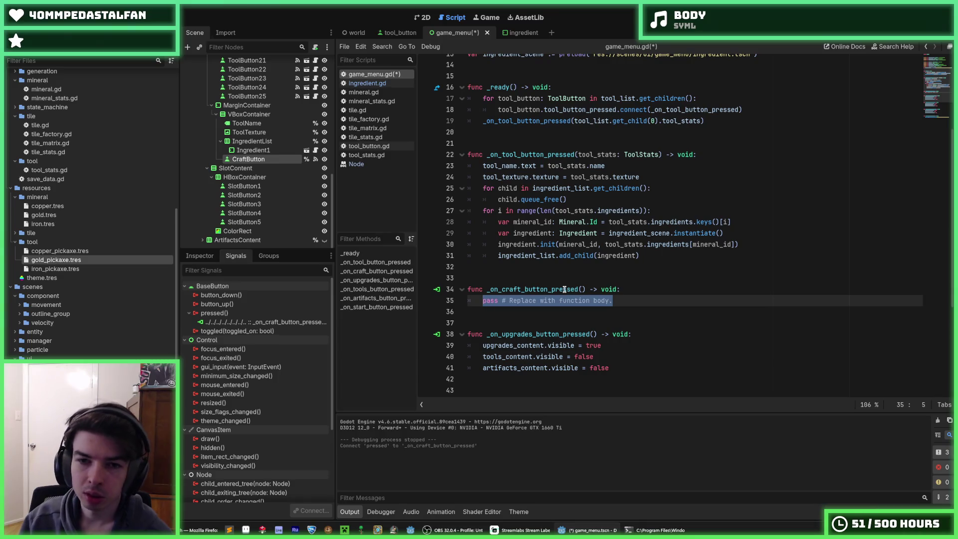
pyautogui.press('BackSpace')
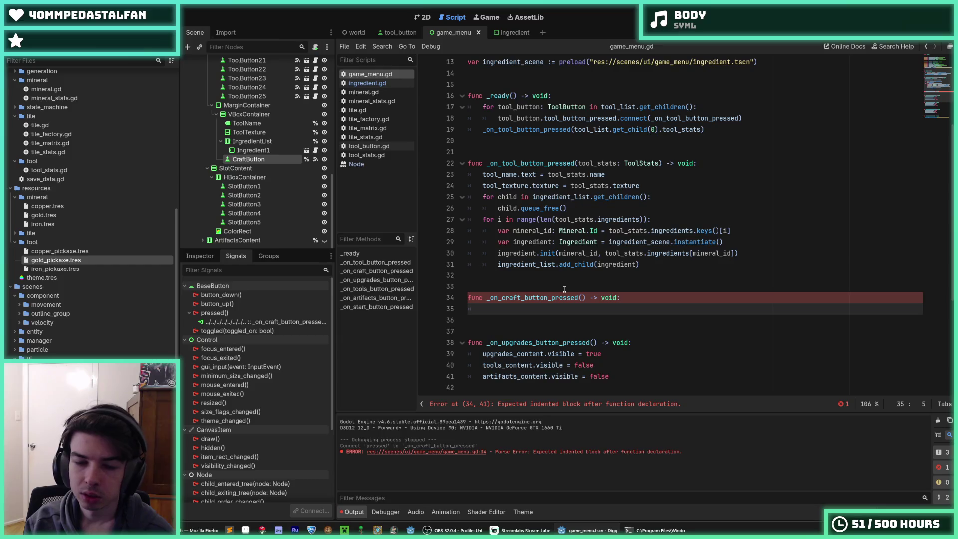
# Begin the craft handler body with a bare for statement
pyautogui.write('or')
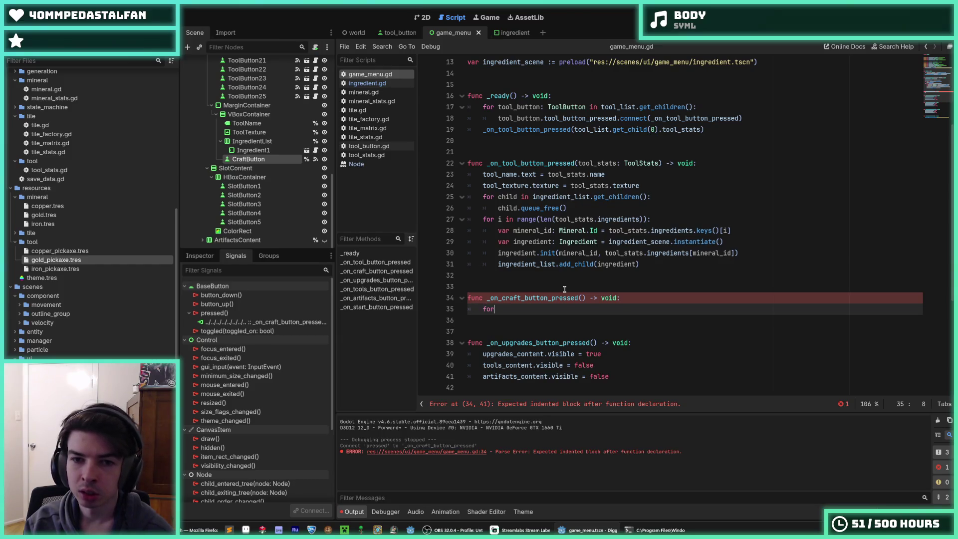
pyautogui.scroll(2, 669, 204)
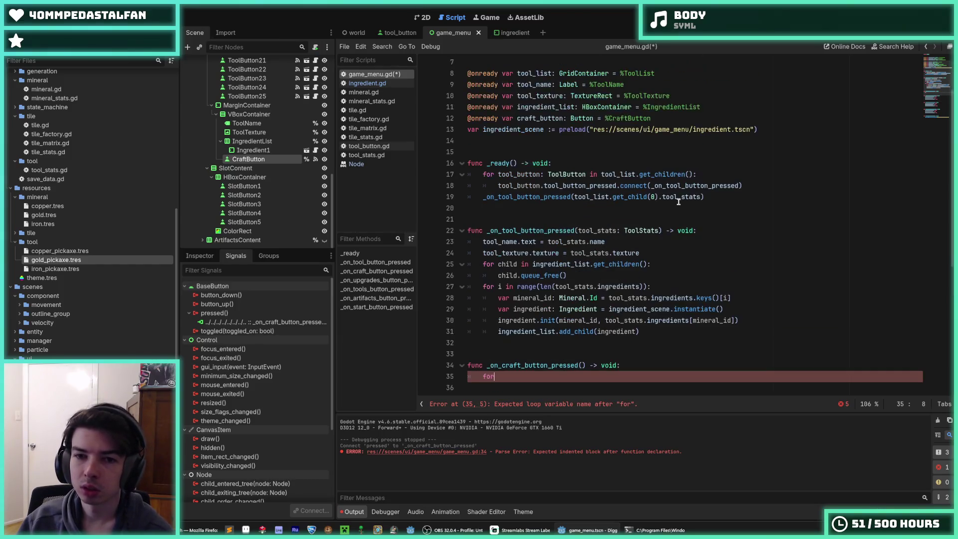
pyautogui.scroll(-1, 678, 201)
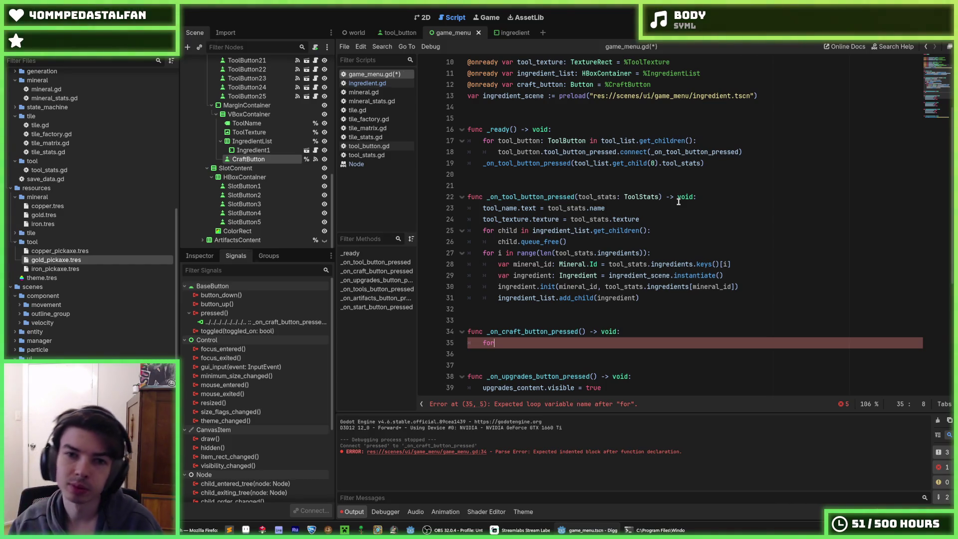
# Review the existing code on lines 20–26, ending with the caret after line 22
pyautogui.scroll(1, 678, 180)
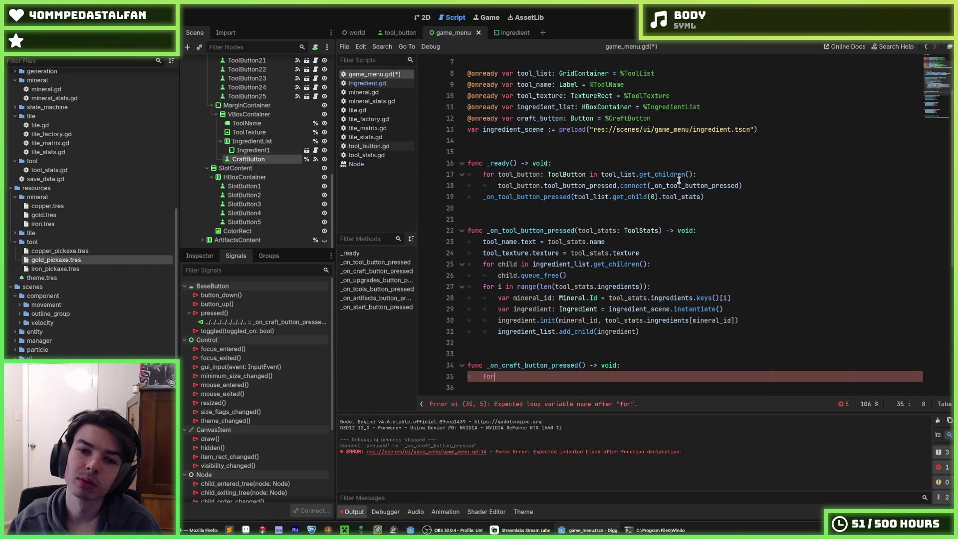
pyautogui.click(604, 278)
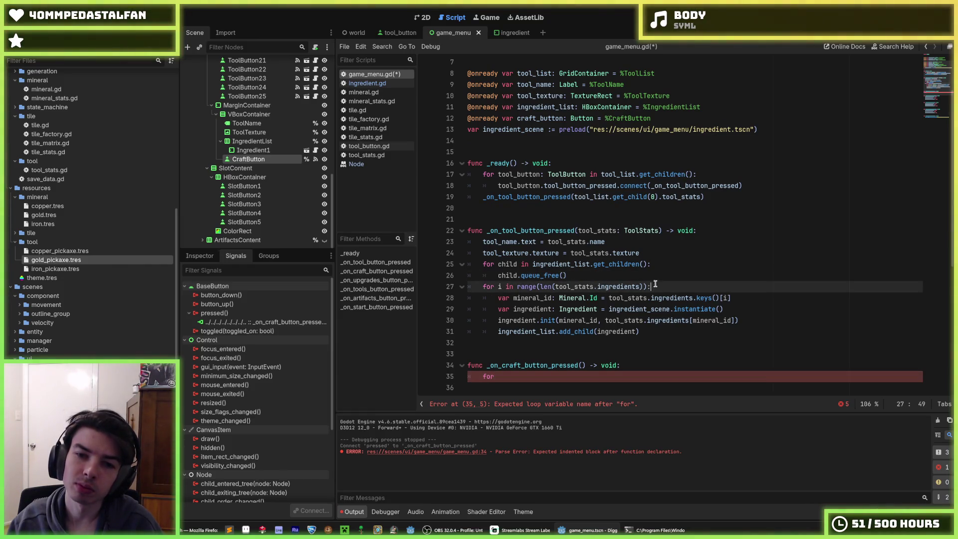
pyautogui.click(684, 241)
pyautogui.click(713, 230)
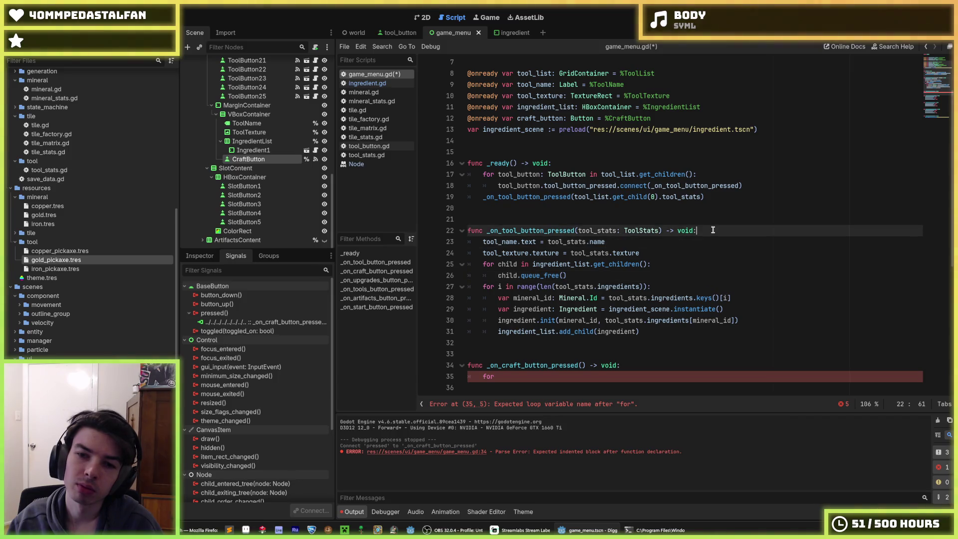
pyautogui.click(676, 219)
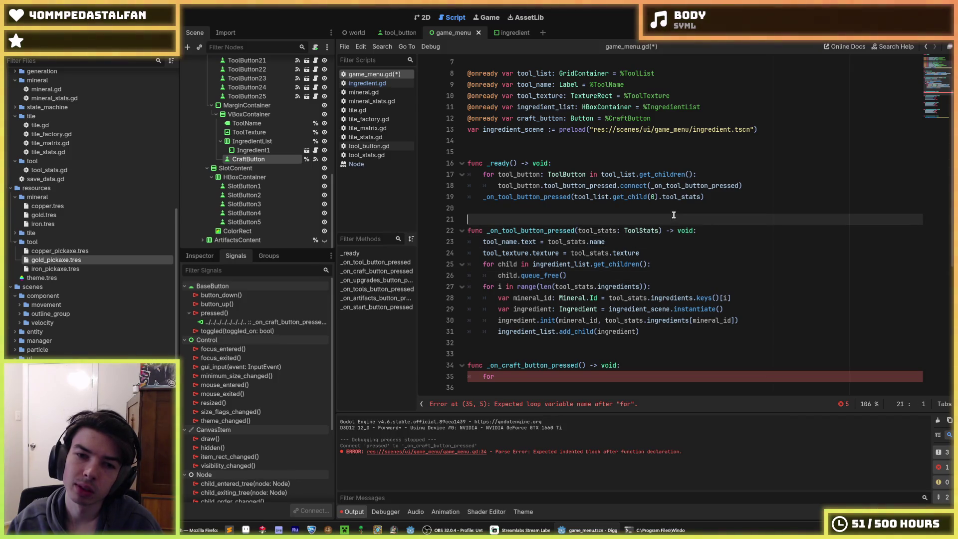
pyautogui.click(670, 208)
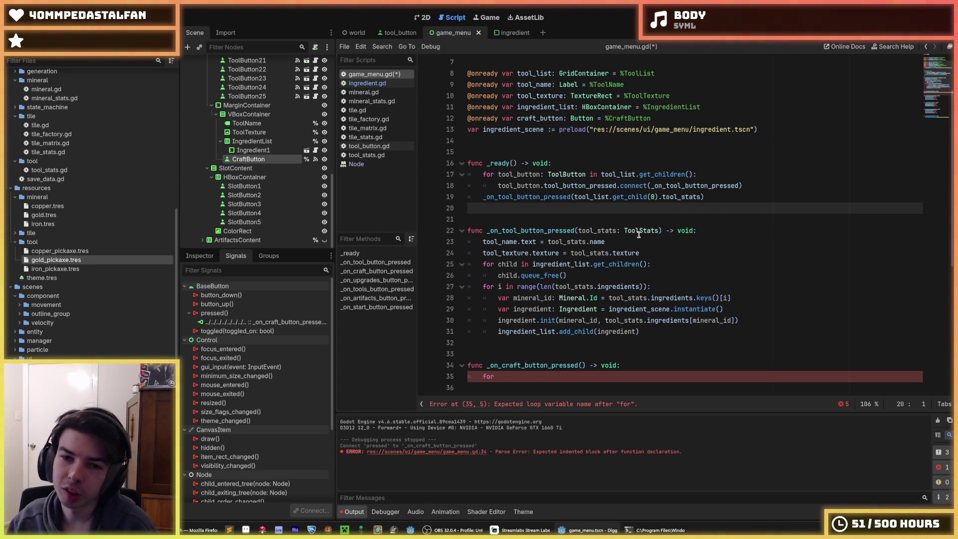
pyautogui.click(731, 231)
# Add 'tool_stats = tool_stats' to the tool button handler and start a new var declaration
pyautogui.press('Return')
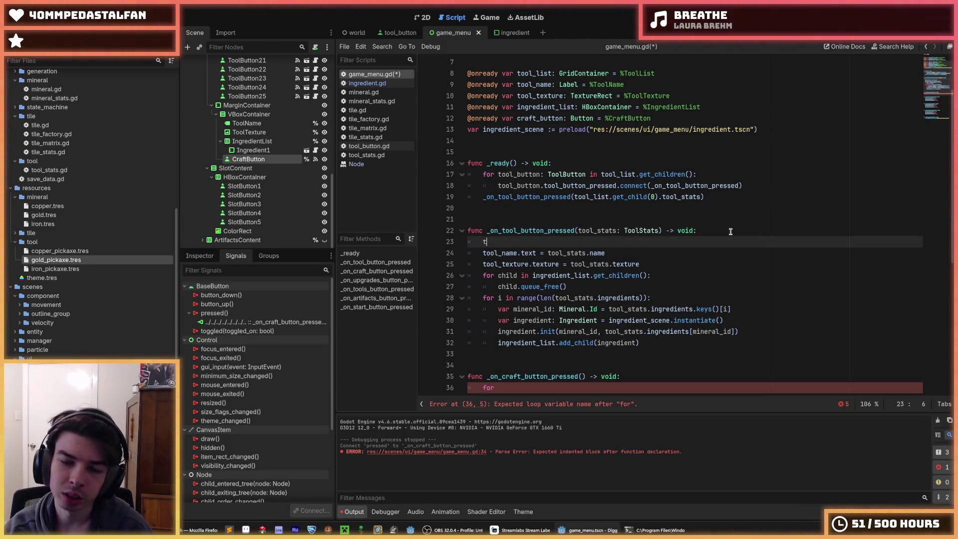
pyautogui.write('tool_')
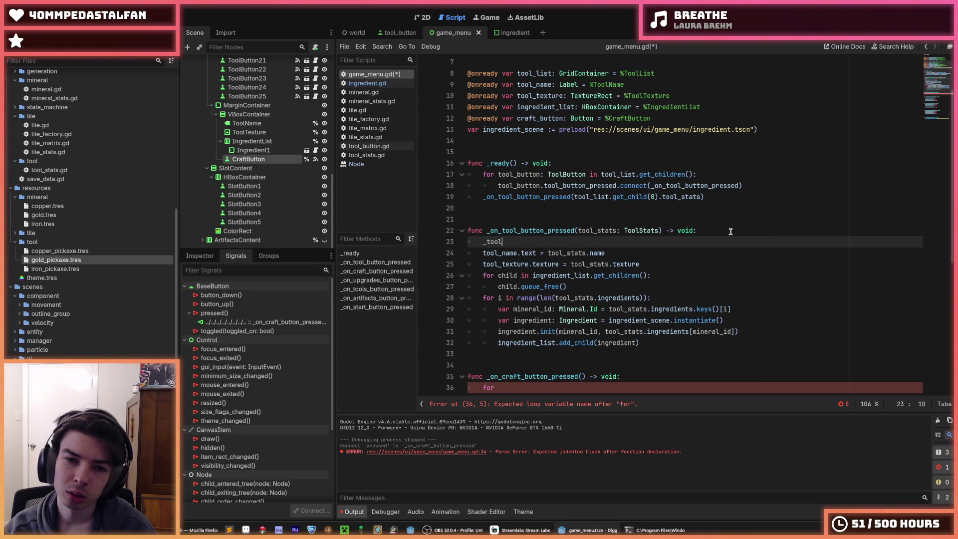
pyautogui.write('stats = ')
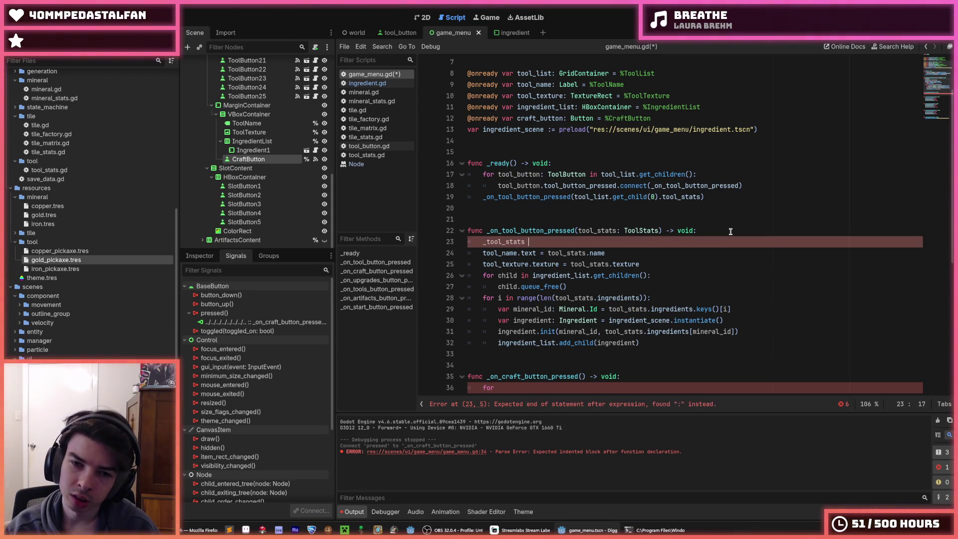
pyautogui.write('tool_stats')
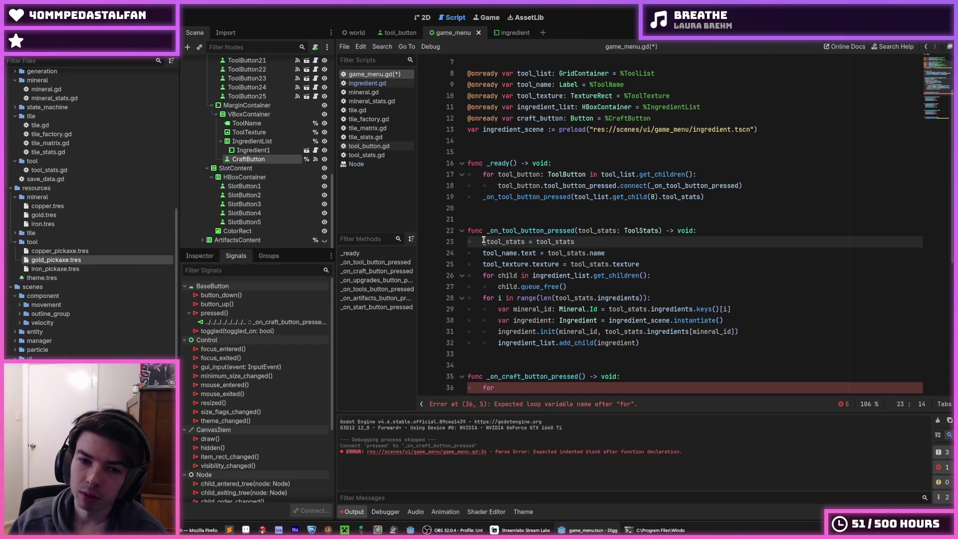
pyautogui.click(617, 142)
pyautogui.press('Return')
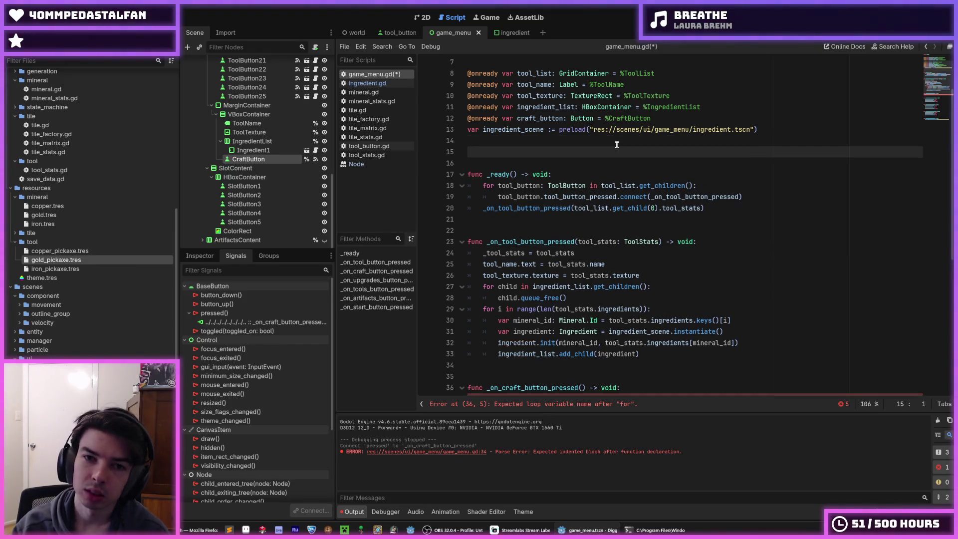
pyautogui.press('Up')
pyautogui.write('var _tool_stats')
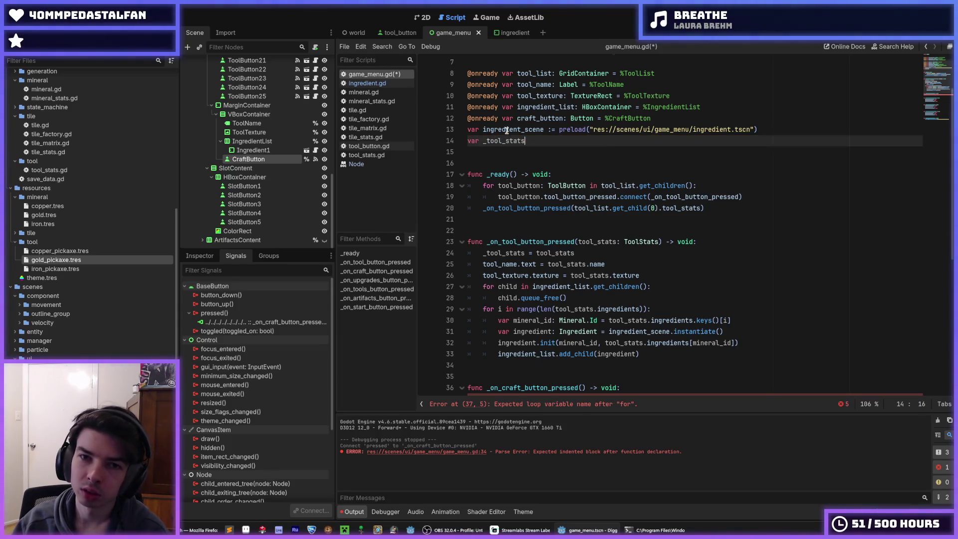
pyautogui.scroll(2, 494, 185)
# Rename ingredient_scene to _ingredient_scene, finish declaring _tool_stats: ToolStats, and save
pyautogui.doubleClick(496, 196)
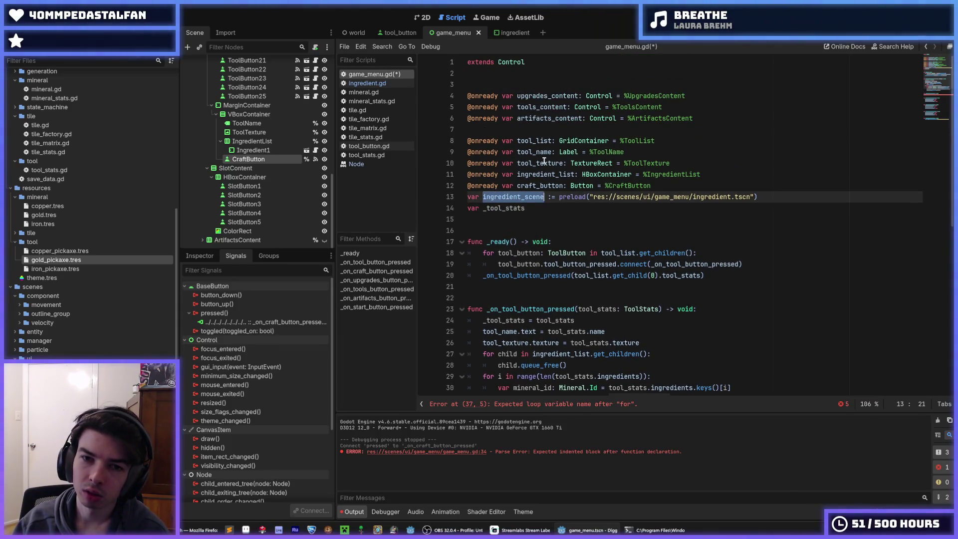
pyautogui.scroll(-1, 544, 160)
pyautogui.press('Left')
pyautogui.write('_')
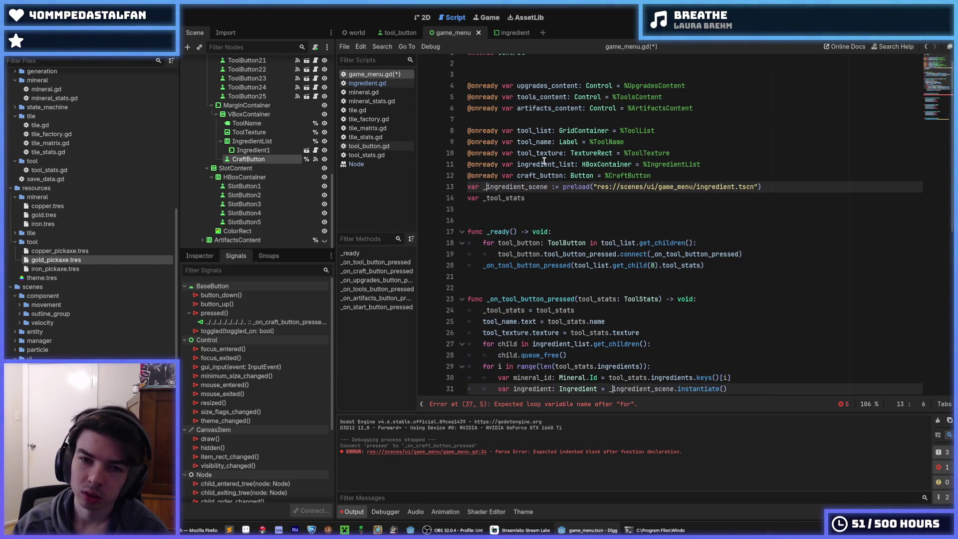
pyautogui.click(532, 197)
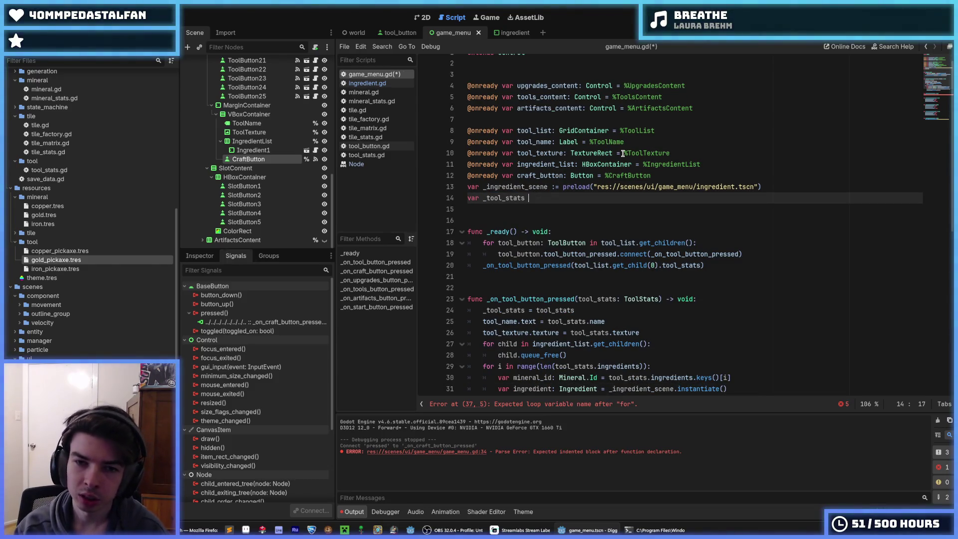
pyautogui.write('ToolStats')
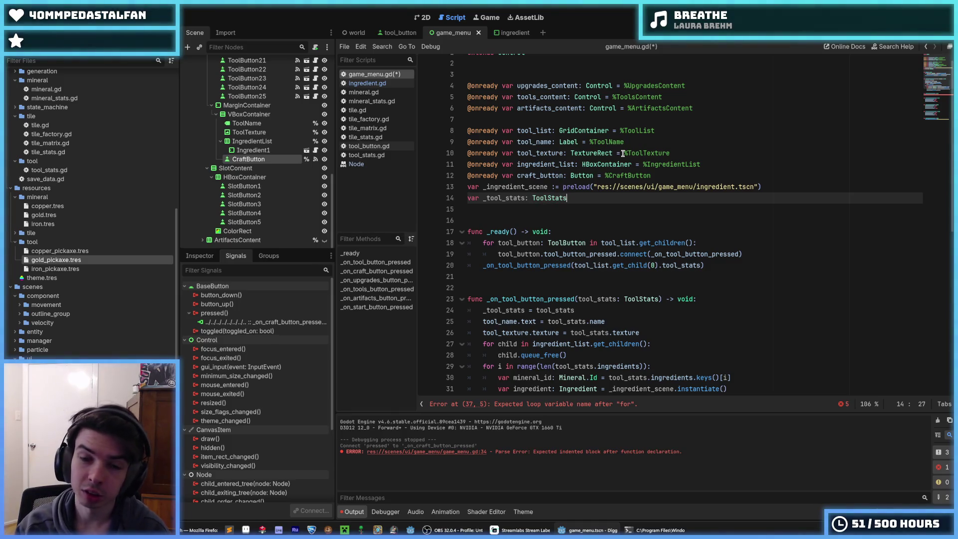
pyautogui.hotkey('ctrl', 's')
pyautogui.scroll(-1, 614, 151)
# Change every tool_stats use in the tool button handler to _tool_stats
pyautogui.doubleClick(501, 164)
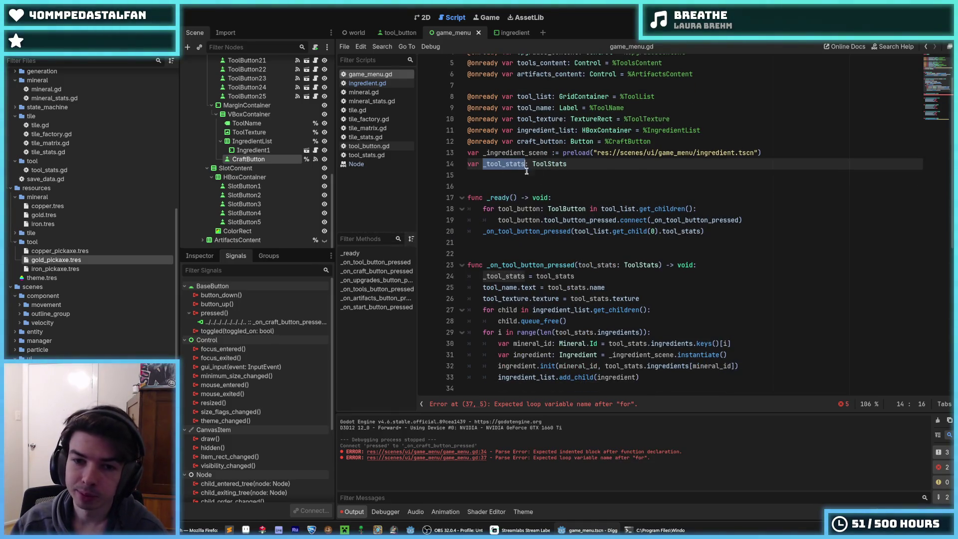
pyautogui.doubleClick(501, 276)
pyautogui.doubleClick(500, 287)
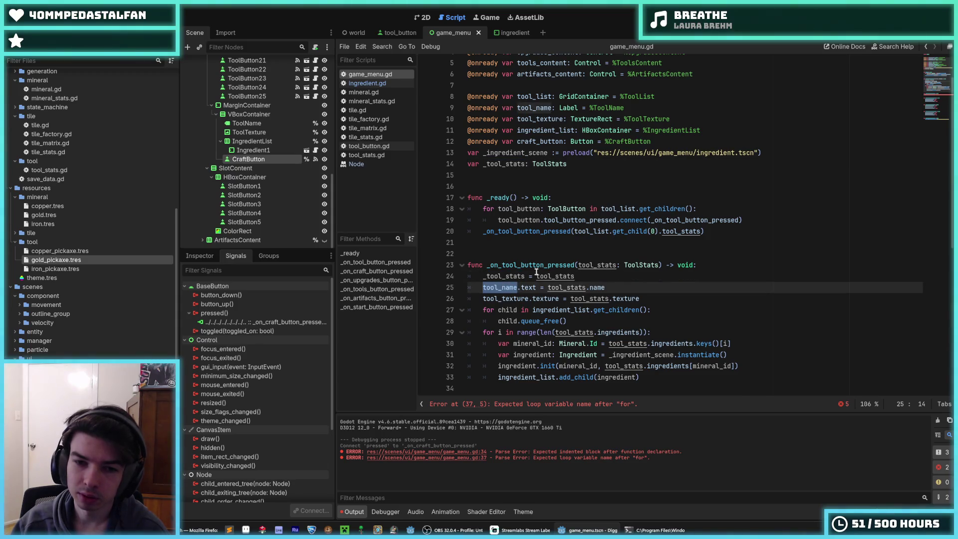
pyautogui.click(604, 272)
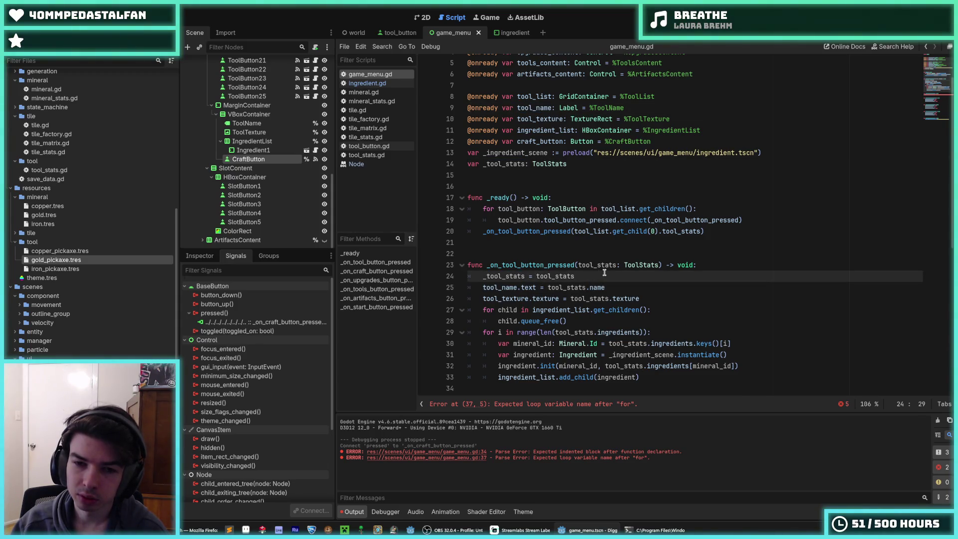
pyautogui.doubleClick(497, 287)
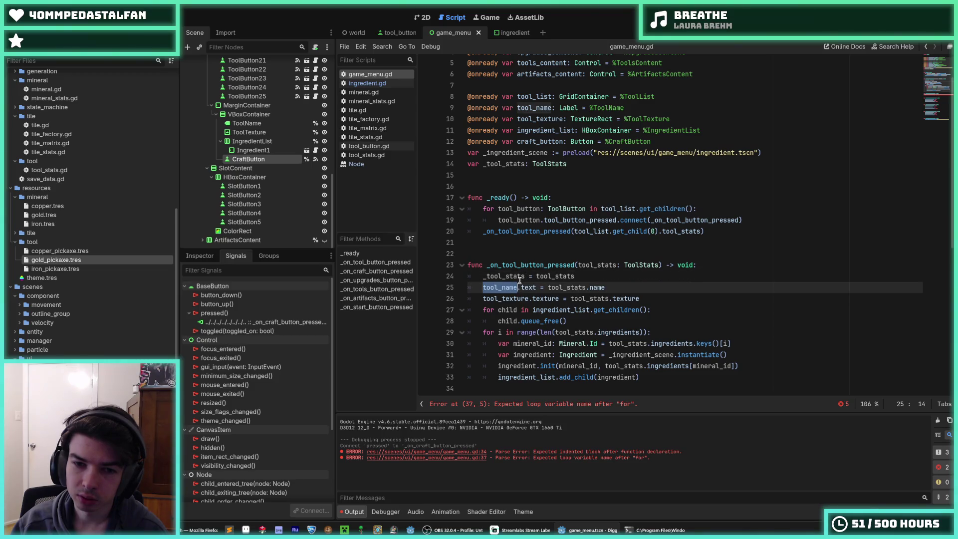
pyautogui.doubleClick(518, 276)
pyautogui.doubleClick(582, 283)
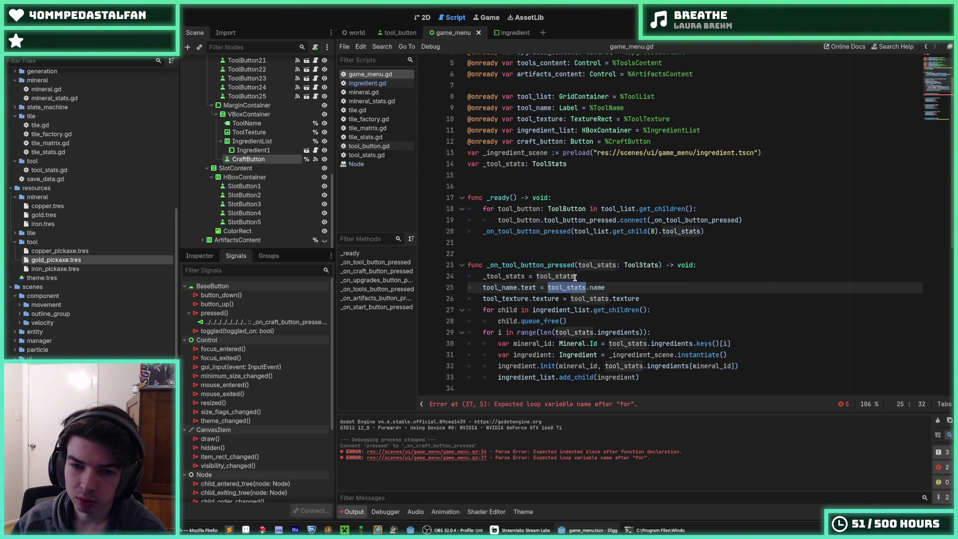
pyautogui.hotkey('ctrl', 'd')
pyautogui.hotkey('ctrl', 'd')
pyautogui.hotkey('ctrl', 'd')
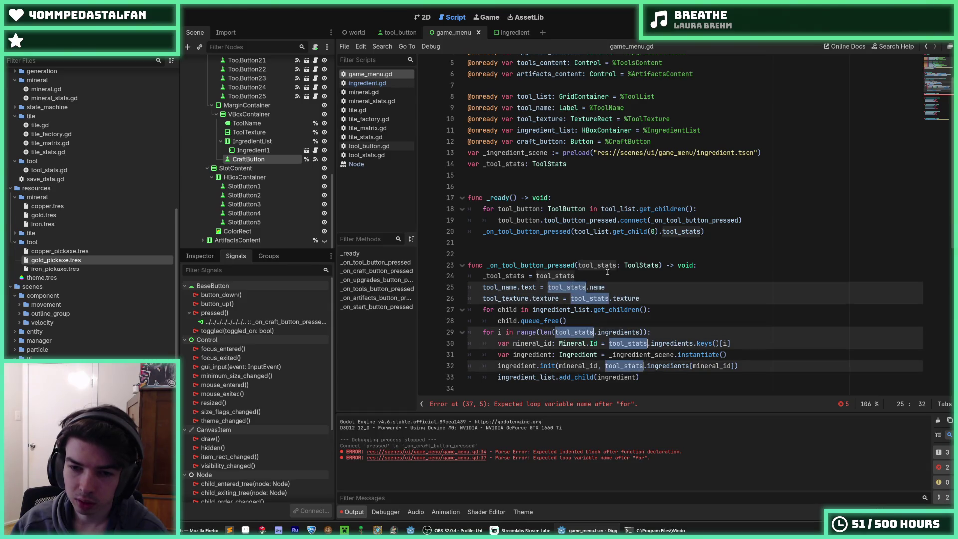
pyautogui.write('_tool_stats')
pyautogui.scroll(-3, 608, 278)
pyautogui.scroll(-3, 608, 278)
pyautogui.click(642, 253)
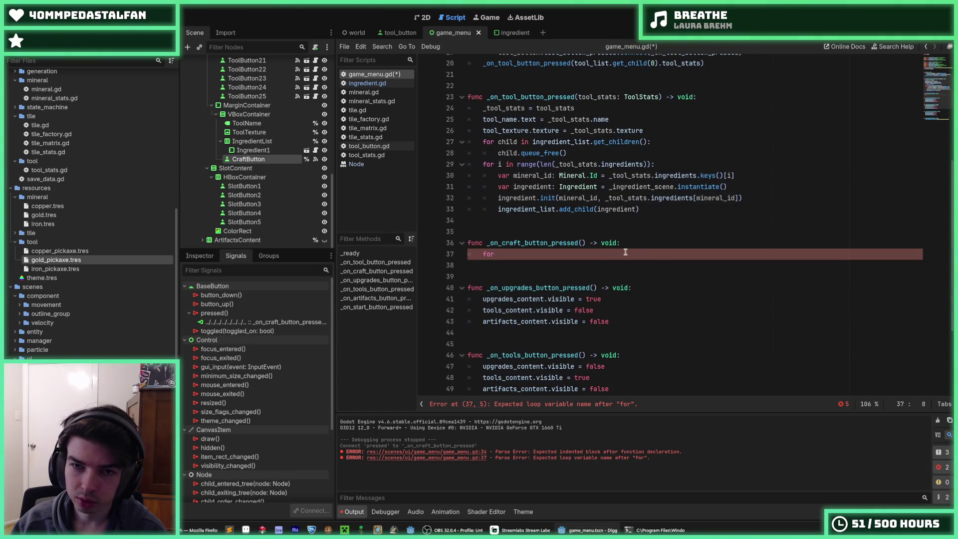
# Write the loop header 'for mineral_id in _tool_stats' in the craft handler
pyautogui.scroll(2, 554, 228)
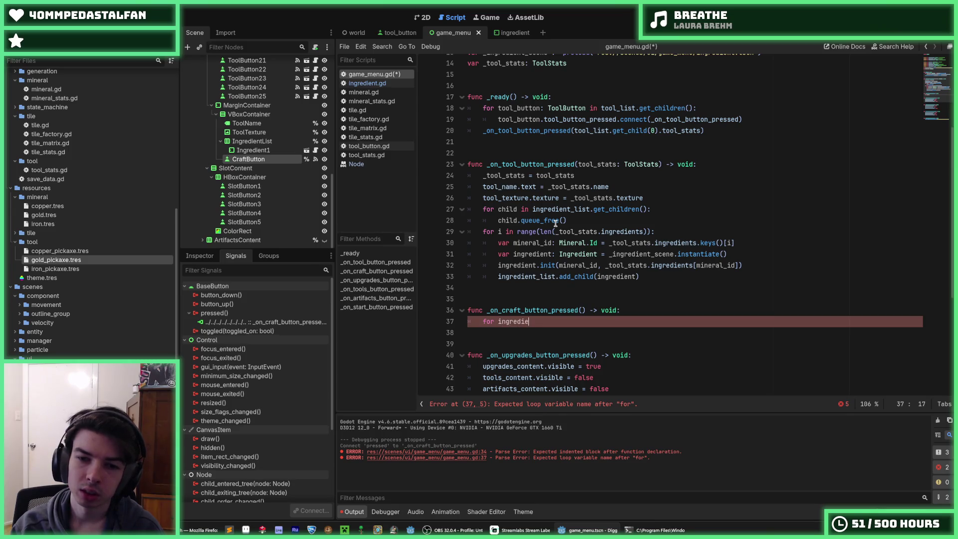
pyautogui.press('BackSpace')
pyautogui.press('BackSpace')
pyautogui.press('BackSpace')
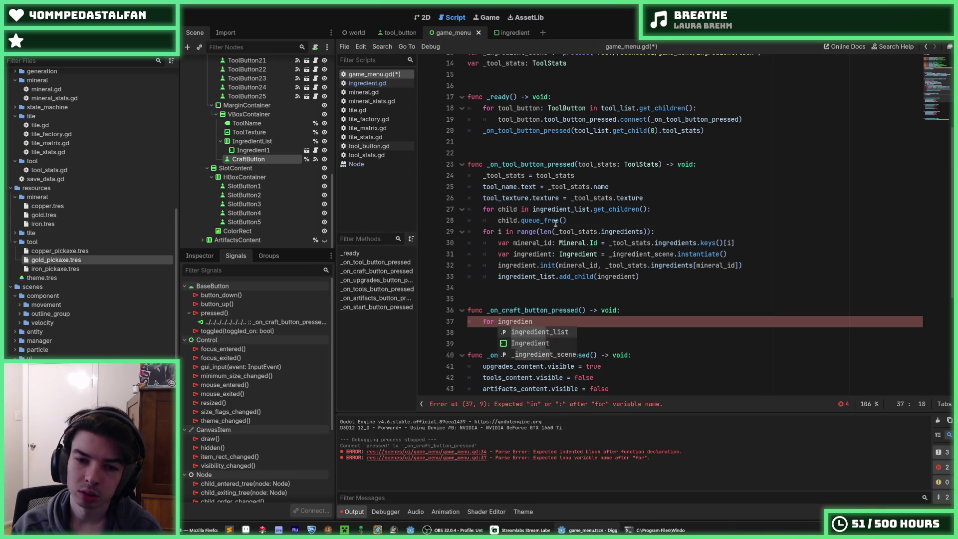
pyautogui.write('mineral_id in ')
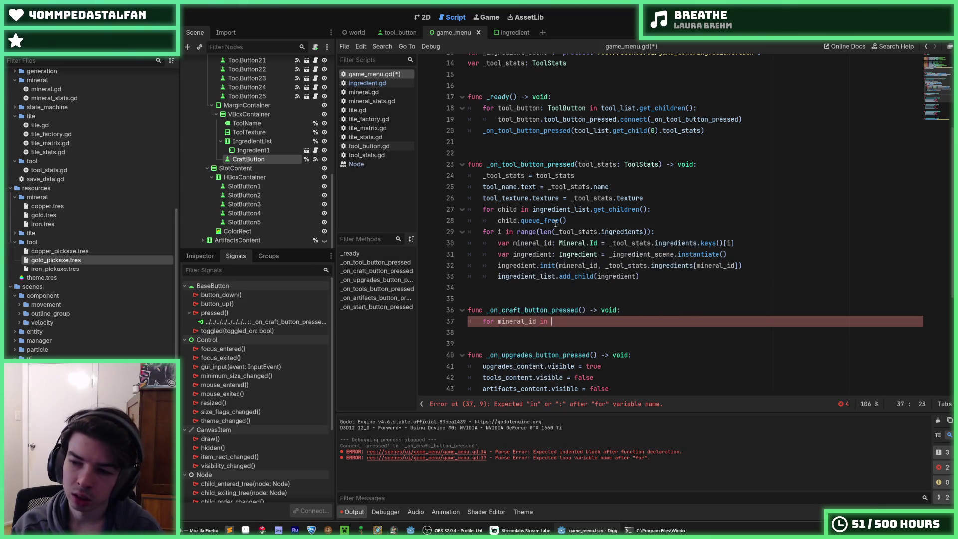
pyautogui.write('_tool_stats:')
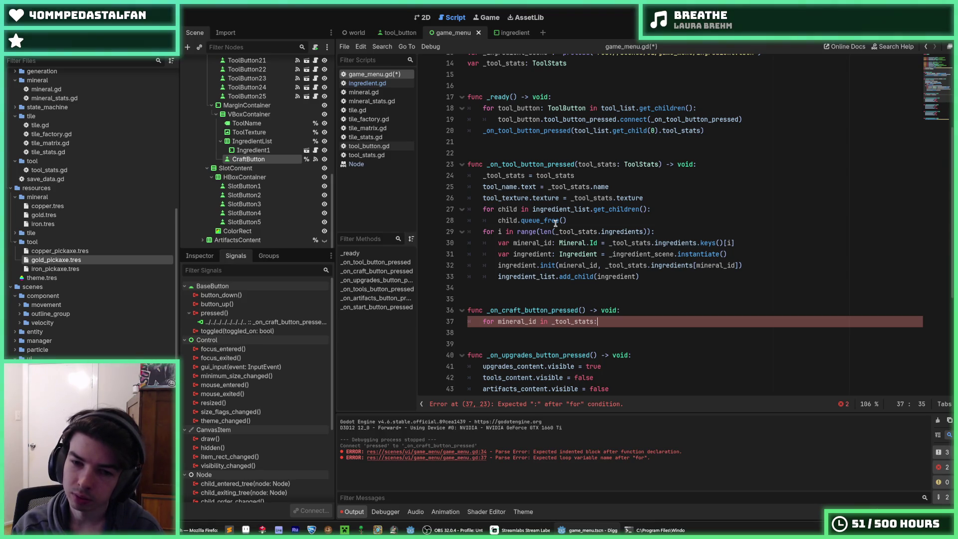
pyautogui.press('Return')
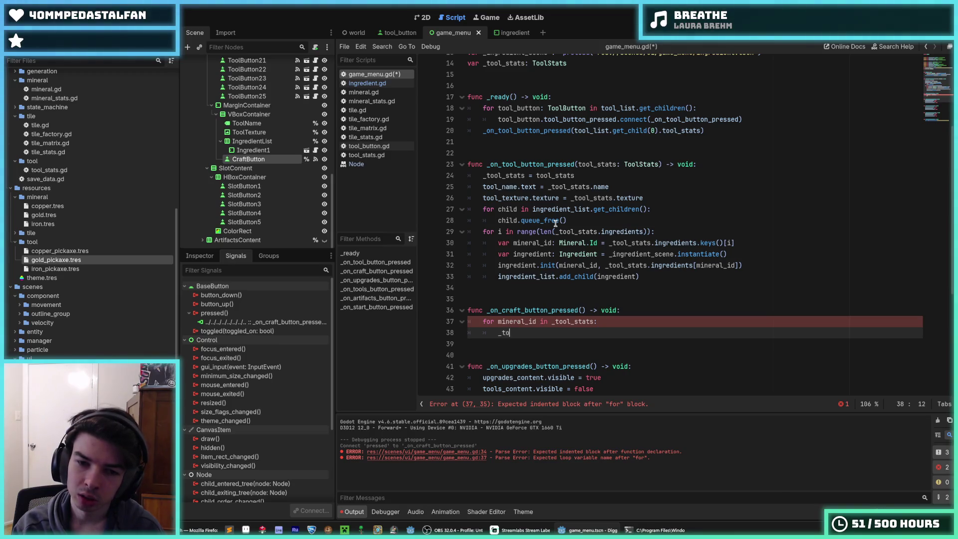
# Complete the header with '.ingredients:' and add the body line _tool_stats.ingredients[mineral_id]
pyautogui.write('o')
pyautogui.press('Escape')
pyautogui.press('Up')
pyautogui.press('End')
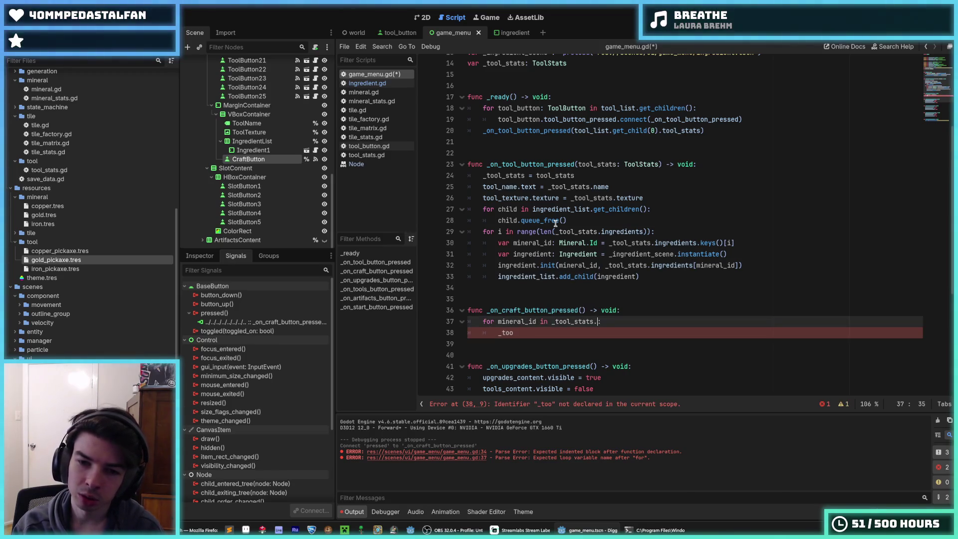
pyautogui.write('in')
pyautogui.press('Return')
pyautogui.write(':')
pyautogui.press('Down')
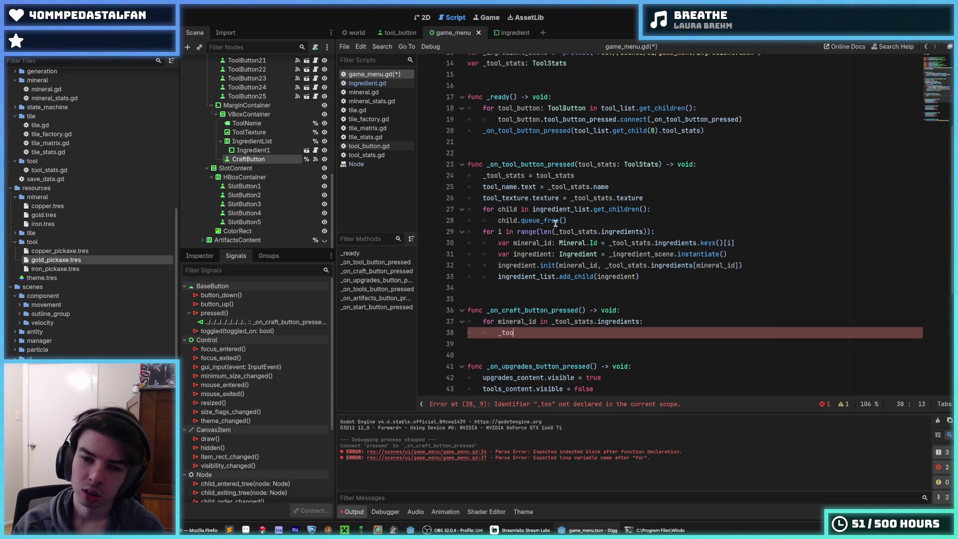
pyautogui.write('stats.ingre')
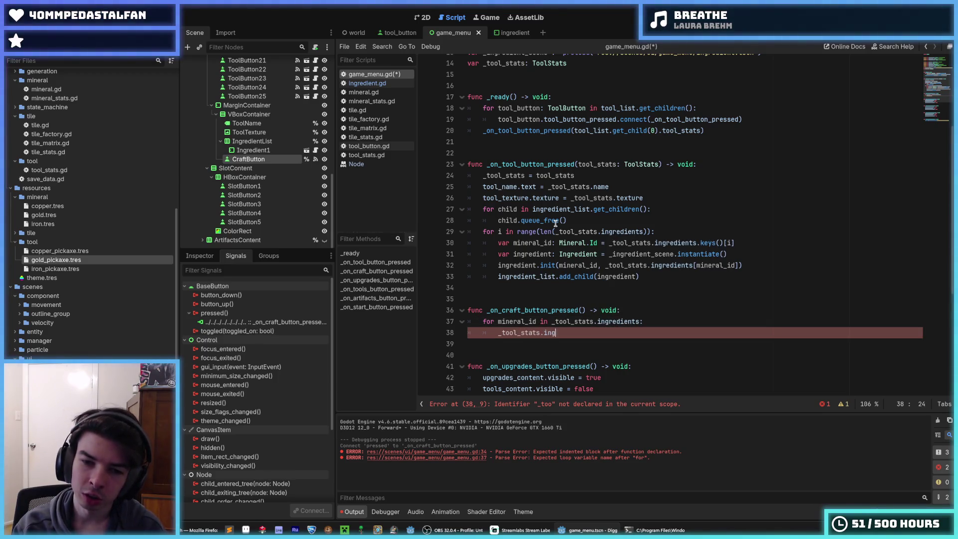
pyautogui.write('dients[')
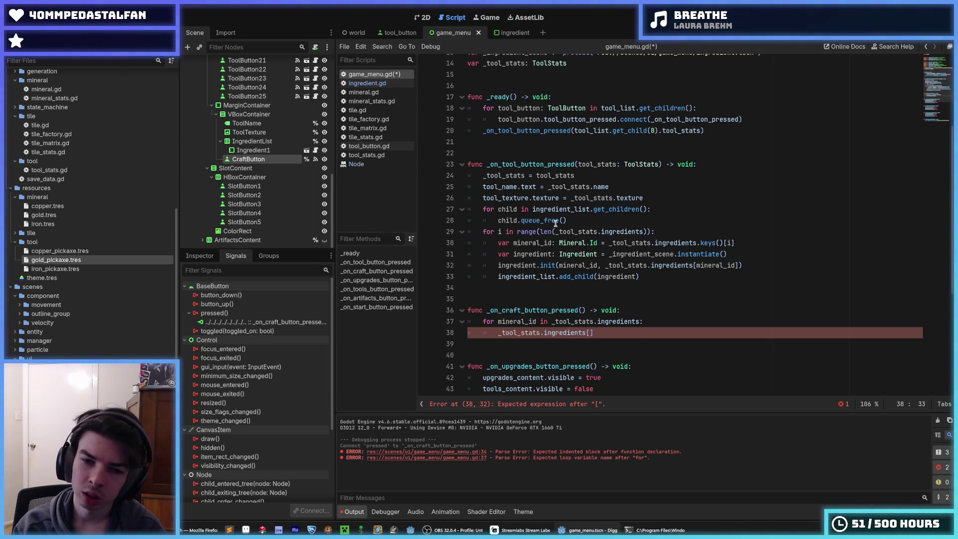
pyautogui.write('mineral_id')
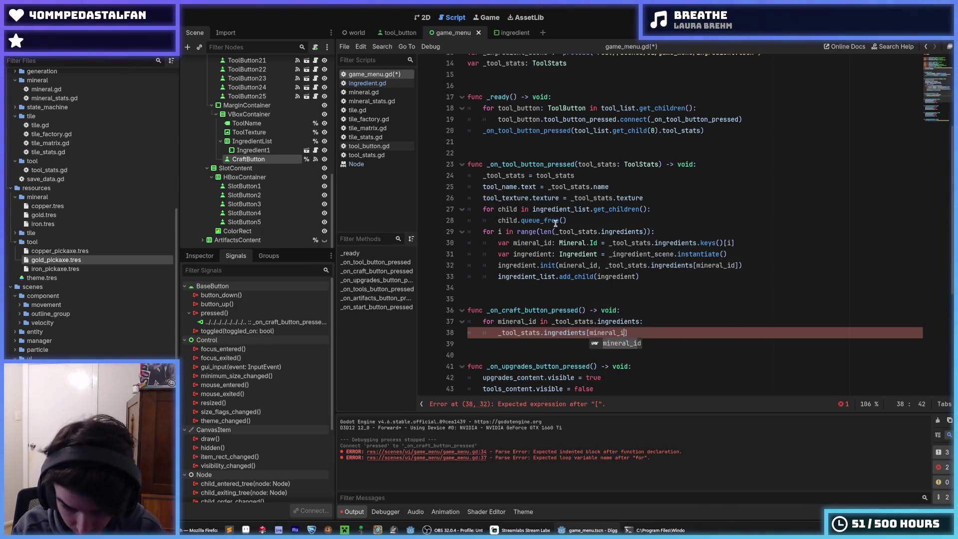
pyautogui.press('Home')
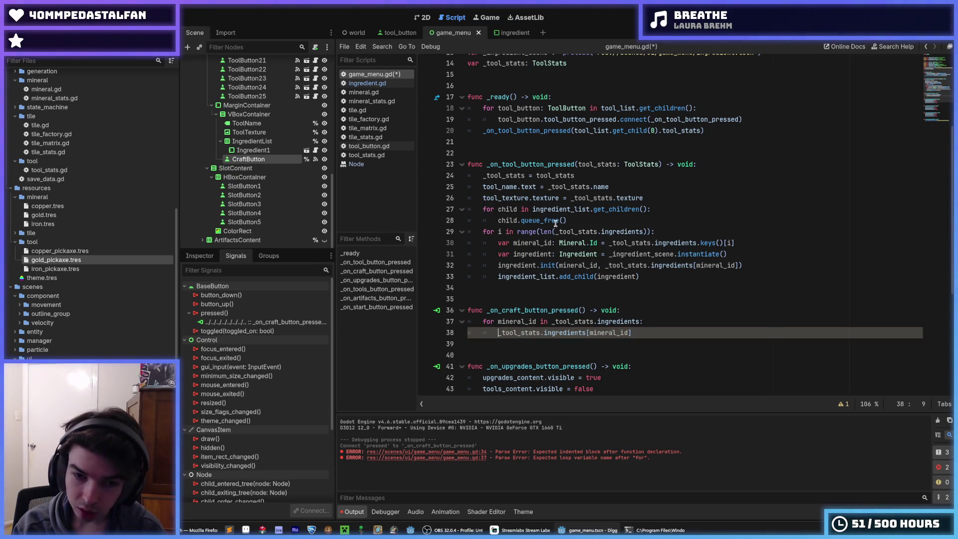
# Make line 38 read SaveData.mineral_quantities[mineral_id] =- _tool_stats.ingredients[mineral_id] and save
pyautogui.hotkey('ctrl', 's')
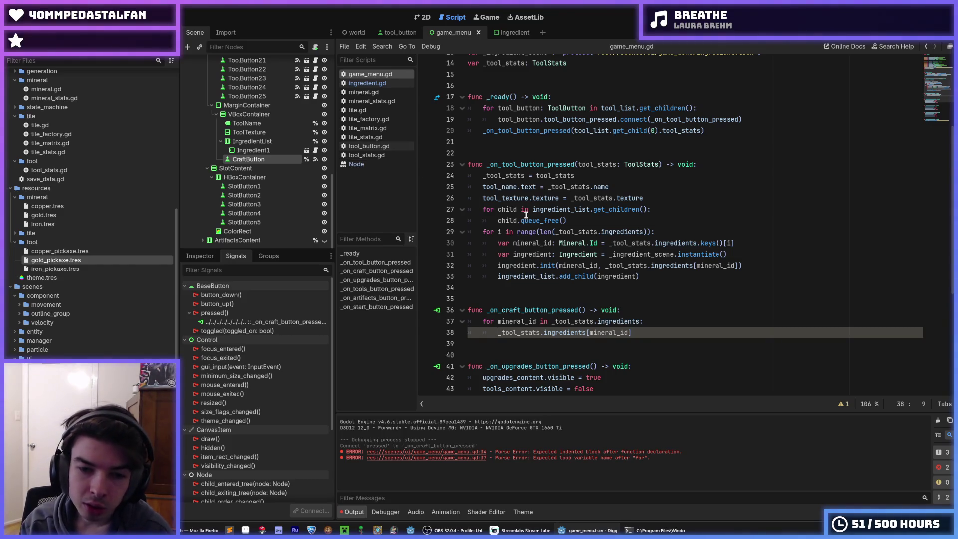
pyautogui.write('SaveData.')
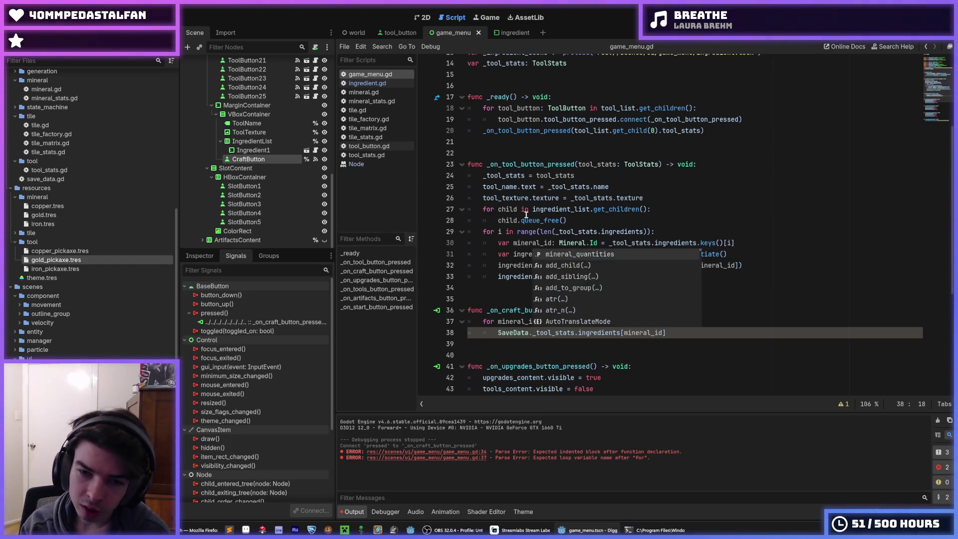
pyautogui.press('Left')
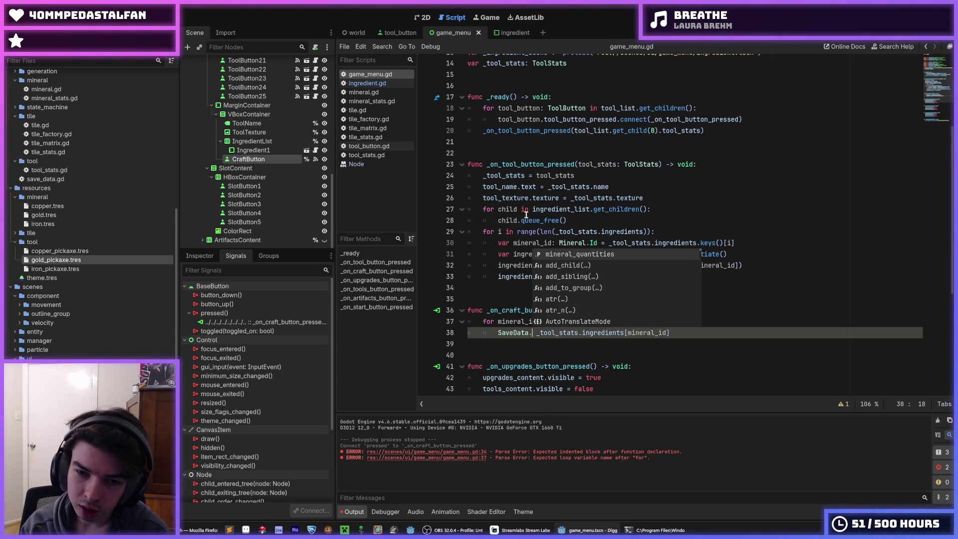
pyautogui.press('Return')
pyautogui.write('[')
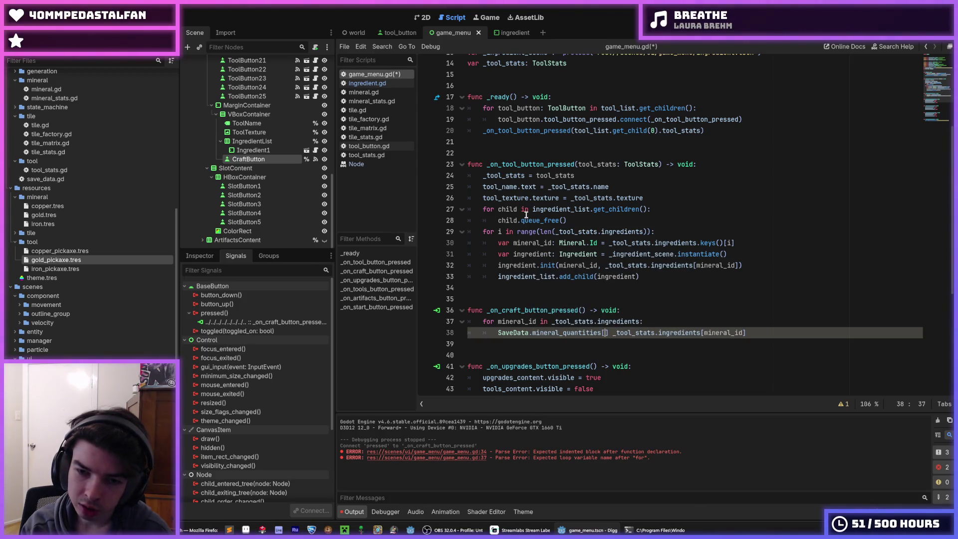
pyautogui.write('mineral_id')
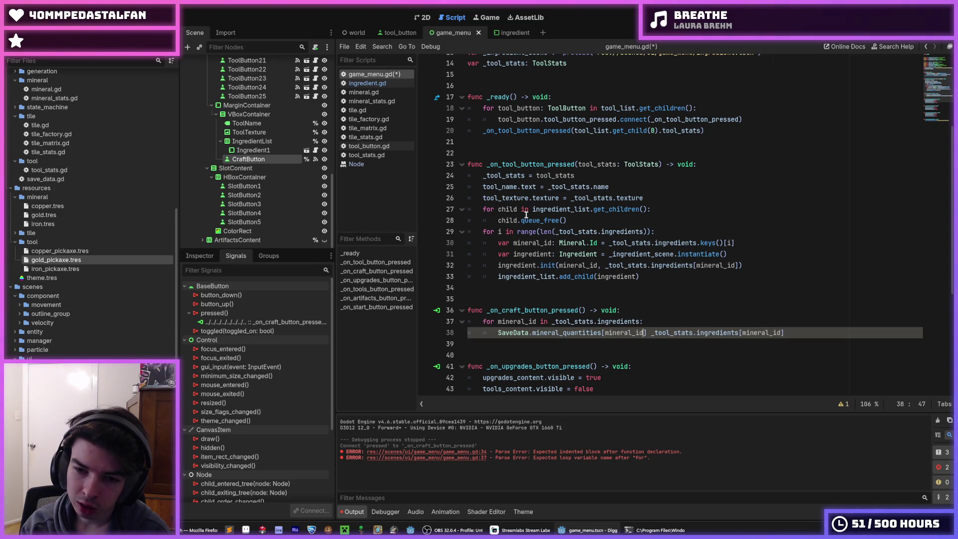
pyautogui.press('Down')
pyautogui.click(649, 333)
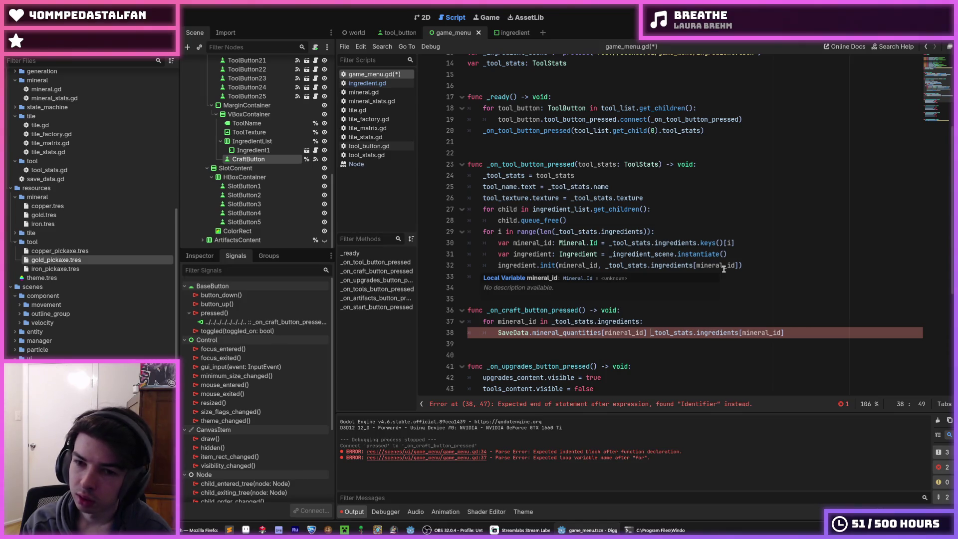
pyautogui.write('=-')
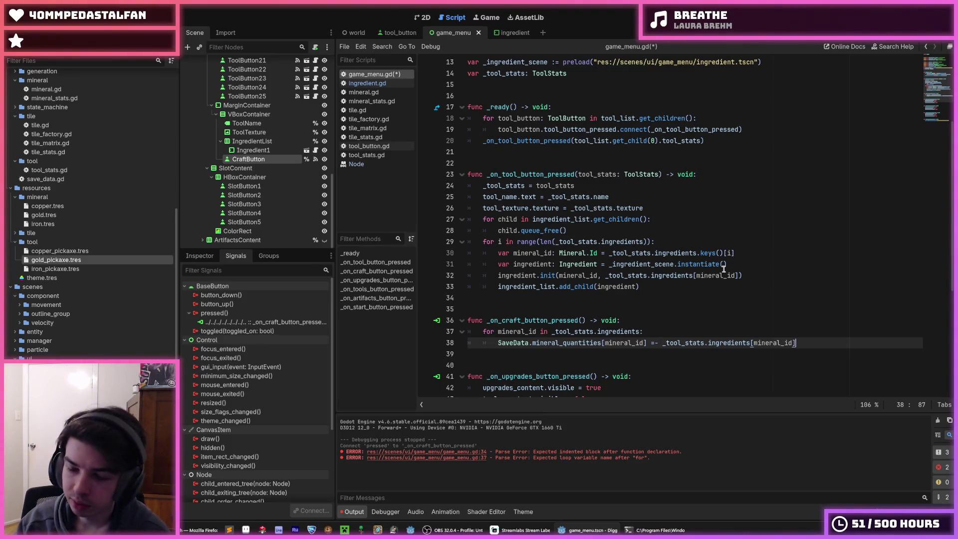
pyautogui.hotkey('ctrl', 's')
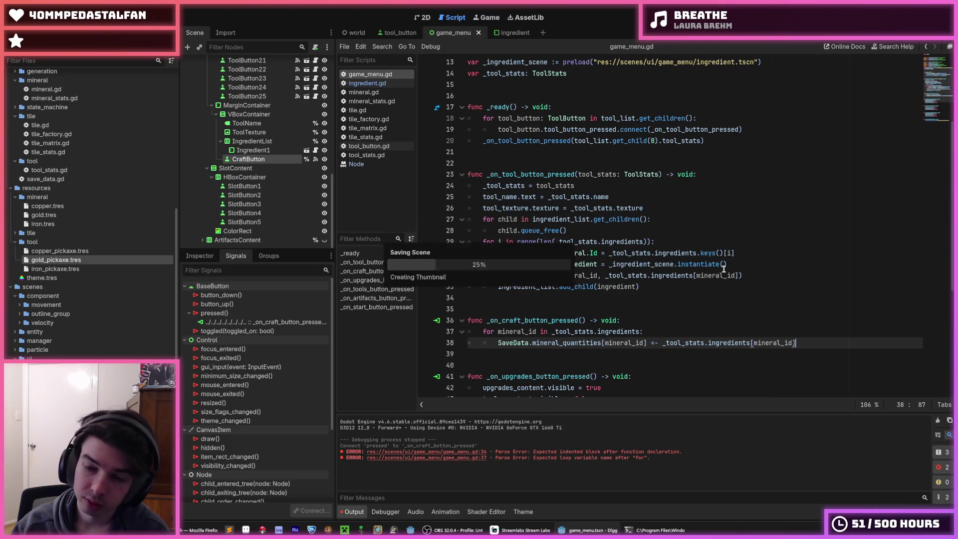
# Inspect the ends of lines 37 and 38 in the craft handler
pyautogui.click(785, 331)
pyautogui.click(810, 344)
pyautogui.click(784, 330)
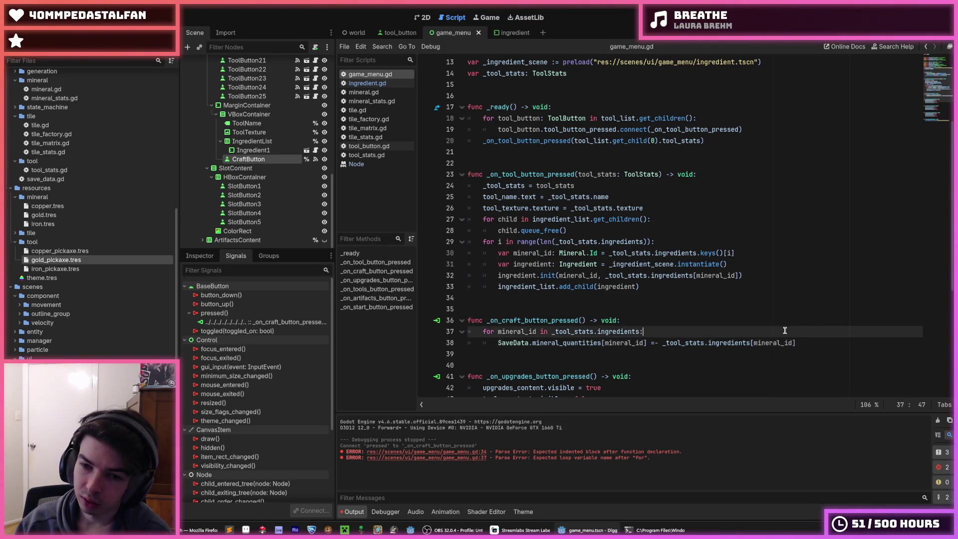
pyautogui.click(811, 343)
pyautogui.click(785, 331)
pyautogui.click(810, 343)
pyautogui.click(785, 331)
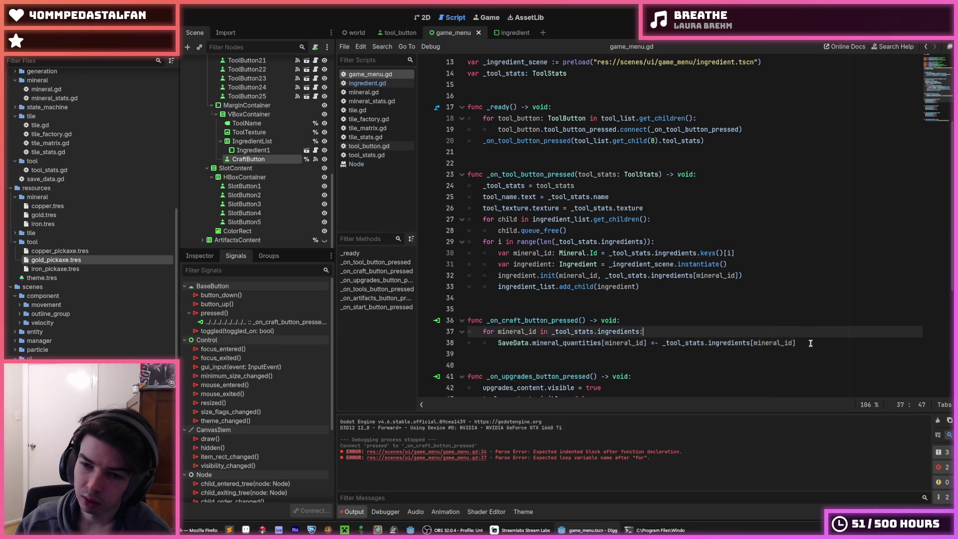
pyautogui.click(810, 343)
pyautogui.click(801, 334)
pyautogui.click(811, 344)
pyautogui.click(801, 334)
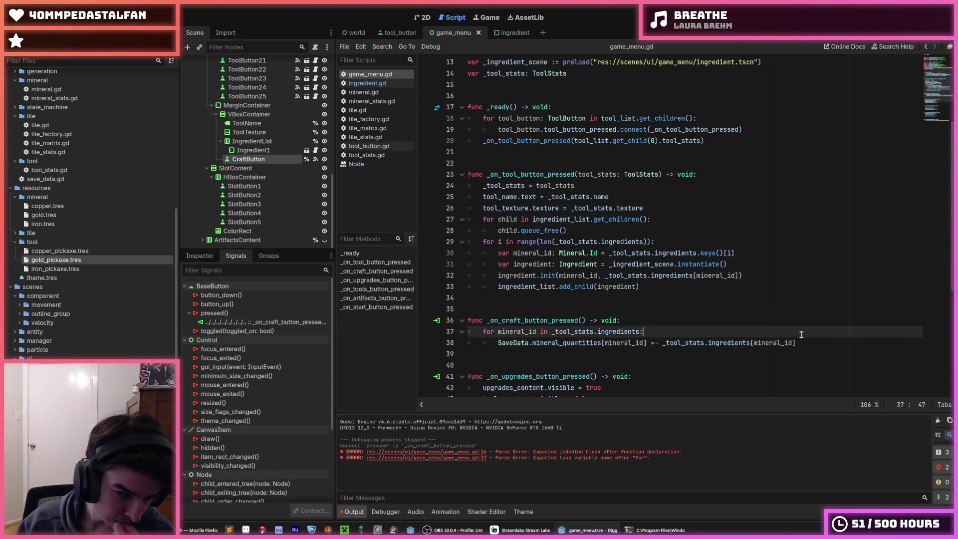
pyautogui.click(803, 344)
pyautogui.click(802, 333)
pyautogui.click(803, 343)
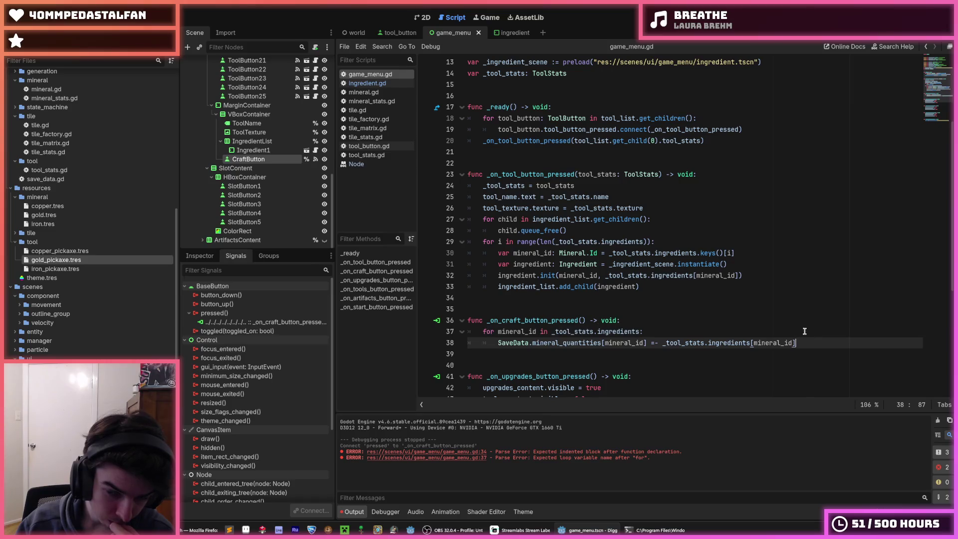
pyautogui.click(804, 332)
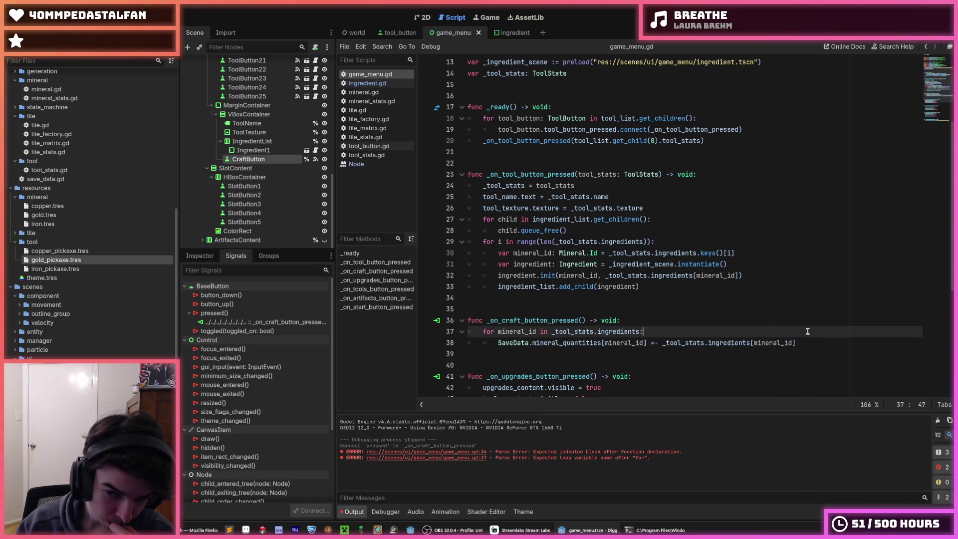
pyautogui.click(807, 342)
pyautogui.click(807, 333)
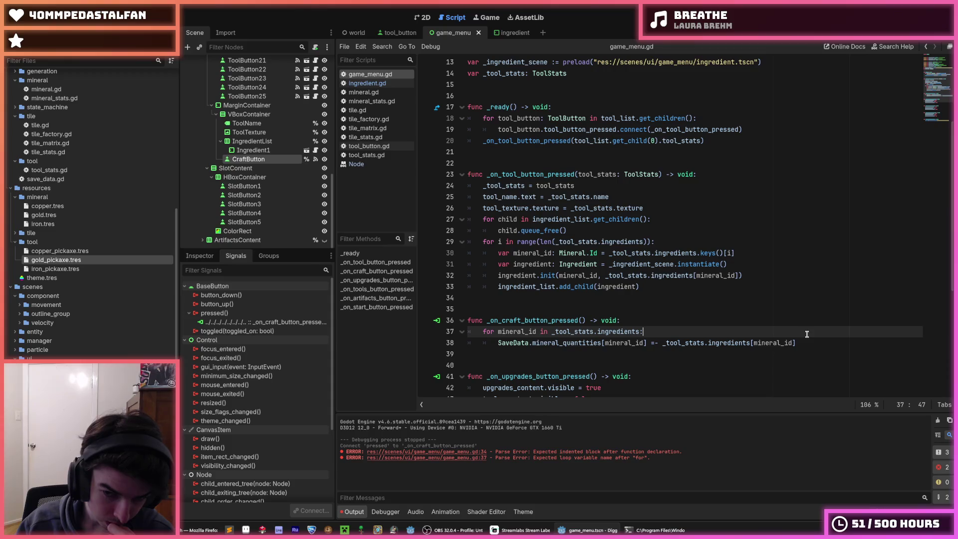
pyautogui.click(813, 342)
pyautogui.click(813, 332)
pyautogui.click(813, 342)
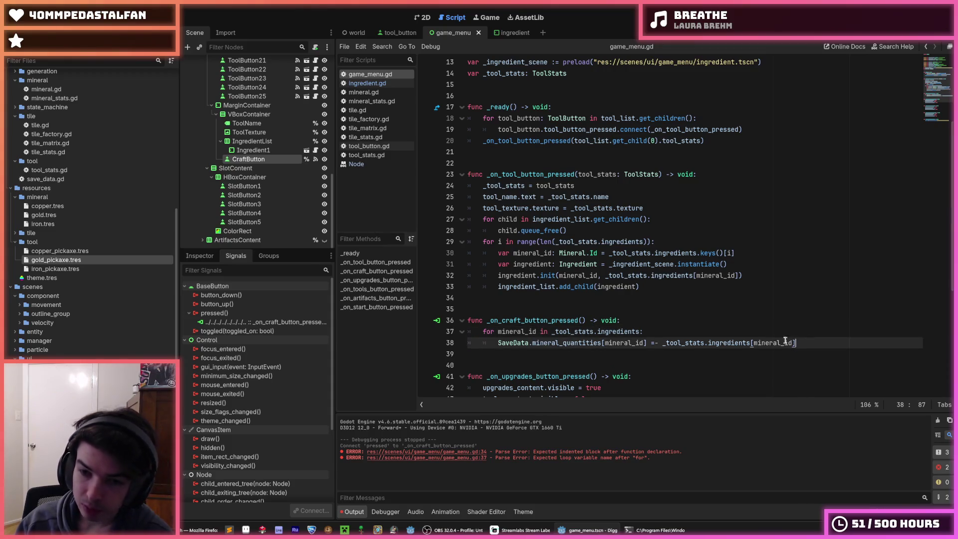
# Replace the =- operator with -= on line 38 and save the script
pyautogui.click(661, 343)
pyautogui.press('BackSpace')
pyautogui.press('BackSpace')
pyautogui.write('-=')
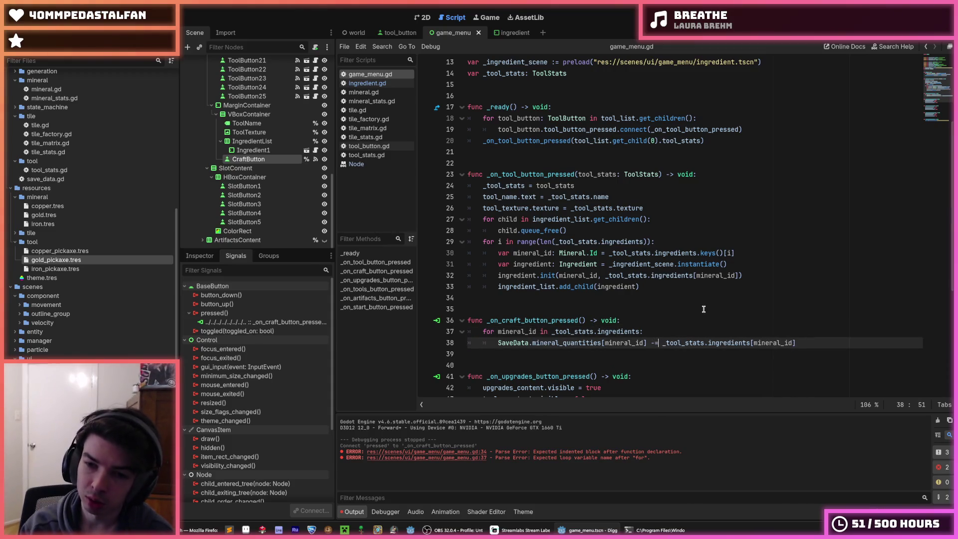
pyautogui.click(805, 343)
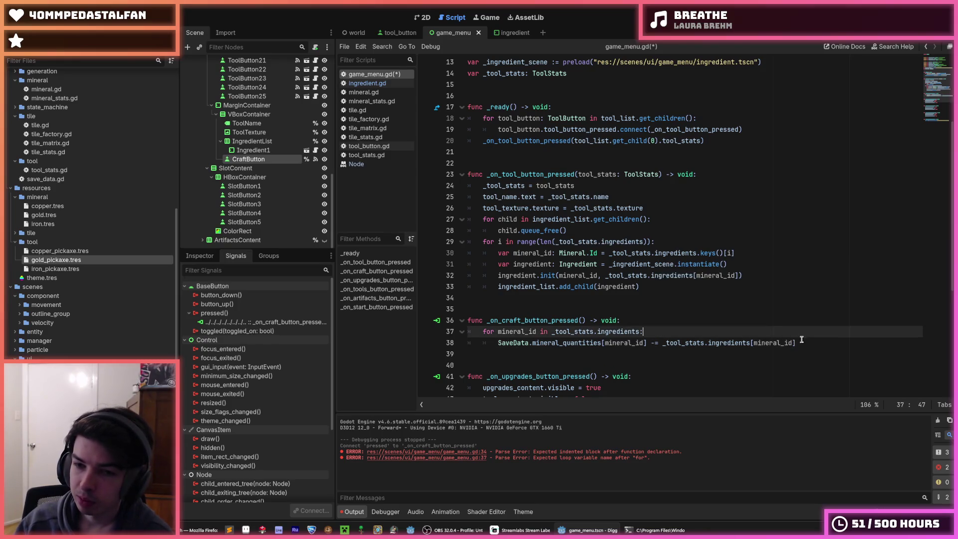
pyautogui.hotkey('ctrl', 's')
# Run the project with F5 to test crafting
pyautogui.click(784, 332)
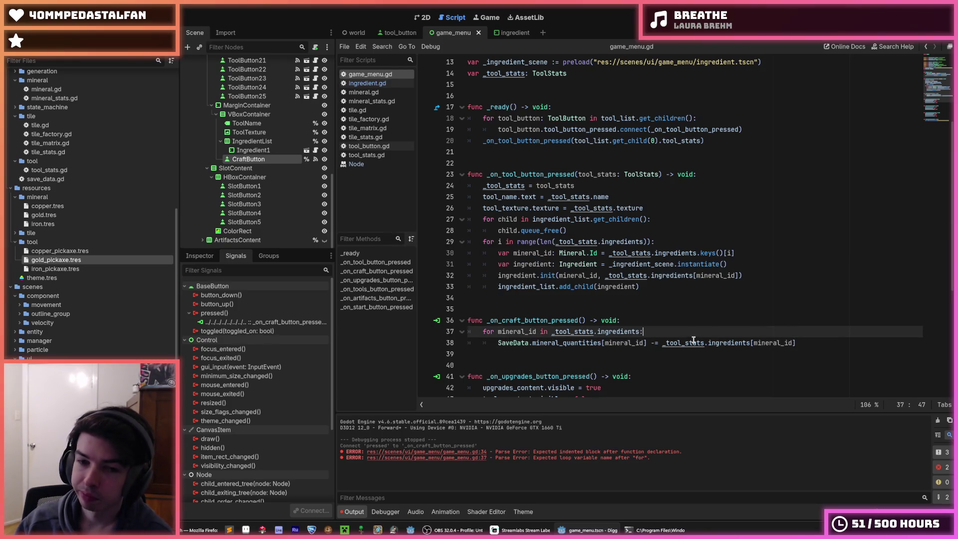
pyautogui.press('Up')
pyautogui.press('F5')
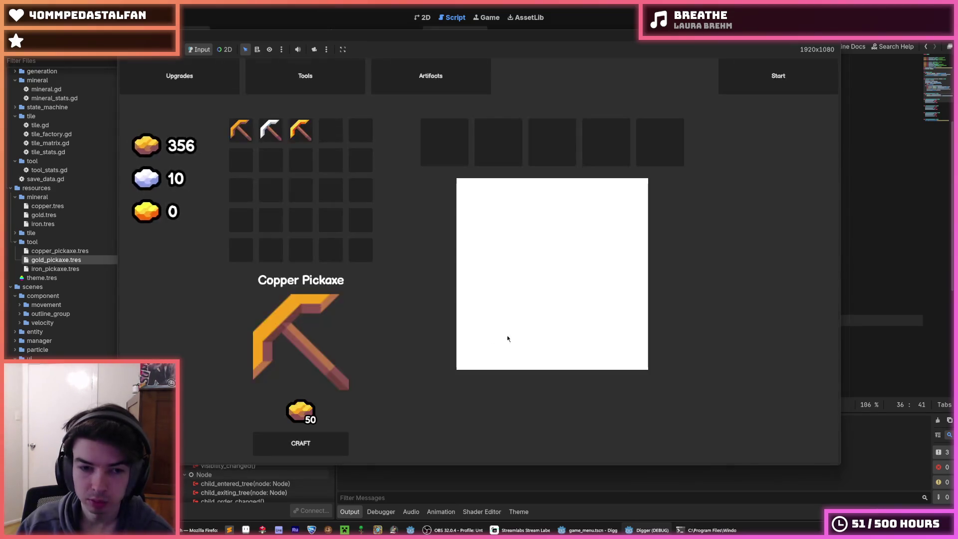
# Try crafting the Copper, Iron and Gold Pickaxes in the running game
pyautogui.click(326, 443)
pyautogui.click(325, 442)
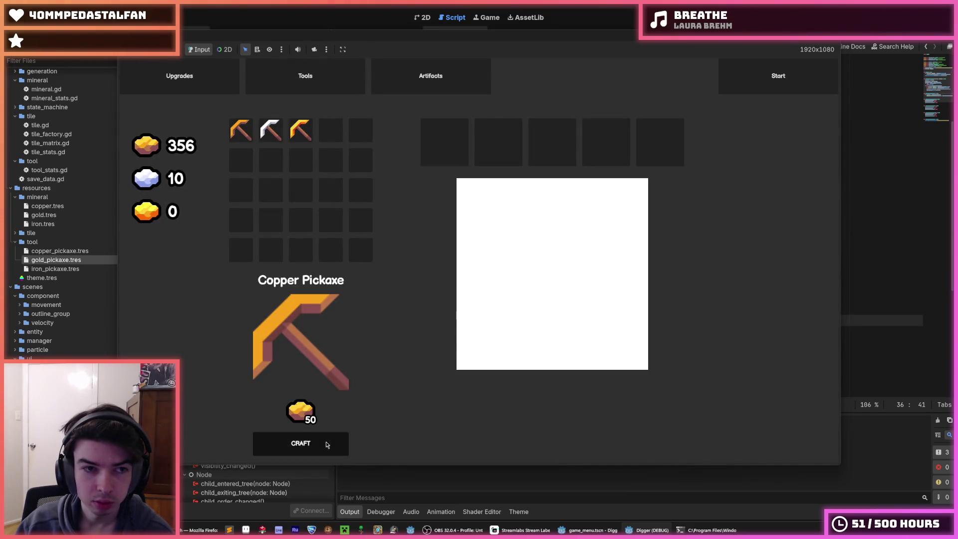
pyautogui.click(281, 136)
pyautogui.click(301, 131)
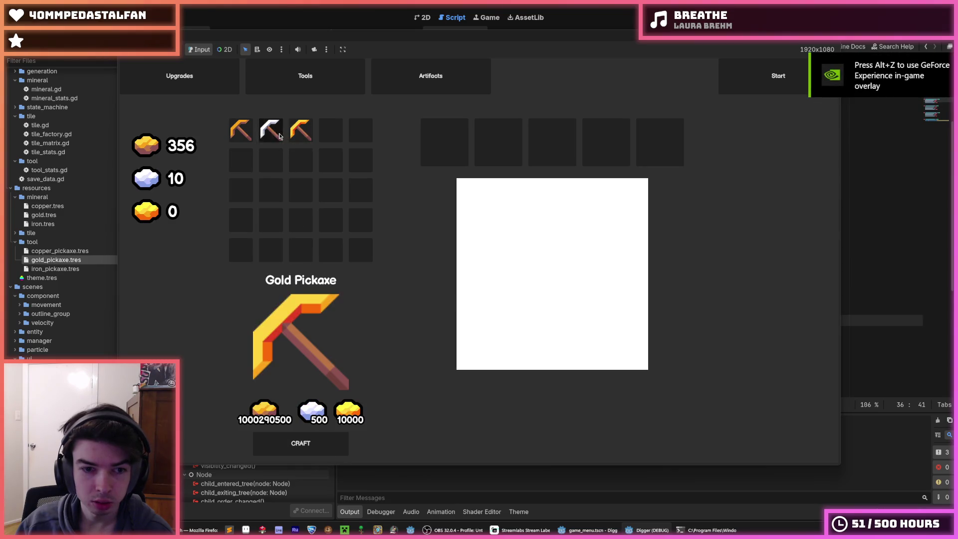
pyautogui.click(272, 132)
pyautogui.click(287, 448)
pyautogui.click(248, 138)
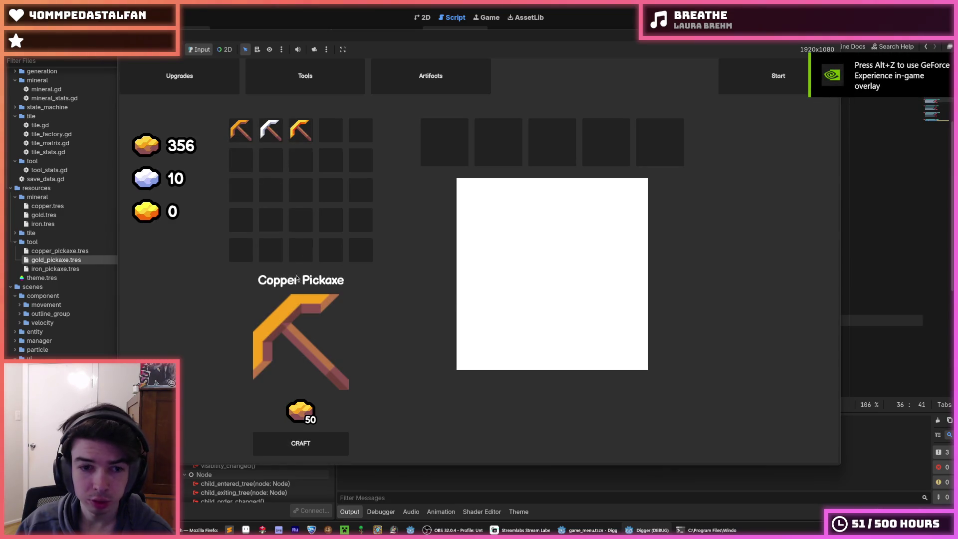
pyautogui.click(306, 443)
pyautogui.click(301, 130)
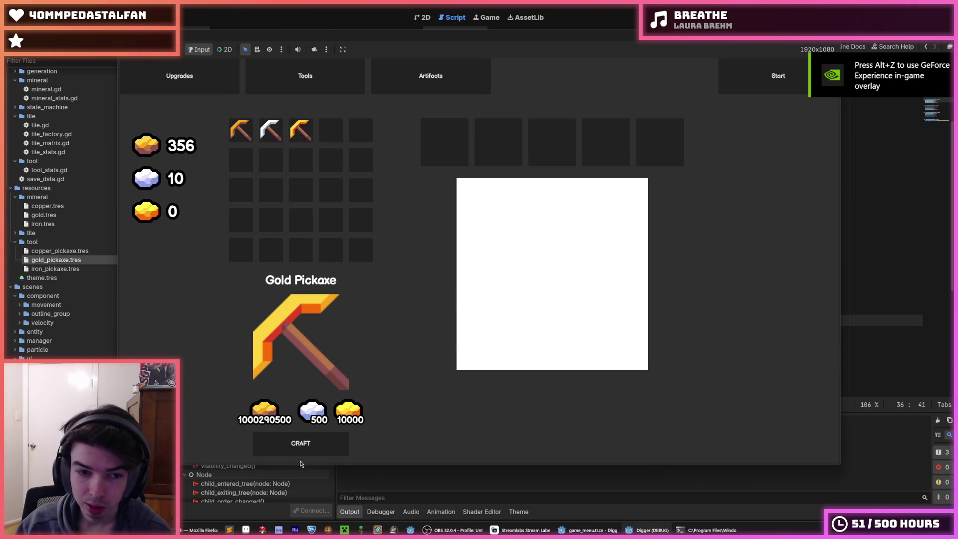
pyautogui.click(301, 444)
# Relaunch the game, start a mining run showing 106 copper, then close it
pyautogui.hotkey('alt', 'F4')
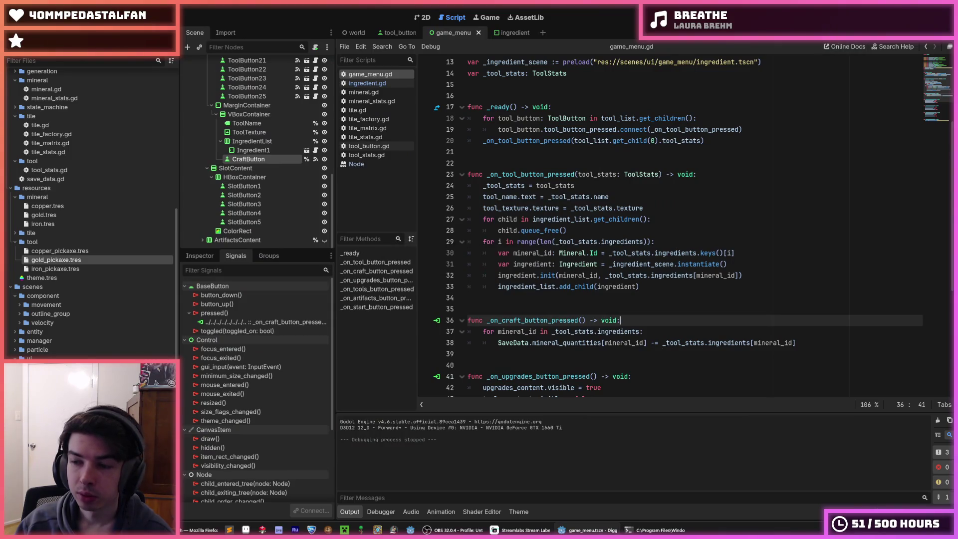
pyautogui.press('F5')
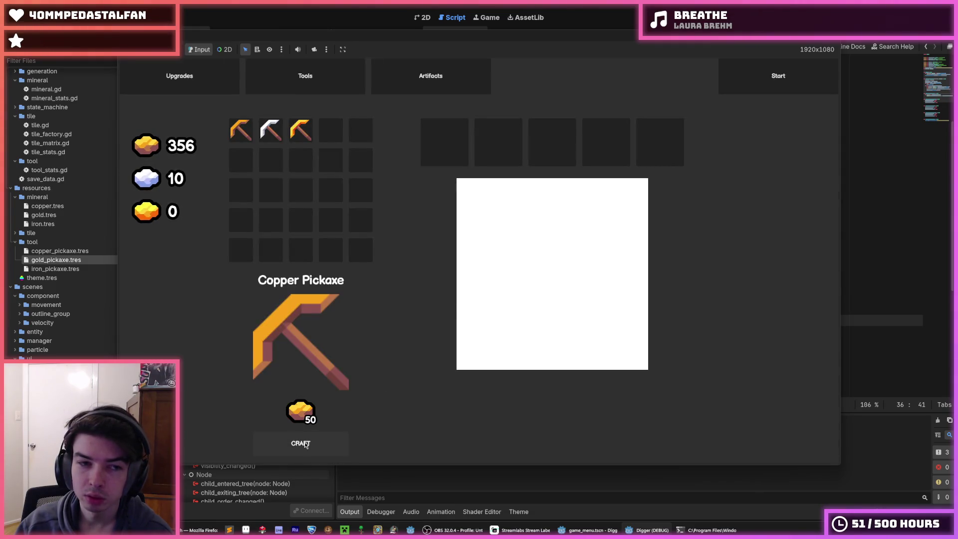
pyautogui.click(755, 83)
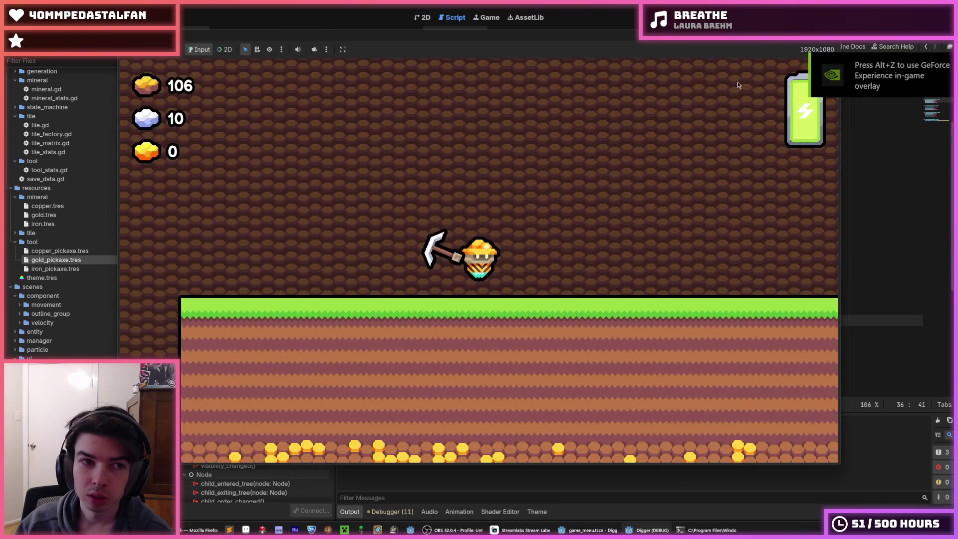
pyautogui.hotkey('alt', 'F4')
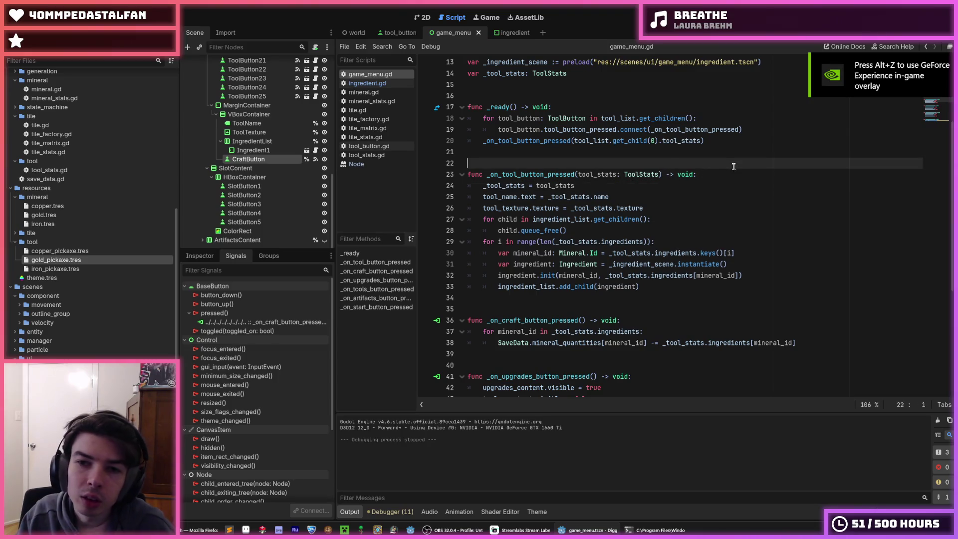
pyautogui.click(733, 171)
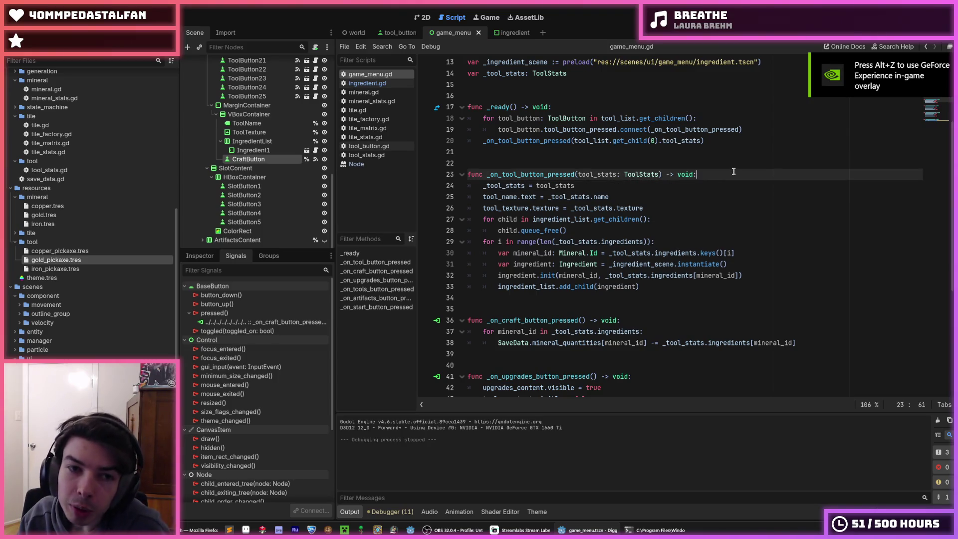
pyautogui.click(372, 102)
pyautogui.click(371, 75)
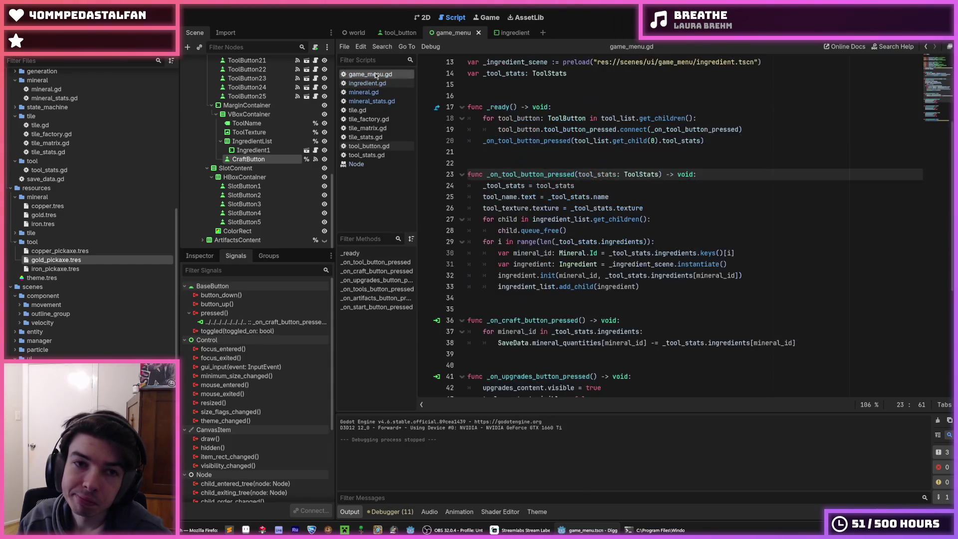
pyautogui.click(368, 83)
pyautogui.click(370, 74)
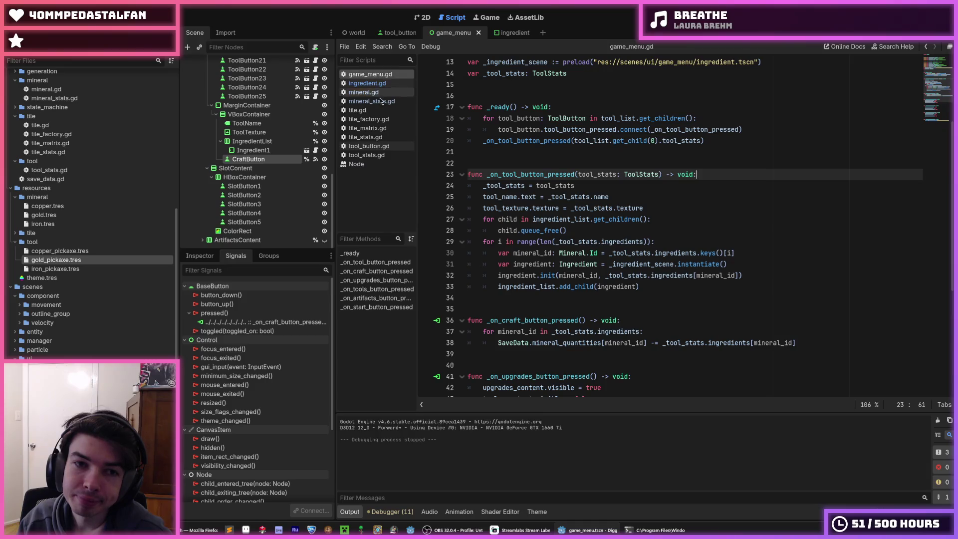
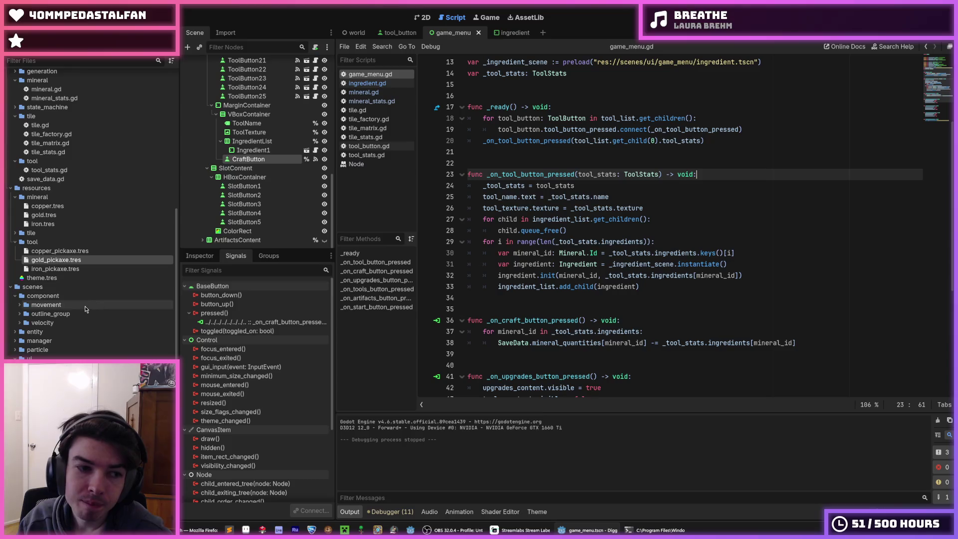
# Open mineral_drop.gd and select the three mineral_list refresh lines in its pickup handler
pyautogui.click(15, 332)
pyautogui.click(19, 350)
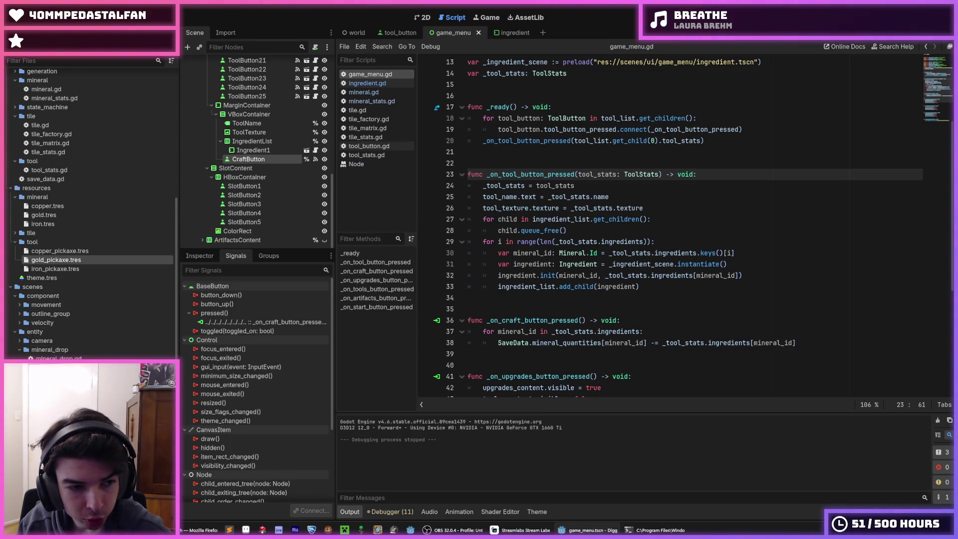
pyautogui.doubleClick(55, 367)
pyautogui.scroll(-2, 445, 289)
pyautogui.click(628, 331)
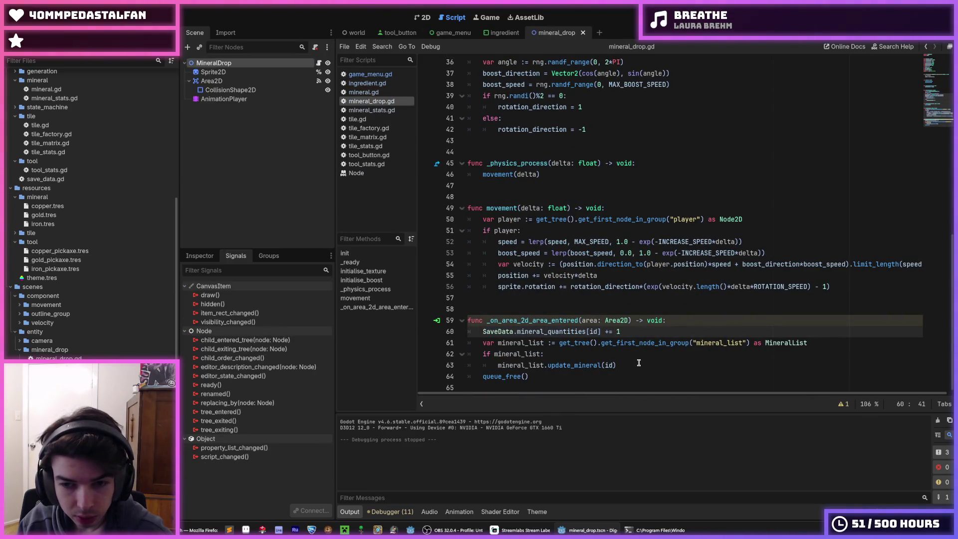
pyautogui.moveTo(638, 363)
pyautogui.mouseDown()
pyautogui.moveTo(574, 365)
pyautogui.moveTo(486, 344)
pyautogui.mouseUp()
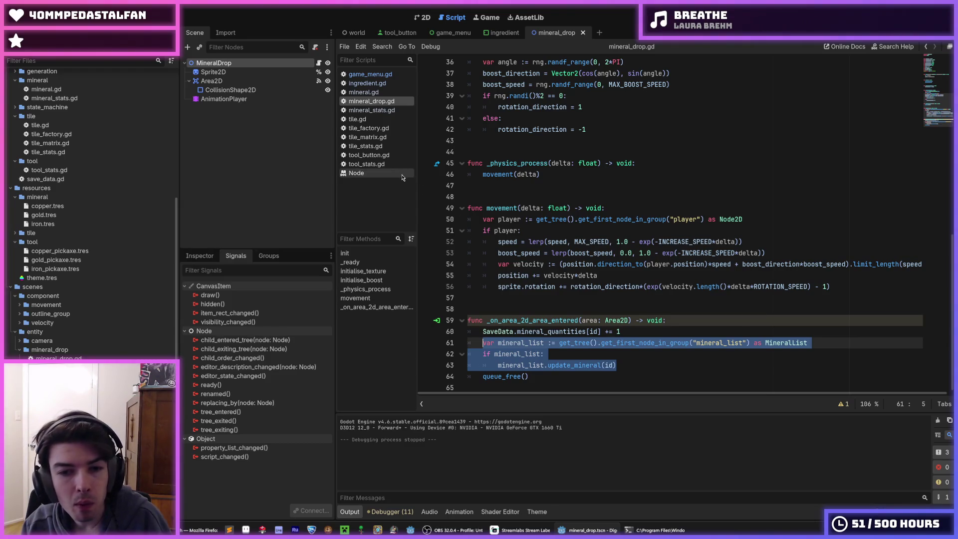
# Paste the mineral list refresh lines at the start of game_menu.gd's craft handler
pyautogui.click(369, 74)
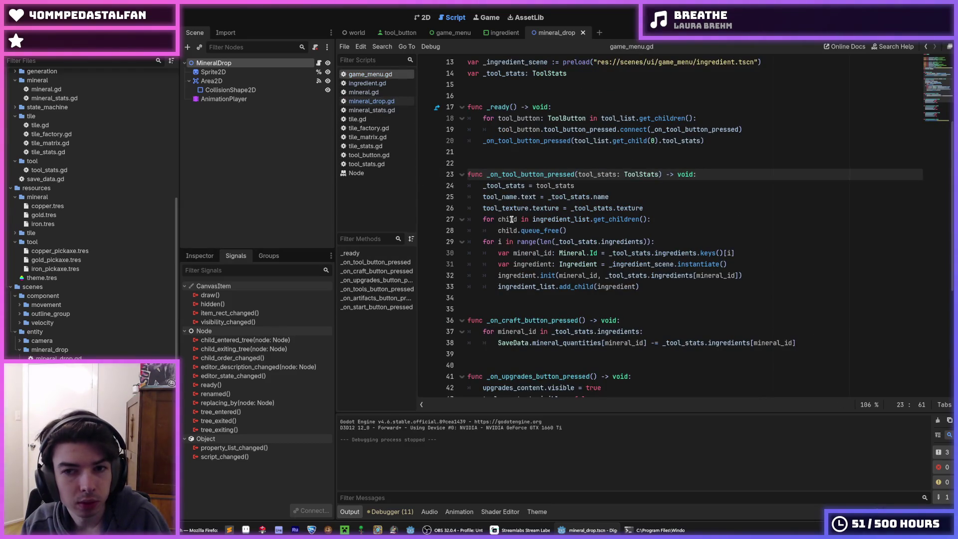
pyautogui.scroll(-2, 588, 310)
pyautogui.click(662, 255)
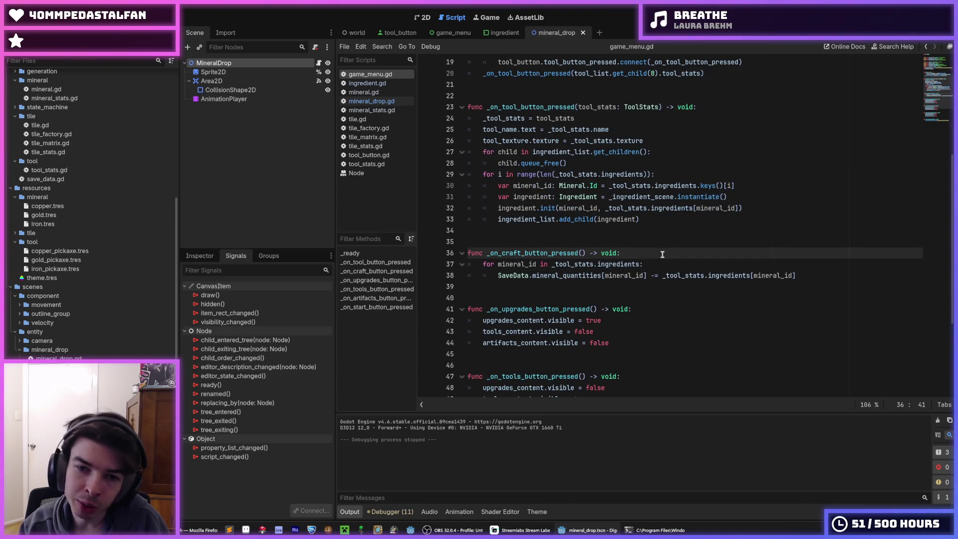
pyautogui.press('Return')
pyautogui.write('var mineral_list := get_tree().get_first_node_in_group("mineral_list") as MineralList \tif mineral_list: \t\tmineral_list.update_mineral(id)')
# Move the pasted three-line block below the for loop and save game_menu.gd
pyautogui.press('Up')
pyautogui.press('Up')
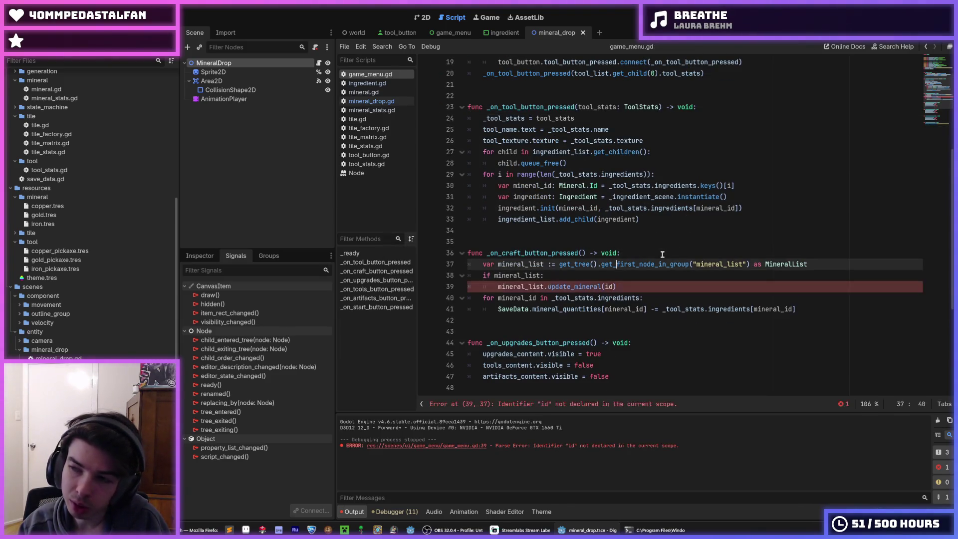
pyautogui.press('Down')
pyautogui.press('Down')
pyautogui.press('Down')
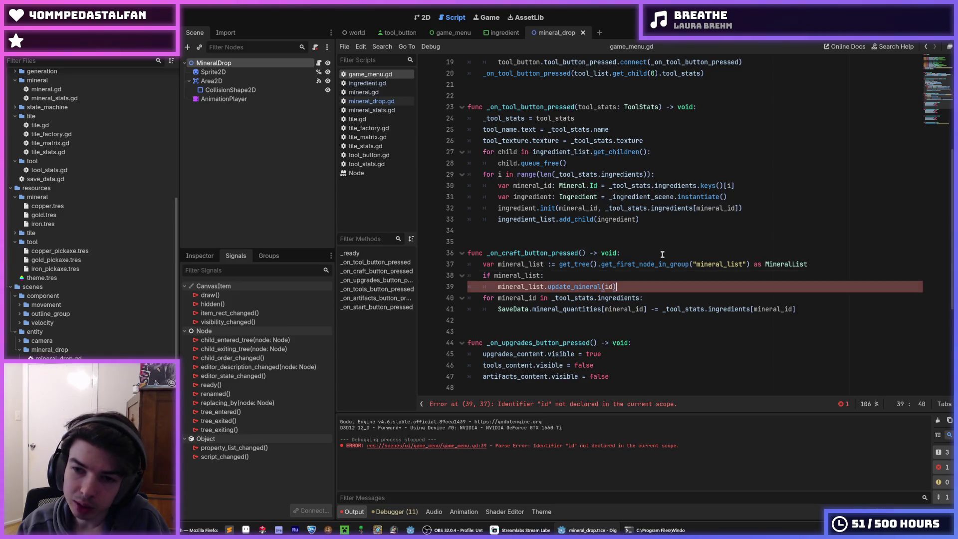
pyautogui.press('Up')
pyautogui.press('Up')
pyautogui.press('Up')
pyautogui.hotkey('shift', 'Down')
pyautogui.hotkey('shift', 'Down')
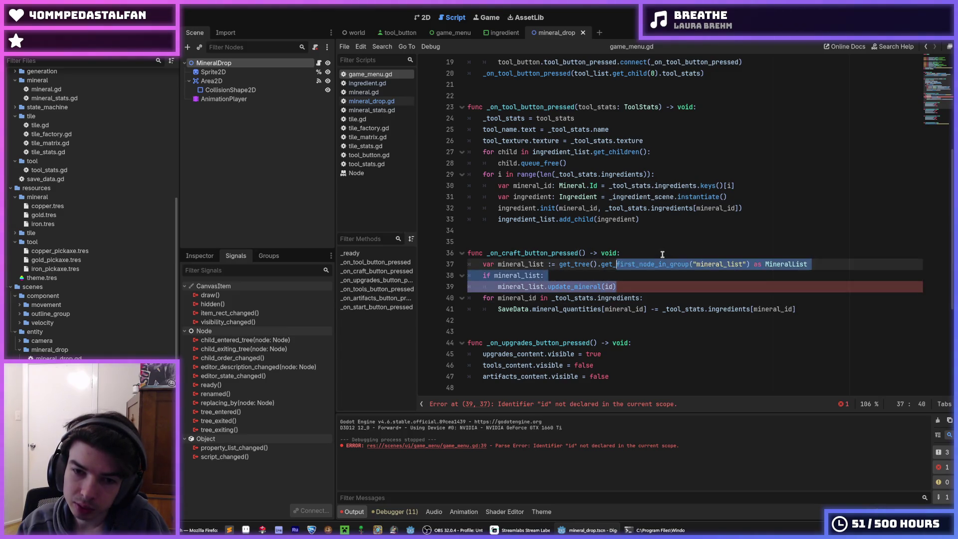
pyautogui.hotkey('alt', 'Down')
pyautogui.hotkey('alt', 'Down')
pyautogui.hotkey('alt', 'Up')
pyautogui.hotkey('alt', 'Up')
pyautogui.hotkey('alt', 'Down')
pyautogui.hotkey('alt', 'Down')
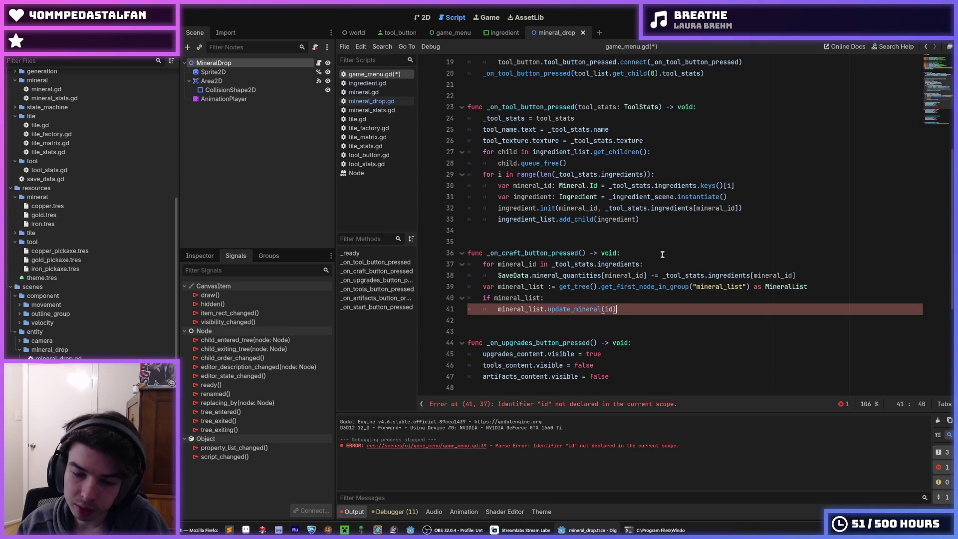
pyautogui.press('Up')
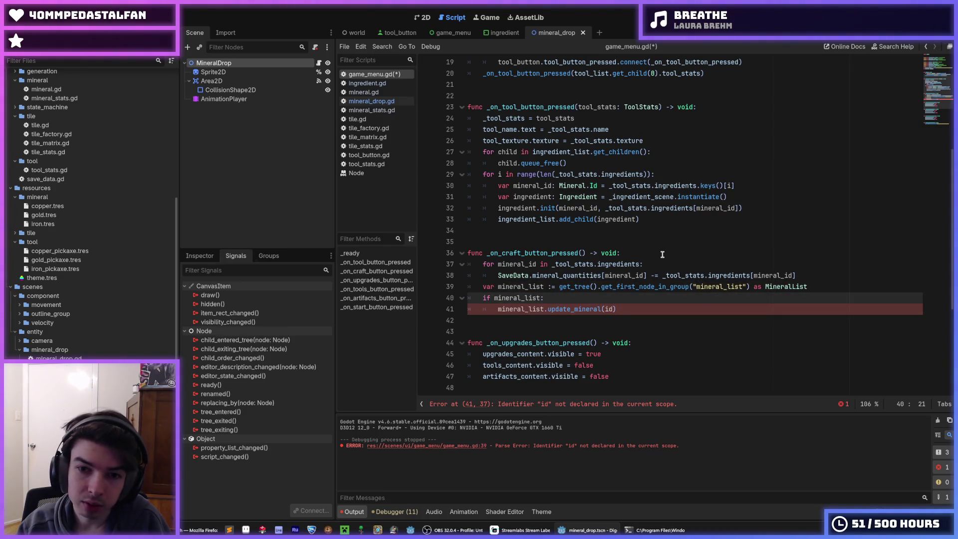
pyautogui.hotkey('ctrl', 's')
pyautogui.scroll(6, 669, 234)
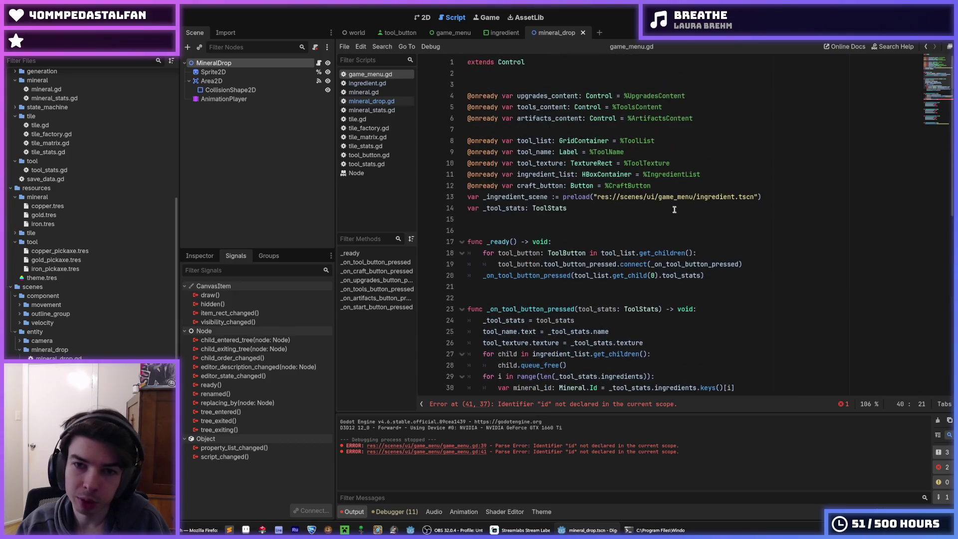
pyautogui.click(536, 85)
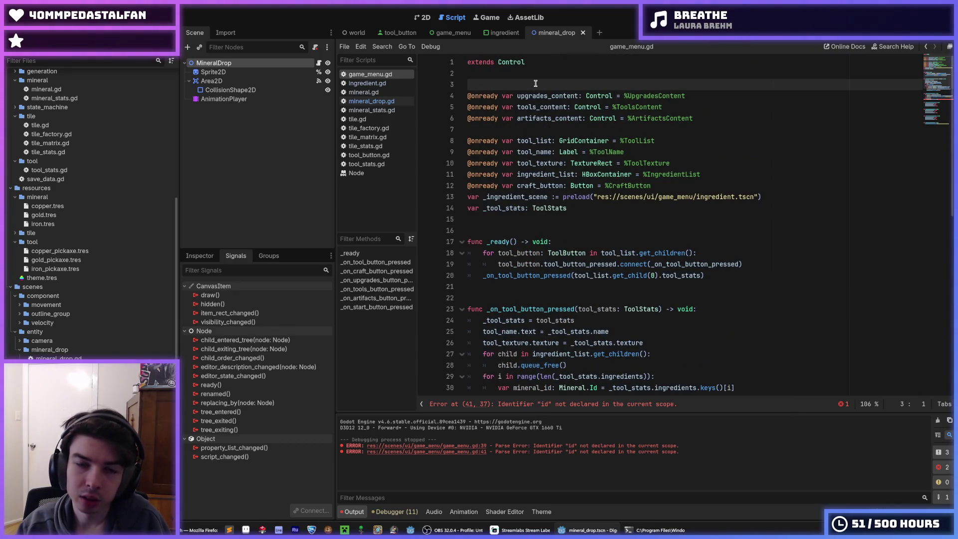
pyautogui.press('Return')
pyautogui.write('@onready var')
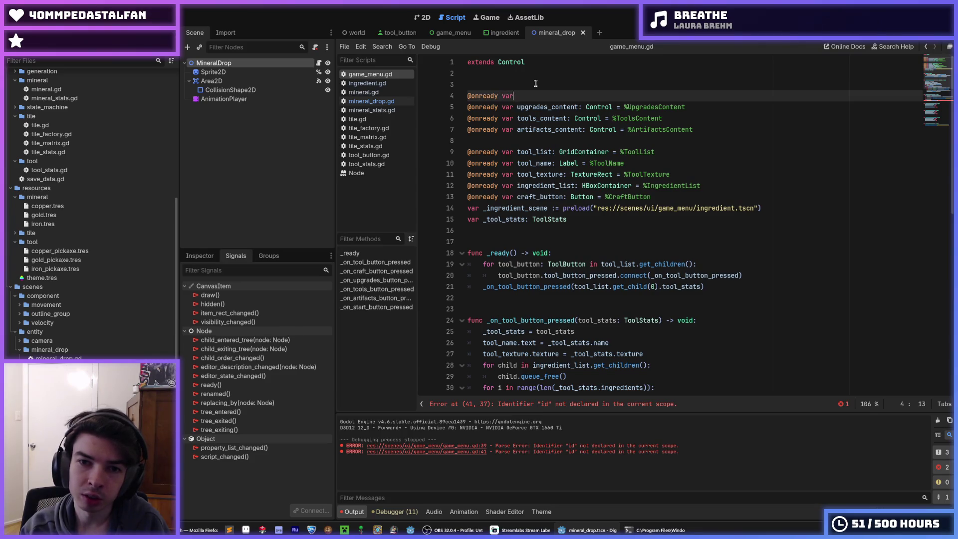
pyautogui.hotkey('alt', 'Down')
pyautogui.hotkey('alt', 'Down')
pyautogui.hotkey('alt', 'Down')
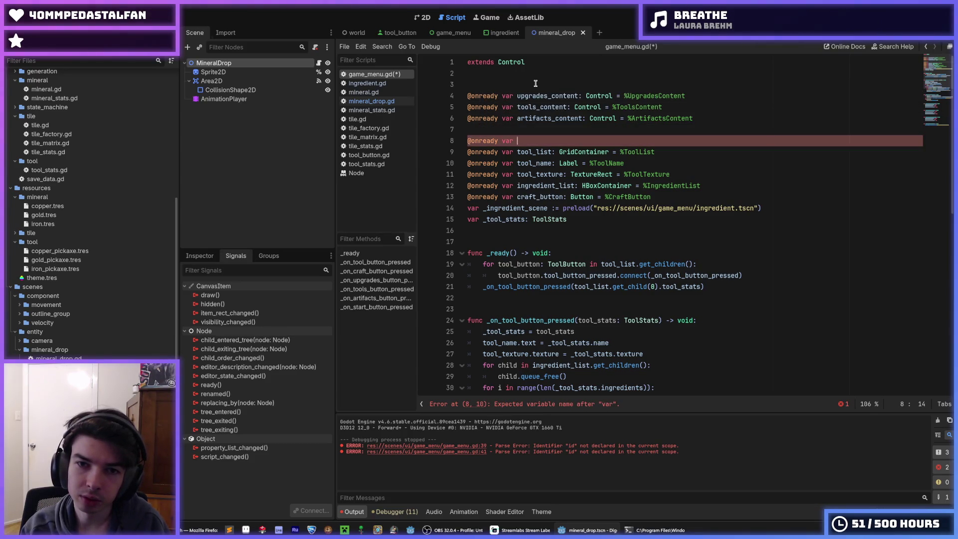
pyautogui.write(': MineralList = %MineralList')
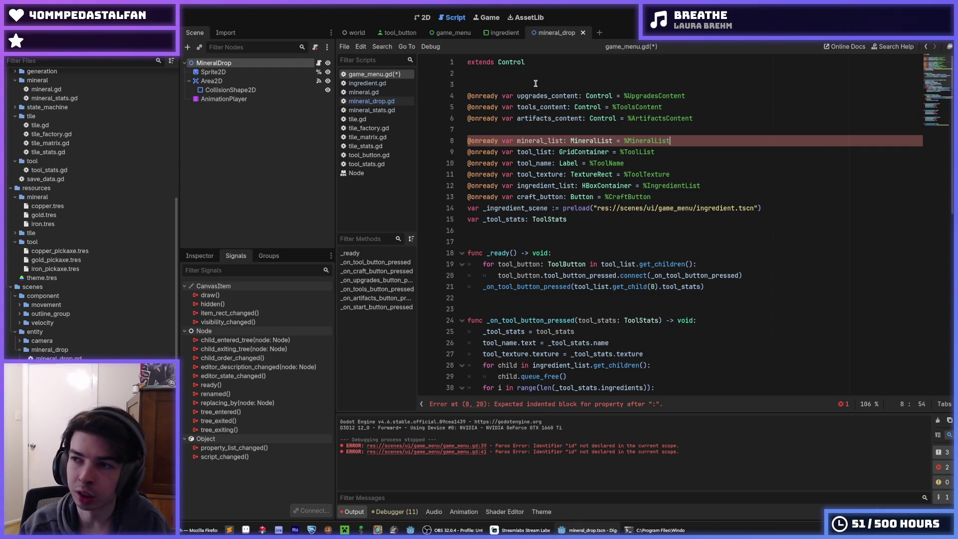
pyautogui.hotkey('ctrl', 's')
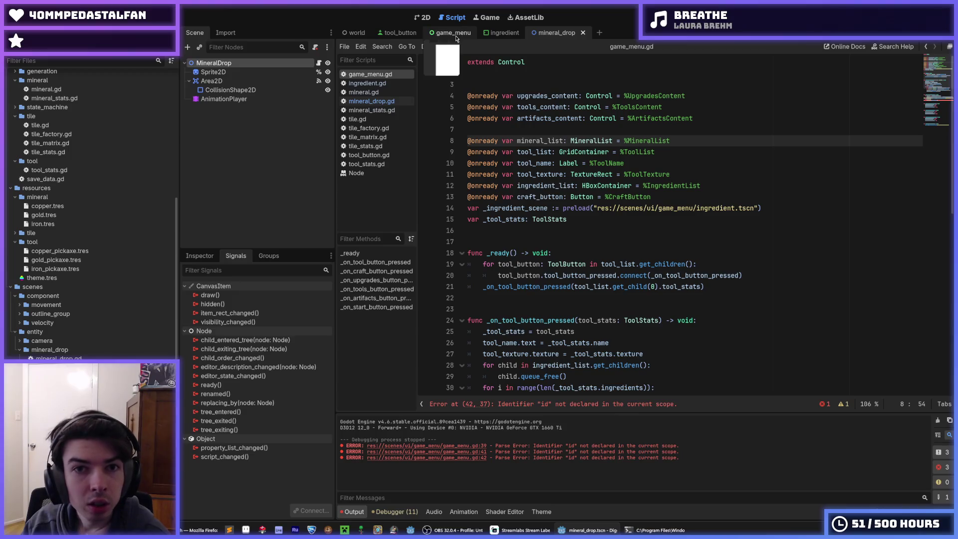
# Set the game_menu scene's MineralList node to Access as Unique Name and save
pyautogui.click(453, 33)
pyautogui.scroll(8, 262, 121)
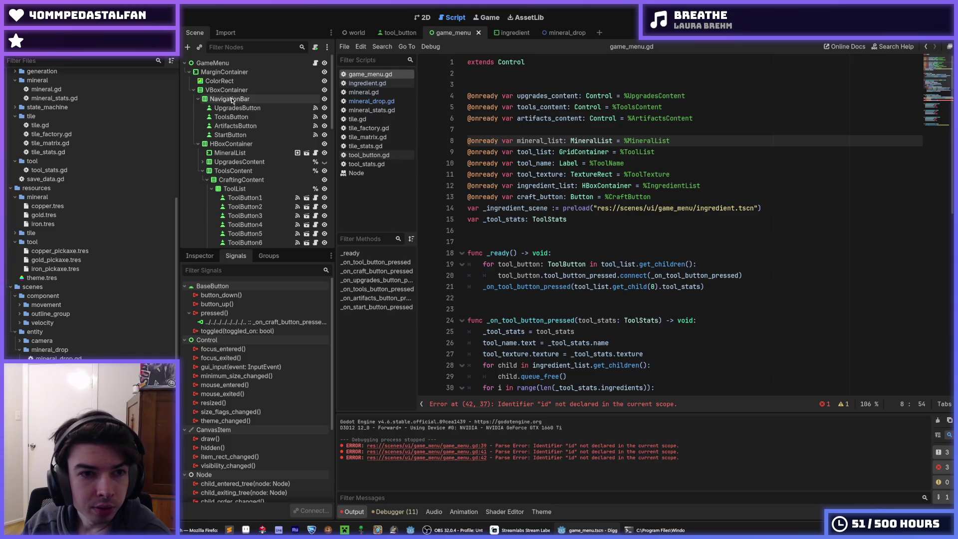
pyautogui.click(230, 153)
pyautogui.rightClick(230, 153)
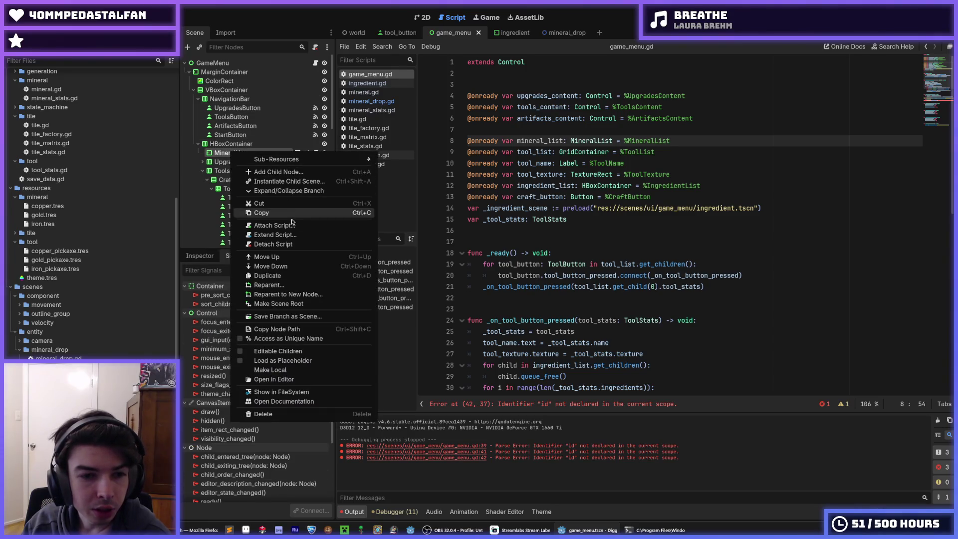
pyautogui.click(271, 339)
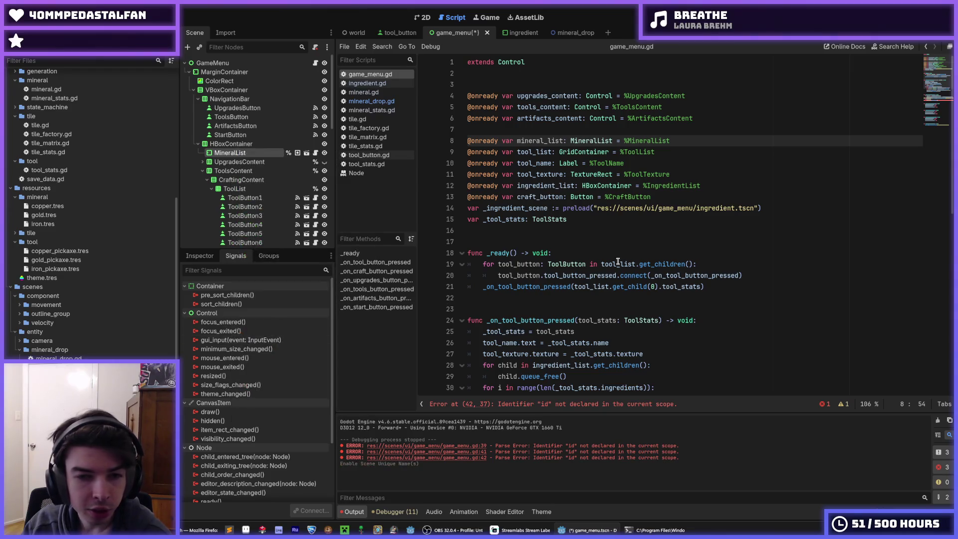
pyautogui.click(660, 242)
pyautogui.hotkey('ctrl', 's')
pyautogui.scroll(-10, 559, 302)
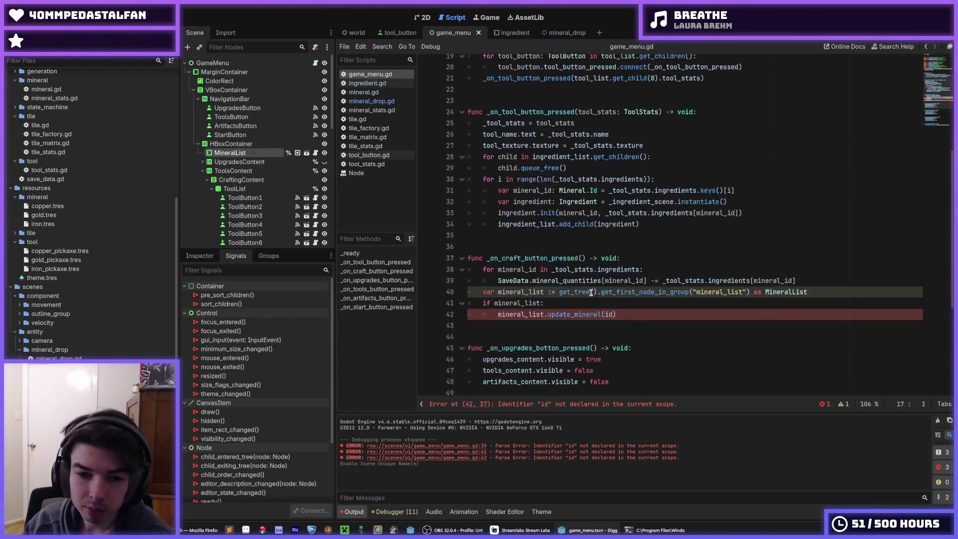
# Delete the mineral_list lookup and if lines, and unindent the update_mineral call
pyautogui.click(614, 186)
pyautogui.write(')')
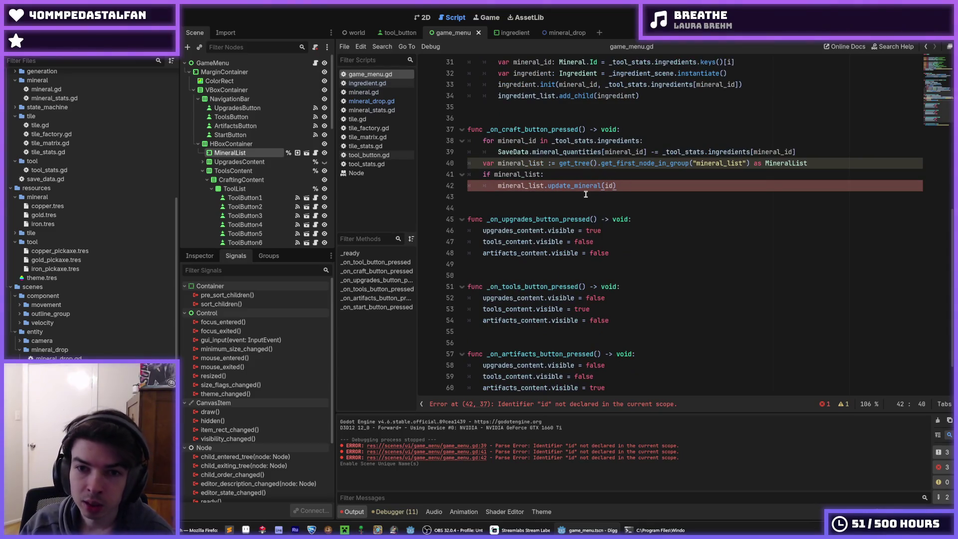
pyautogui.doubleClick(583, 186)
pyautogui.click(616, 186)
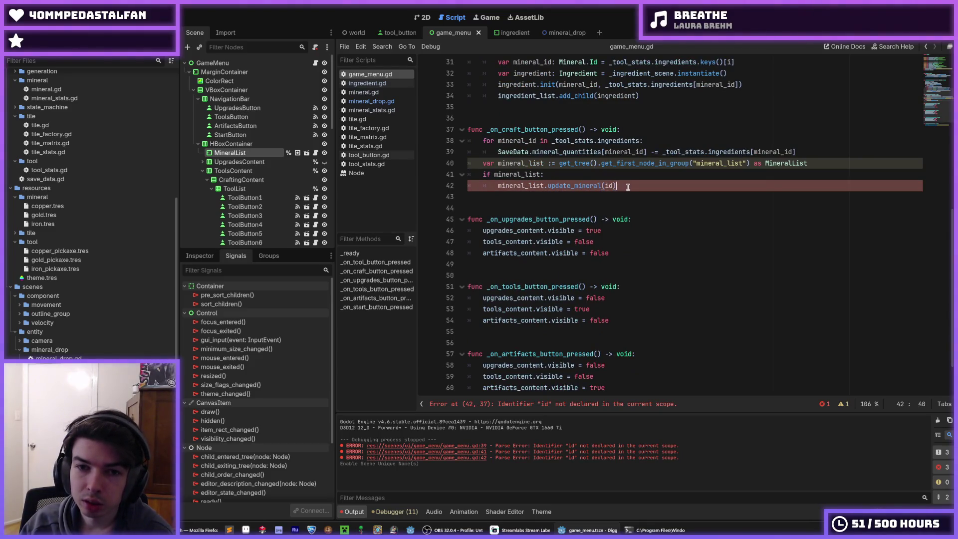
pyautogui.moveTo(570, 176); pyautogui.dragTo(411, 161)
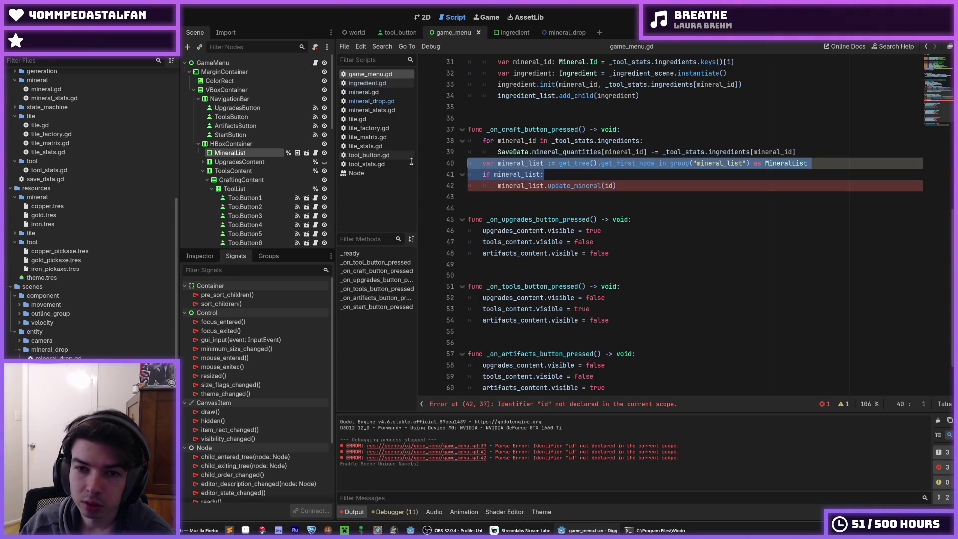
pyautogui.hotkey('ctrl', 'shift', 'k')
pyautogui.press('Down')
pyautogui.hotkey('shift', 'Tab')
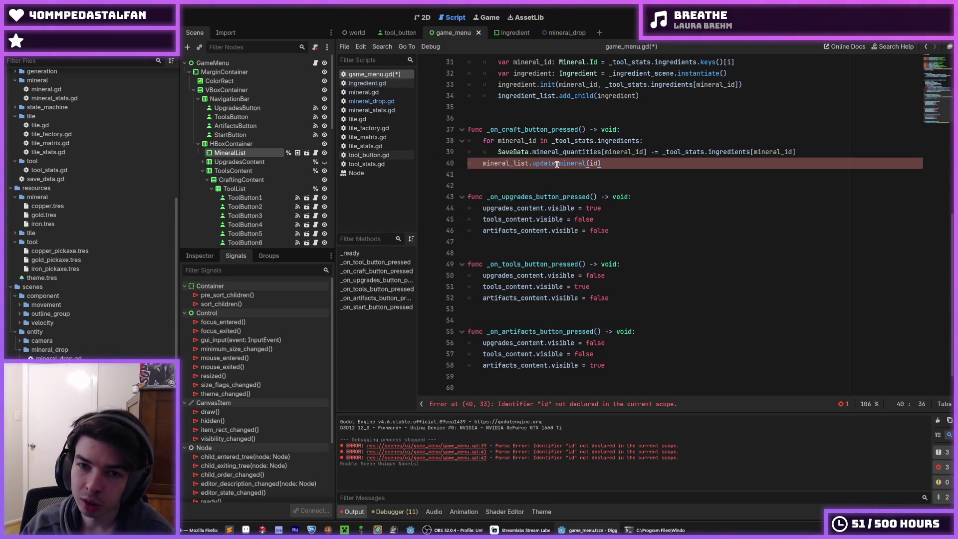
# Change the update_mineral argument from id to mineral_id and save the script
pyautogui.doubleClick(559, 164)
pyautogui.click(599, 164)
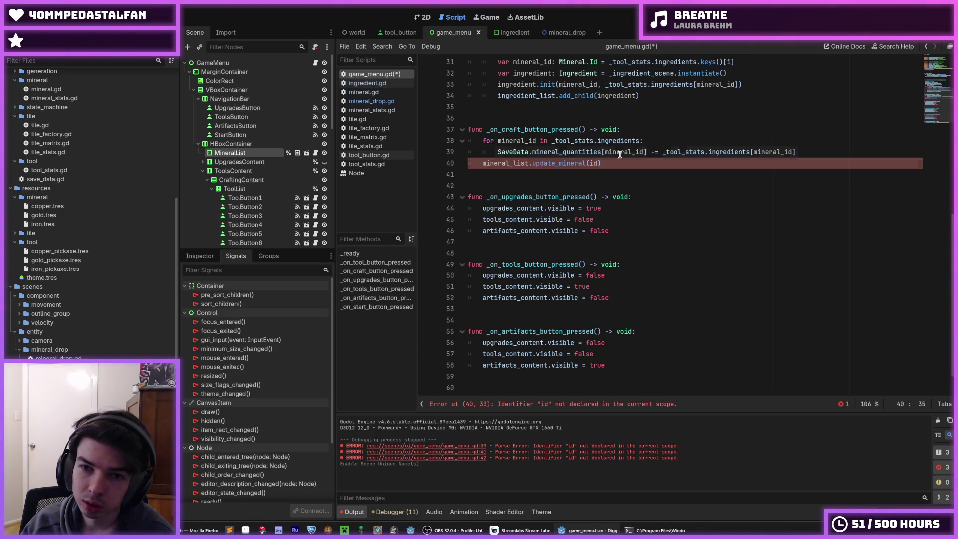
pyautogui.doubleClick(620, 152)
pyautogui.hotkey('ctrl', 'c')
pyautogui.doubleClick(593, 163)
pyautogui.hotkey('ctrl', 'v')
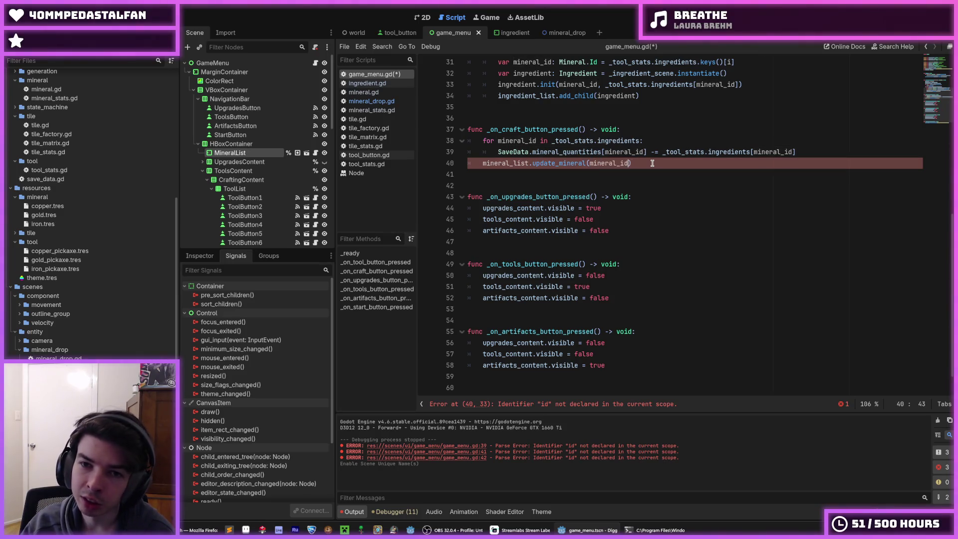
pyautogui.hotkey('ctrl', 's')
pyautogui.press('End')
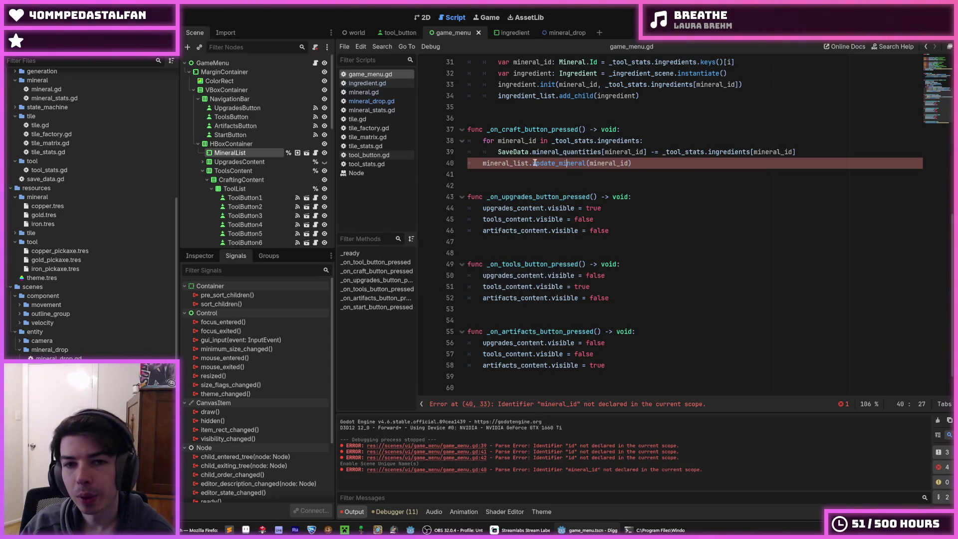
# Indent line 40 into the for loop and launch the game with F5
pyautogui.click(484, 162)
pyautogui.press('Tab')
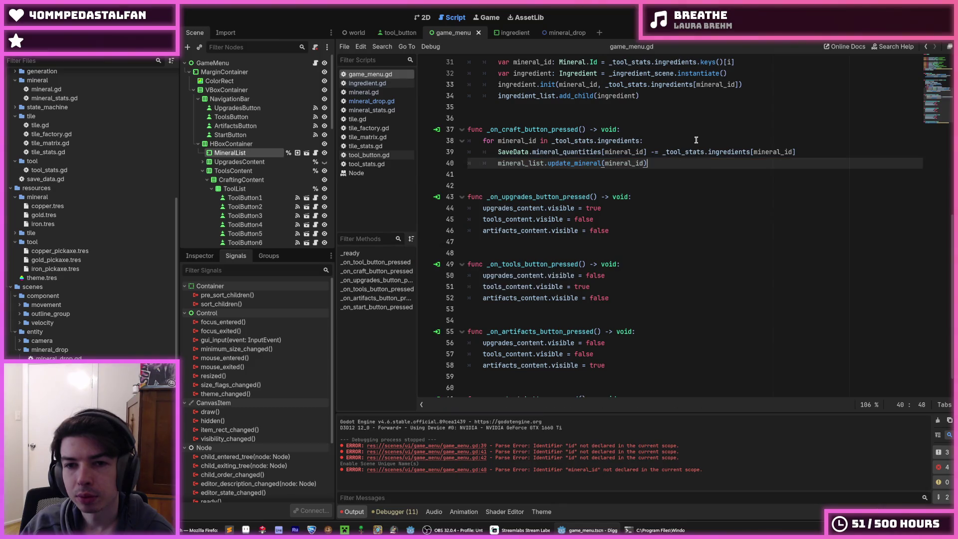
pyautogui.click(685, 131)
pyautogui.press('F5')
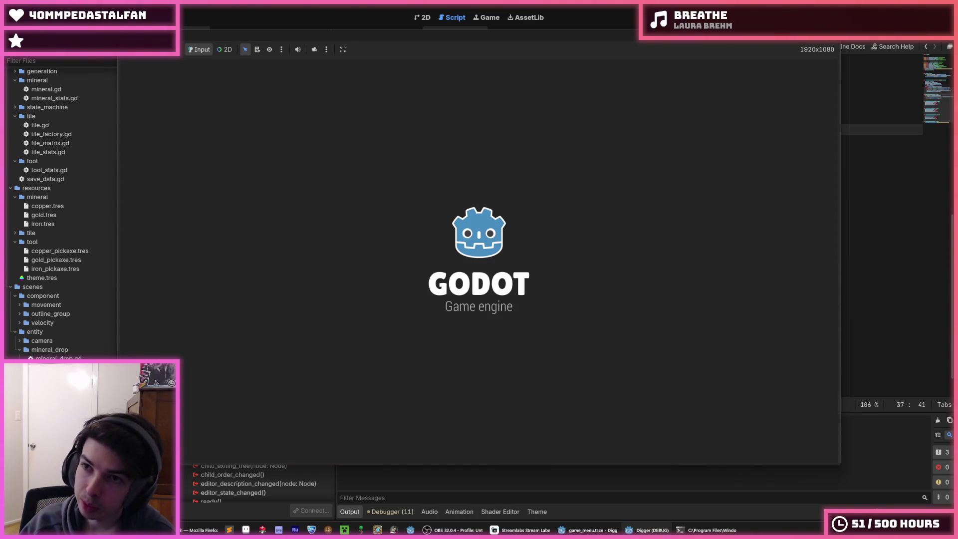
# Relaunch the game and craft Copper Pickaxe nine times, driving copper down to -144
pyautogui.press('F5')
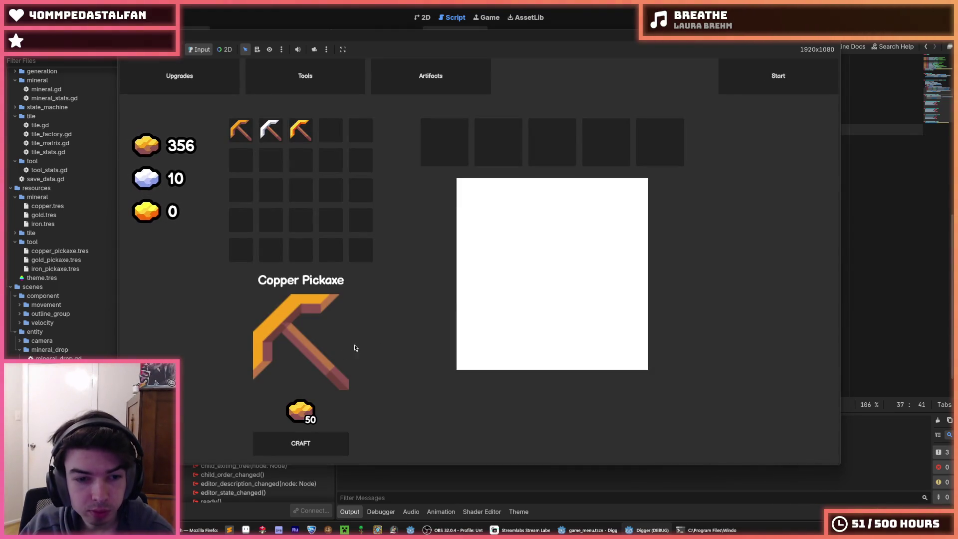
pyautogui.click(314, 450)
pyautogui.click(314, 450)
pyautogui.click(314, 449)
pyautogui.click(314, 450)
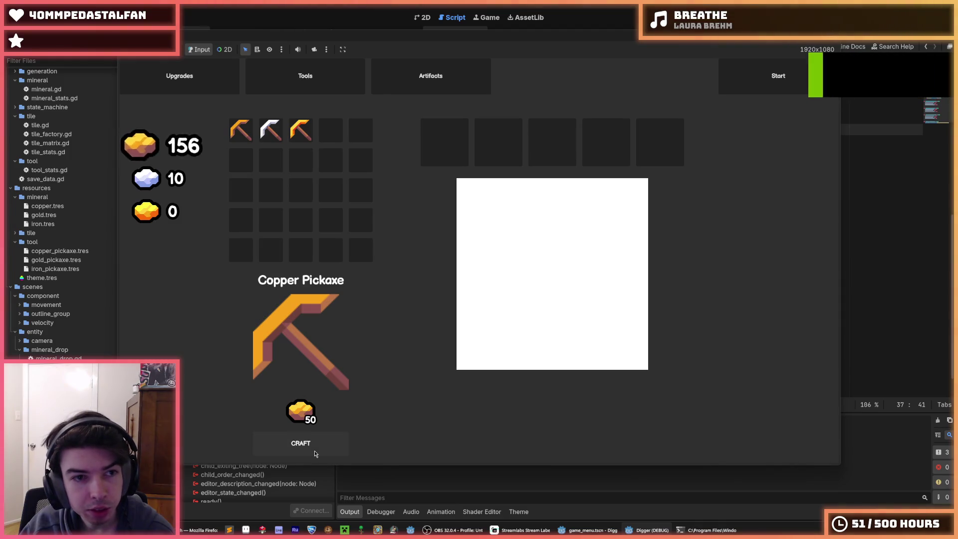
pyautogui.click(314, 451)
pyautogui.click(314, 450)
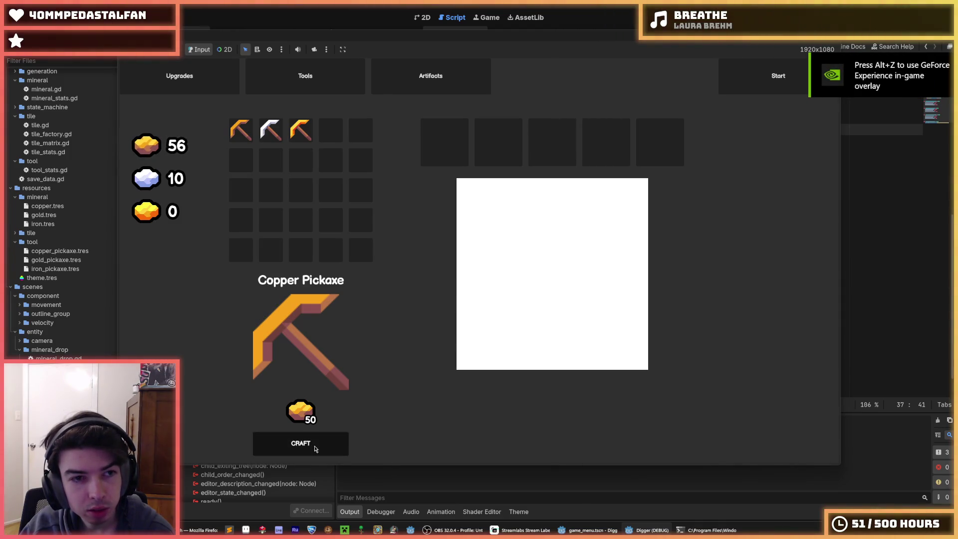
pyautogui.click(315, 450)
pyautogui.click(315, 447)
pyautogui.click(315, 446)
pyautogui.click(314, 445)
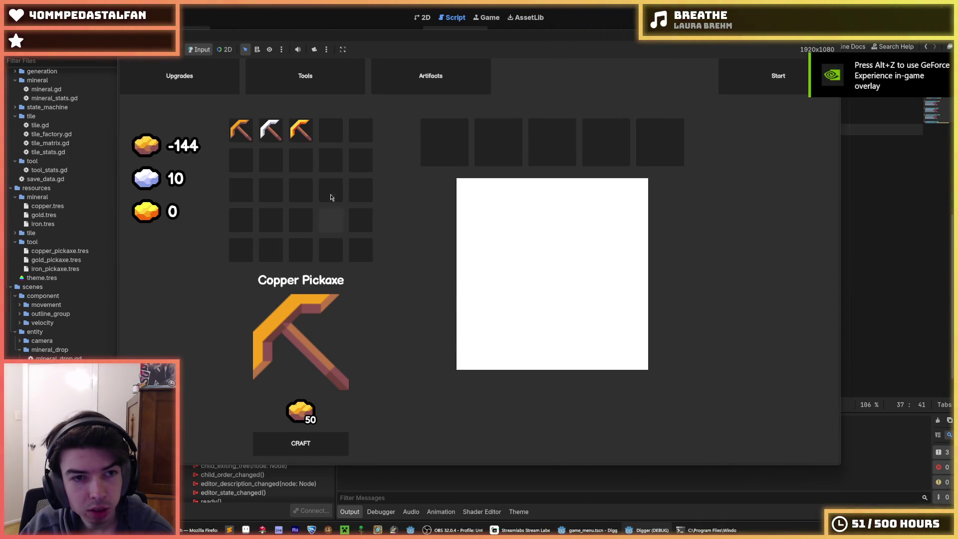
# Craft an Iron Pickaxe, then display the Gold Pickaxe recipe
pyautogui.click(280, 134)
pyautogui.click(319, 446)
pyautogui.click(300, 131)
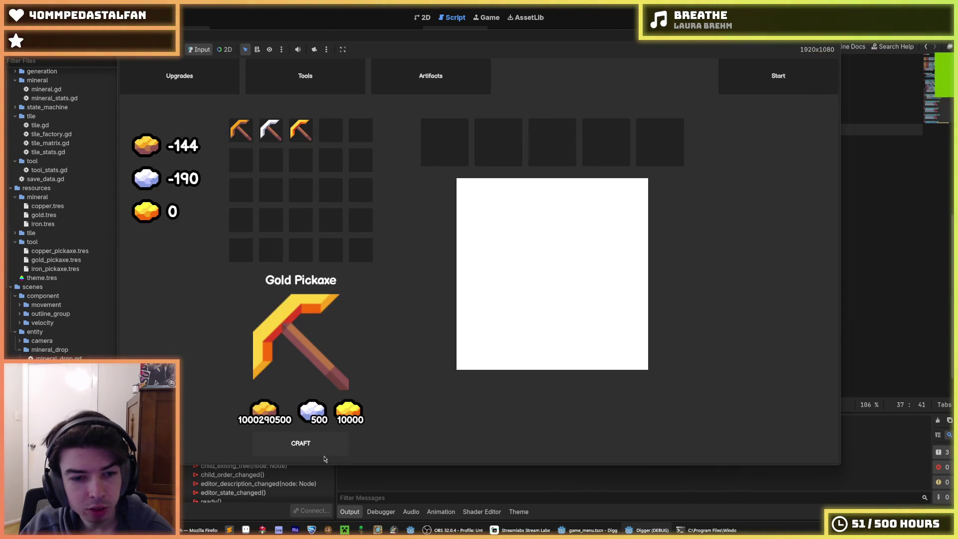
# Craft Gold Pickaxes repeatedly until gold hits -2950000 and iron -147690, then stop the game
pyautogui.click(312, 443)
pyautogui.click(312, 443)
pyautogui.click(312, 442)
pyautogui.click(311, 442)
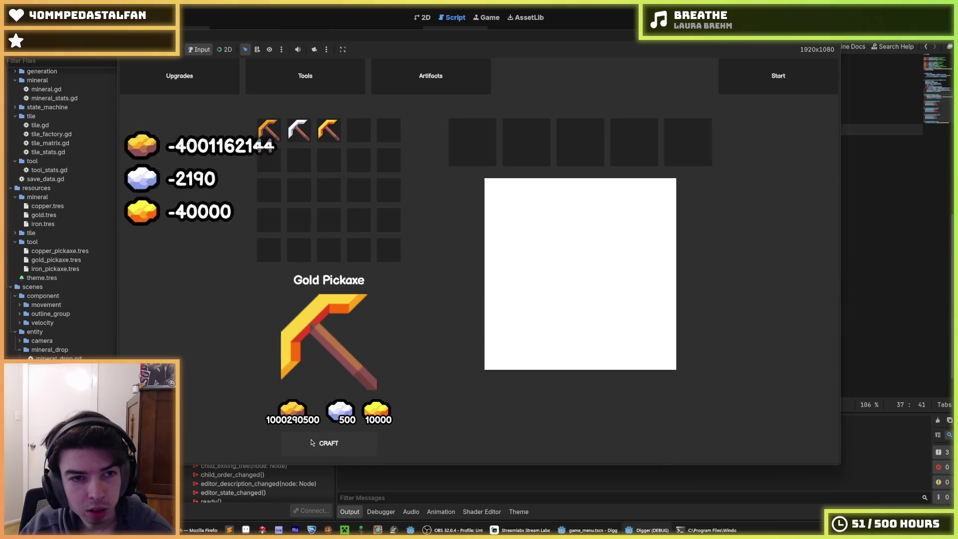
pyautogui.click(312, 442)
pyautogui.click(311, 443)
pyautogui.click(312, 442)
pyautogui.click(311, 442)
pyautogui.click(312, 442)
pyautogui.click(312, 442)
pyautogui.doubleClick(312, 443)
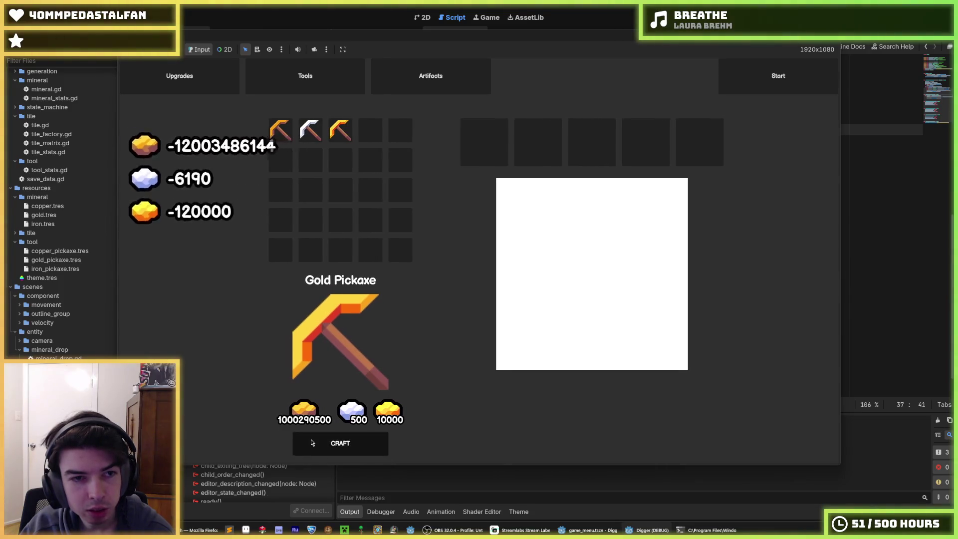
pyautogui.tripleClick(312, 442)
pyautogui.tripleClick(311, 442)
pyautogui.doubleClick(312, 442)
pyautogui.tripleClick(311, 442)
pyautogui.tripleClick(311, 442)
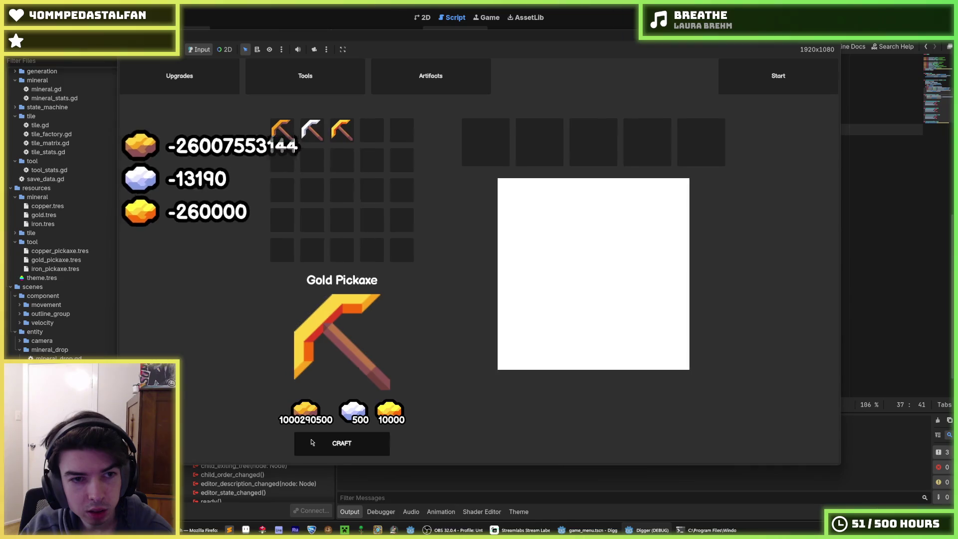
pyautogui.tripleClick(311, 442)
pyautogui.tripleClick(311, 442)
pyautogui.tripleClick(312, 442)
pyautogui.doubleClick(312, 443)
pyautogui.tripleClick(311, 442)
pyautogui.doubleClick(312, 443)
pyautogui.tripleClick(311, 442)
pyautogui.tripleClick(312, 442)
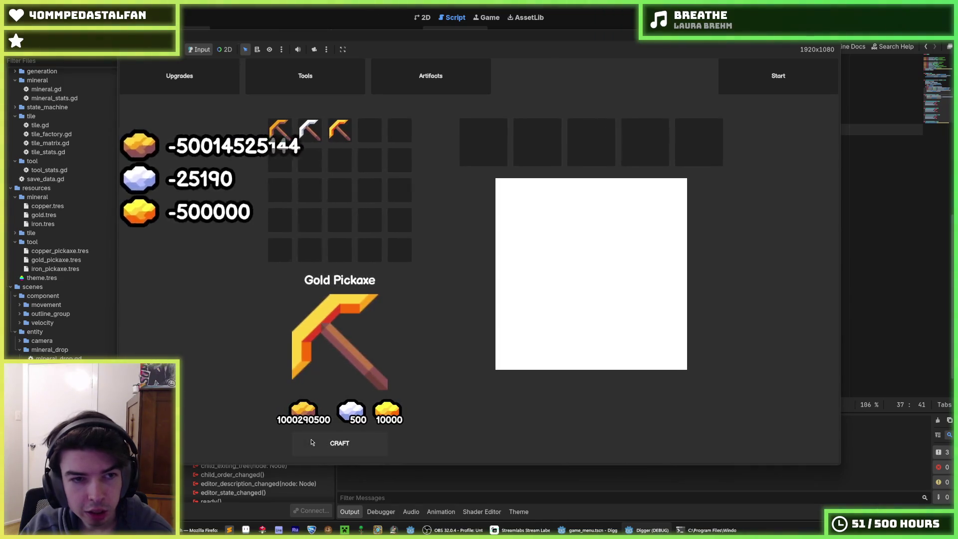
pyautogui.doubleClick(312, 443)
pyautogui.doubleClick(312, 442)
pyautogui.tripleClick(312, 443)
pyautogui.tripleClick(311, 443)
pyautogui.tripleClick(312, 442)
pyautogui.doubleClick(312, 442)
pyautogui.tripleClick(312, 442)
pyautogui.doubleClick(312, 442)
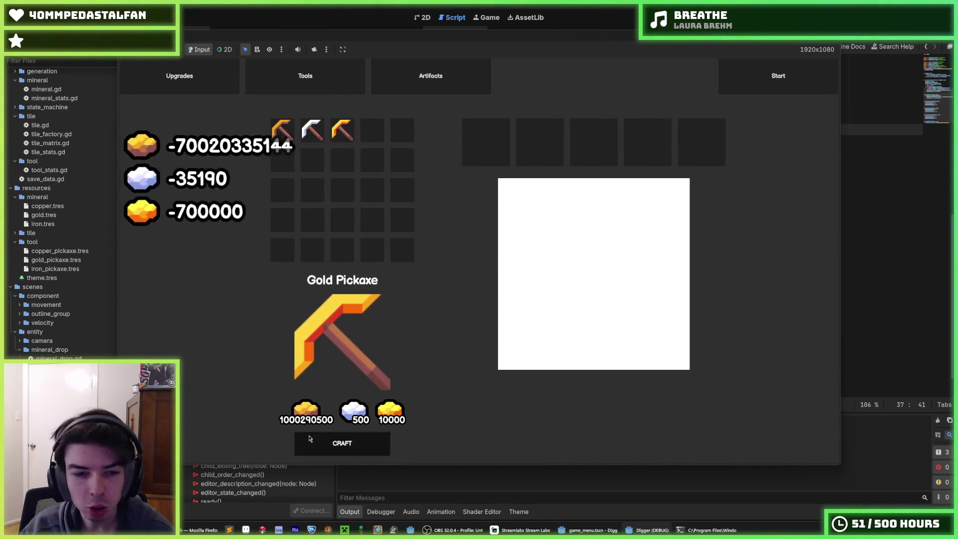
pyautogui.tripleClick(311, 441)
pyautogui.tripleClick(311, 442)
pyautogui.tripleClick(310, 440)
pyautogui.tripleClick(310, 440)
pyautogui.doubleClick(309, 439)
pyautogui.doubleClick(309, 438)
pyautogui.tripleClick(310, 438)
pyautogui.tripleClick(309, 439)
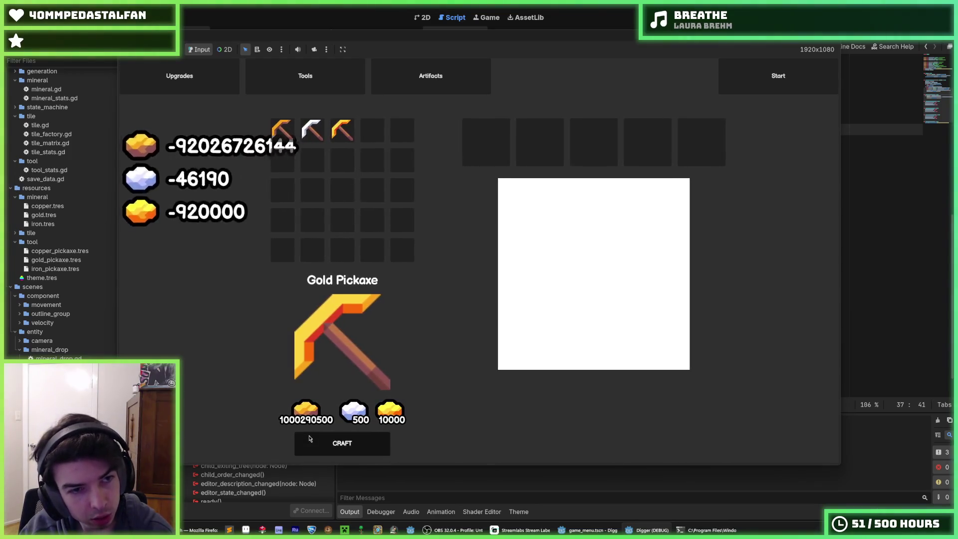
pyautogui.tripleClick(309, 438)
pyautogui.doubleClick(310, 439)
pyautogui.tripleClick(309, 438)
pyautogui.doubleClick(310, 439)
pyautogui.doubleClick(309, 439)
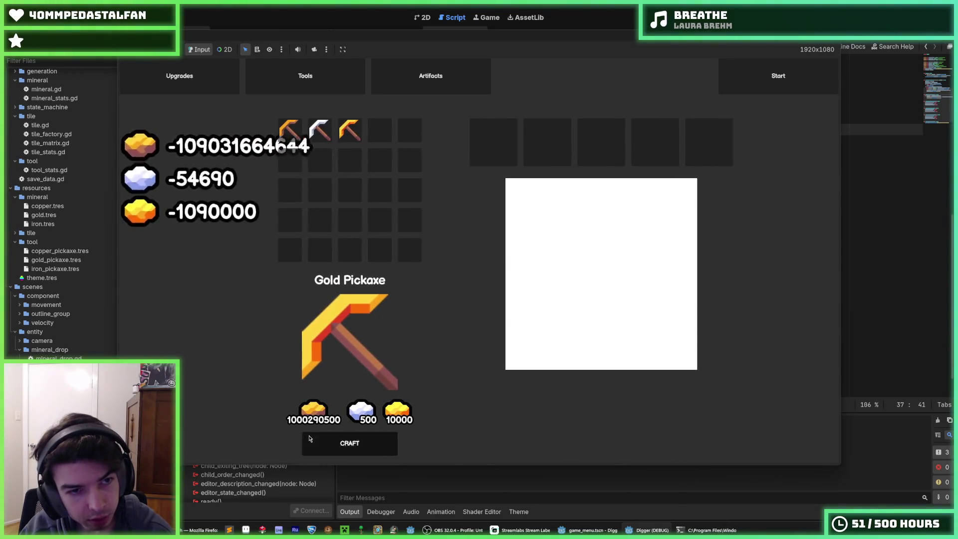
pyautogui.tripleClick(310, 439)
pyautogui.doubleClick(310, 439)
pyautogui.tripleClick(309, 438)
pyautogui.tripleClick(310, 439)
pyautogui.doubleClick(309, 439)
pyautogui.doubleClick(310, 438)
pyautogui.tripleClick(309, 438)
pyautogui.doubleClick(309, 439)
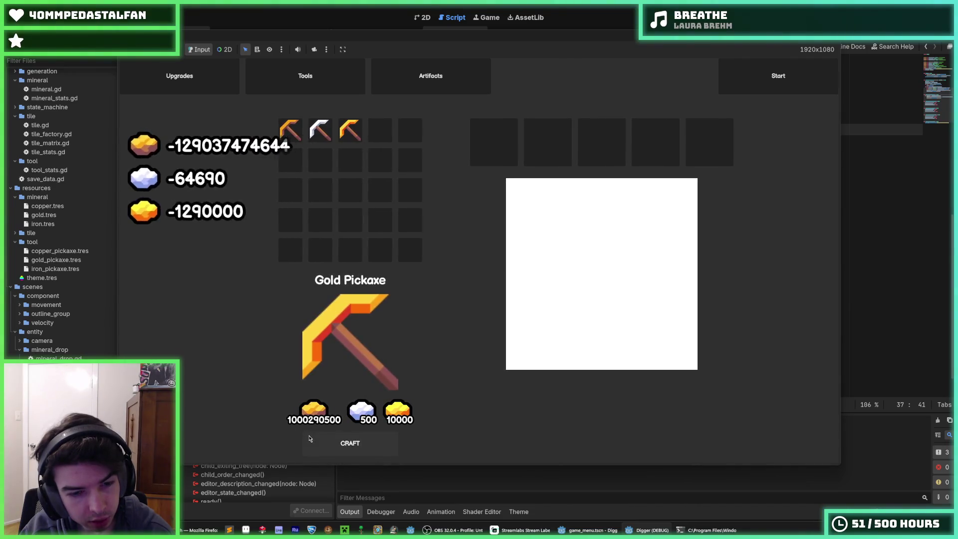
pyautogui.tripleClick(309, 438)
pyautogui.doubleClick(309, 438)
pyautogui.tripleClick(310, 438)
pyautogui.tripleClick(309, 438)
pyautogui.doubleClick(309, 438)
pyautogui.doubleClick(309, 438)
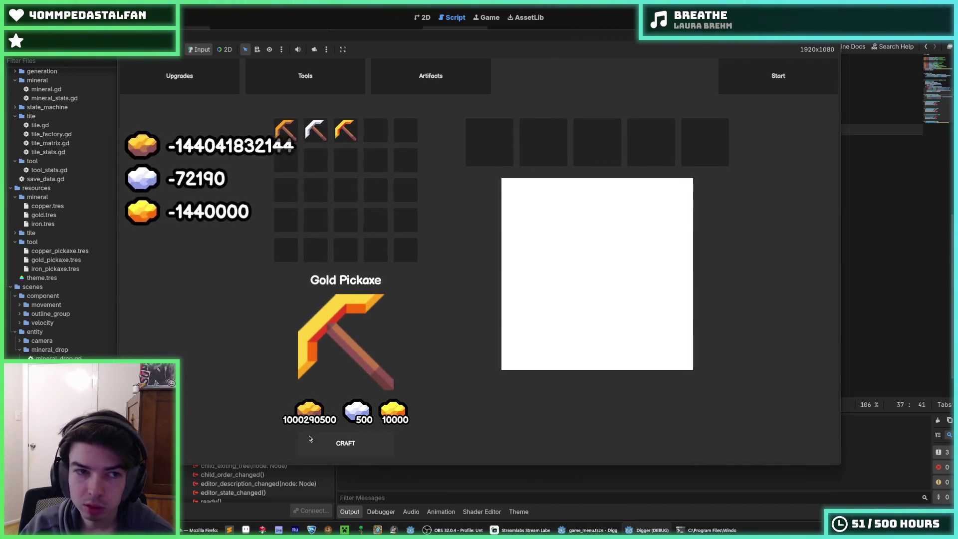
pyautogui.doubleClick(310, 439)
pyautogui.doubleClick(309, 438)
pyautogui.doubleClick(310, 438)
pyautogui.tripleClick(310, 439)
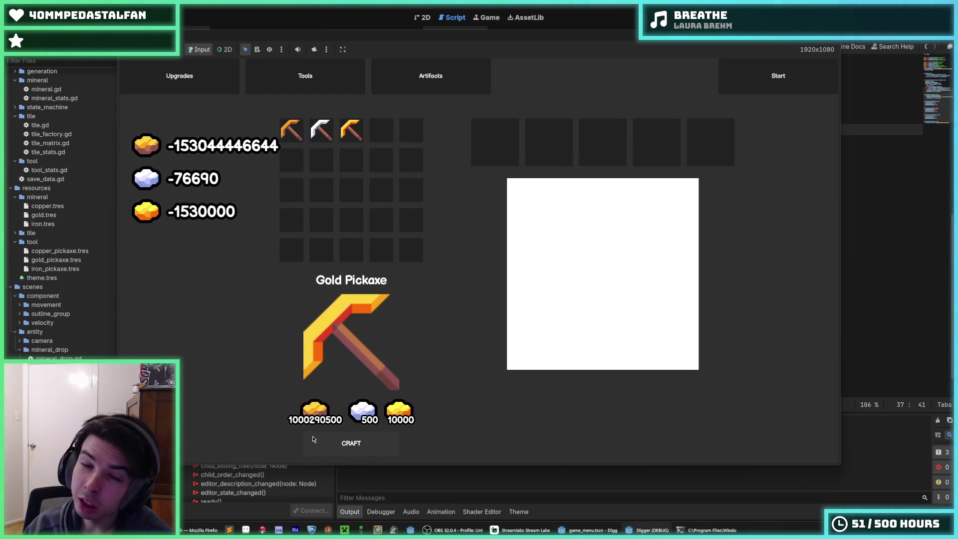
pyautogui.doubleClick(313, 439)
pyautogui.doubleClick(313, 439)
pyautogui.doubleClick(312, 439)
pyautogui.doubleClick(309, 441)
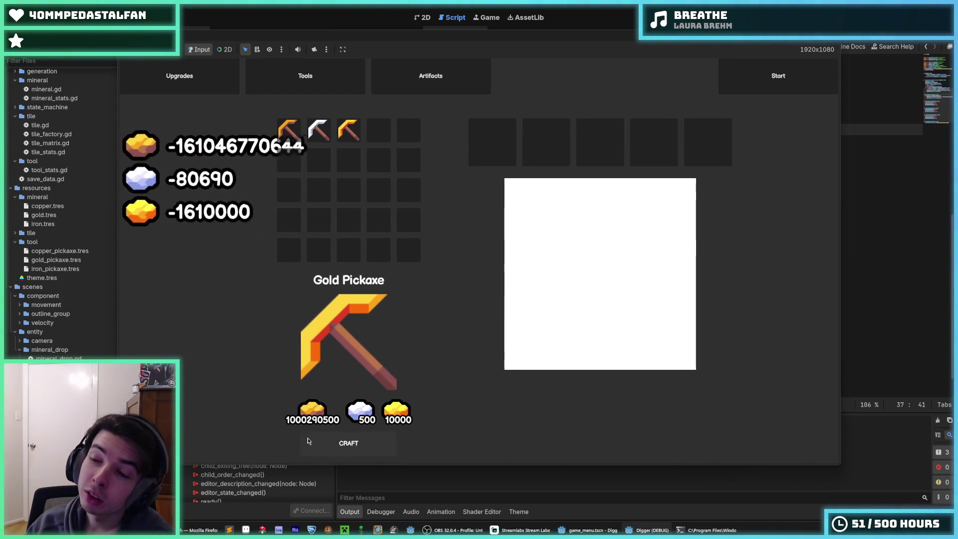
pyautogui.click(308, 440)
pyautogui.click(308, 441)
pyautogui.tripleClick(307, 441)
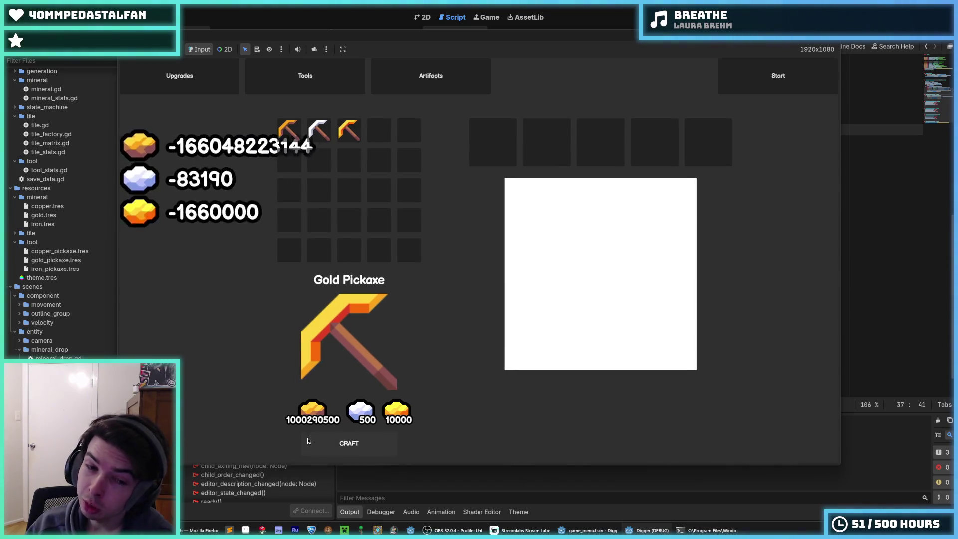
pyautogui.doubleClick(307, 440)
pyautogui.doubleClick(307, 441)
pyautogui.doubleClick(308, 441)
pyautogui.doubleClick(307, 441)
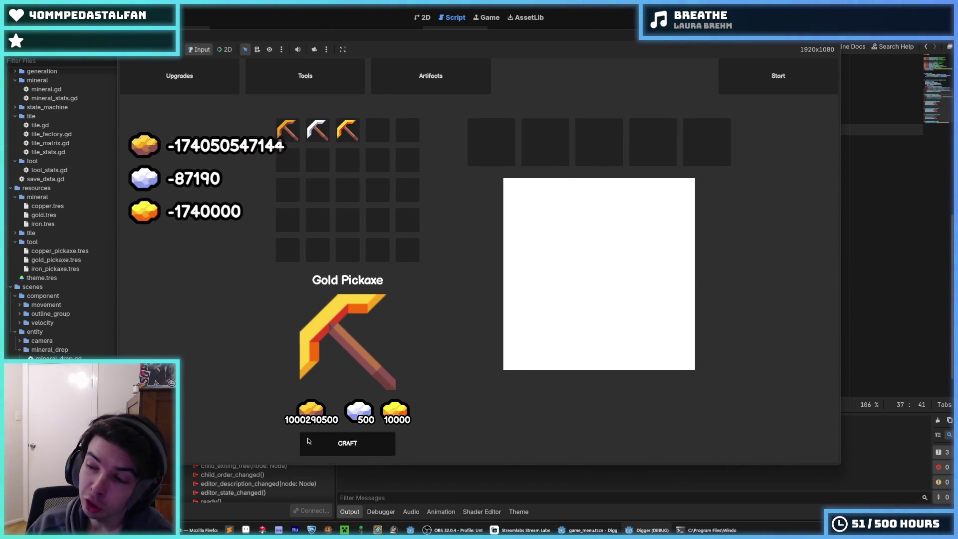
pyautogui.doubleClick(308, 441)
pyautogui.doubleClick(308, 441)
pyautogui.doubleClick(307, 440)
pyautogui.doubleClick(308, 441)
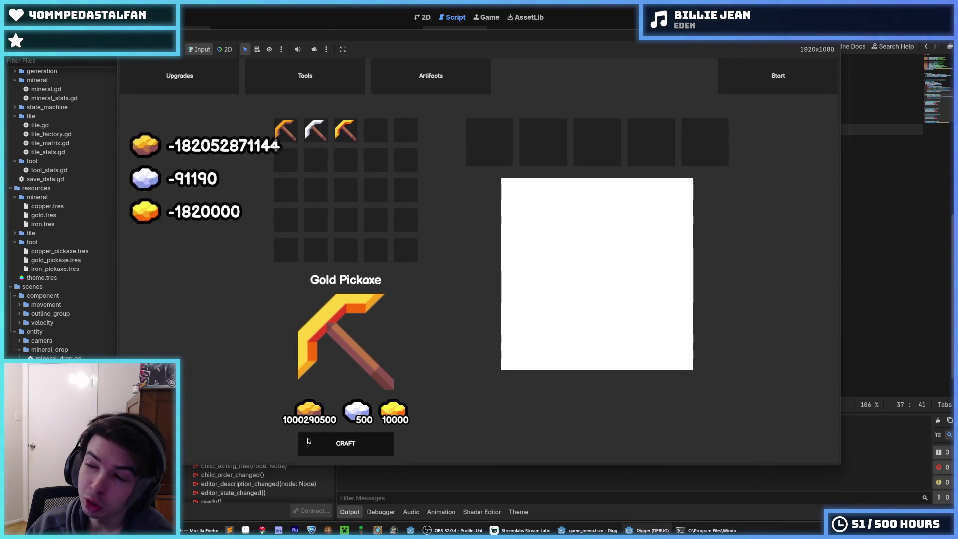
pyautogui.doubleClick(307, 441)
pyautogui.doubleClick(308, 440)
pyautogui.tripleClick(308, 440)
pyautogui.doubleClick(308, 440)
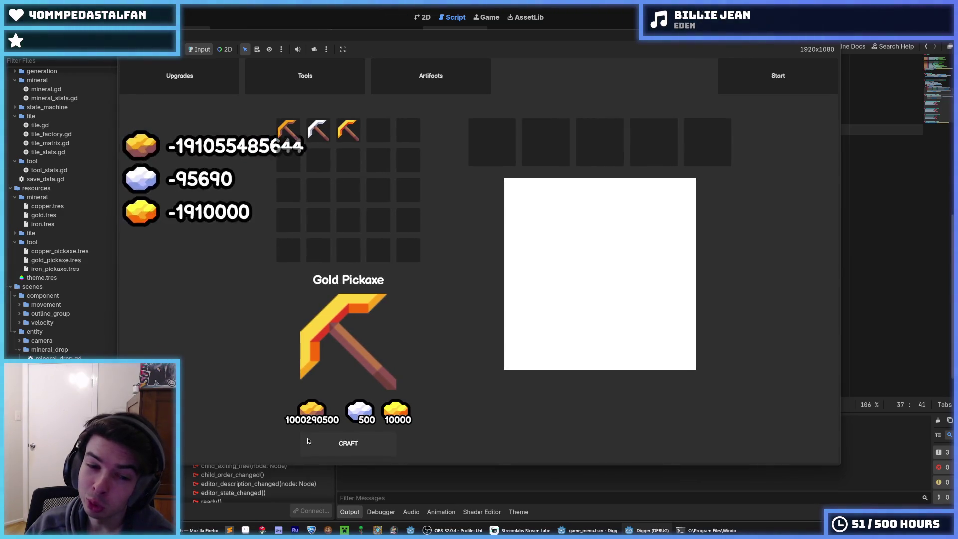
pyautogui.doubleClick(308, 440)
pyautogui.click(307, 440)
pyautogui.tripleClick(308, 441)
pyautogui.doubleClick(320, 444)
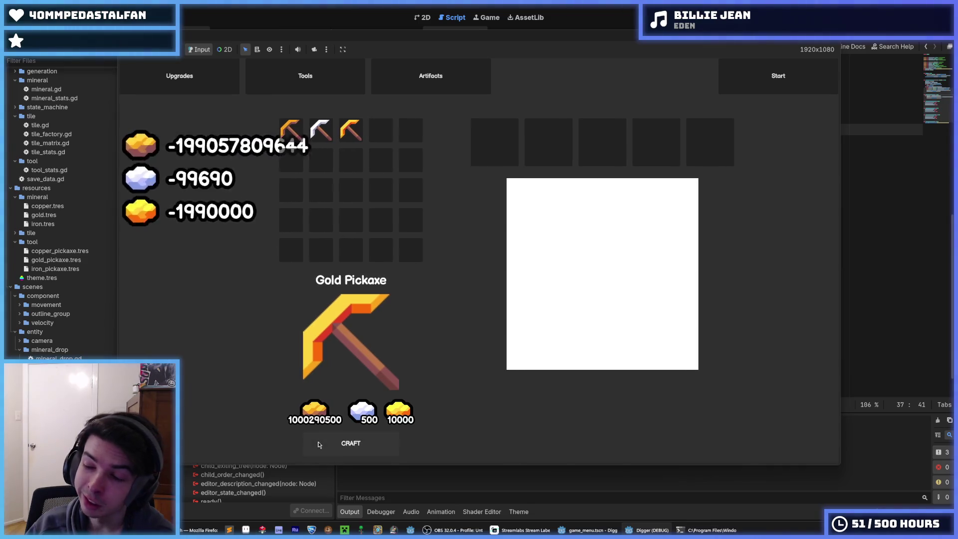
pyautogui.doubleClick(319, 443)
pyautogui.doubleClick(319, 444)
pyautogui.doubleClick(319, 444)
pyautogui.doubleClick(319, 444)
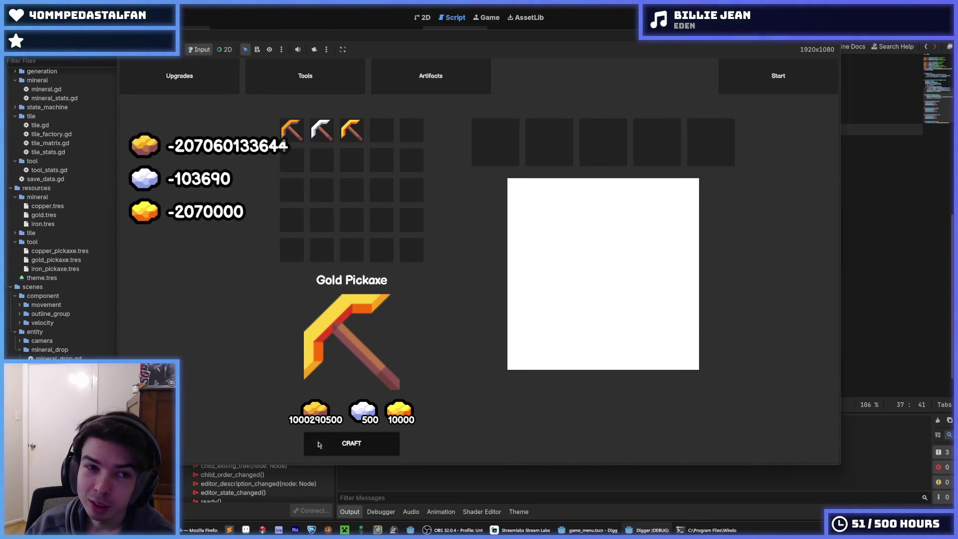
pyautogui.tripleClick(319, 444)
pyautogui.tripleClick(320, 444)
pyautogui.tripleClick(323, 442)
pyautogui.tripleClick(323, 442)
pyautogui.doubleClick(326, 440)
pyautogui.doubleClick(326, 439)
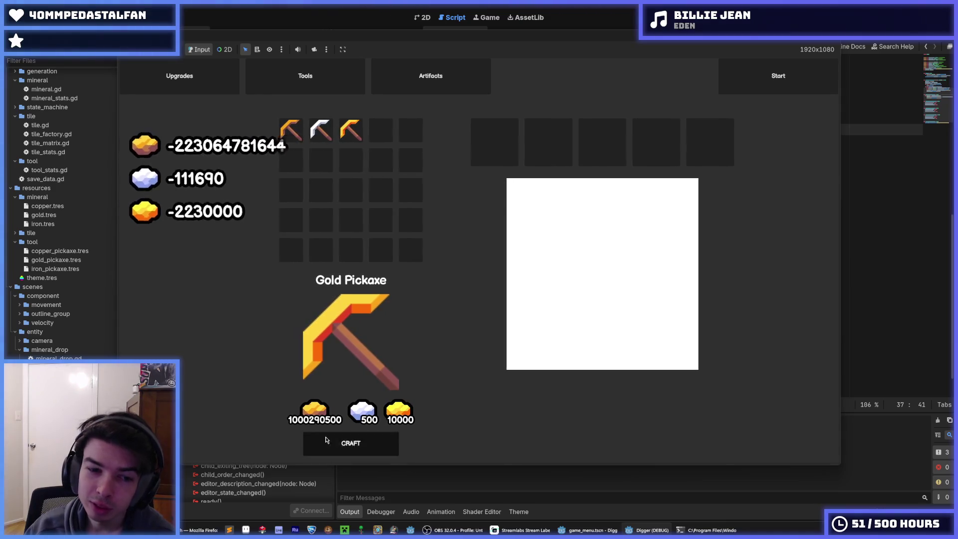
pyautogui.tripleClick(327, 441)
pyautogui.tripleClick(327, 444)
pyautogui.tripleClick(328, 444)
pyautogui.tripleClick(328, 444)
pyautogui.tripleClick(328, 445)
pyautogui.tripleClick(327, 445)
pyautogui.tripleClick(327, 446)
pyautogui.tripleClick(328, 448)
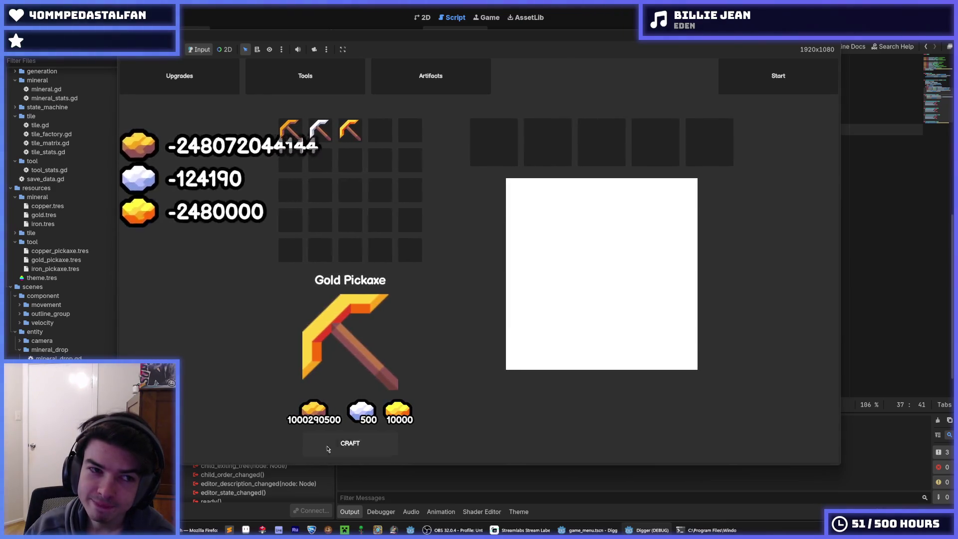
pyautogui.tripleClick(327, 448)
pyautogui.tripleClick(328, 448)
pyautogui.click(327, 448)
pyautogui.tripleClick(328, 448)
pyautogui.doubleClick(328, 448)
pyautogui.doubleClick(327, 448)
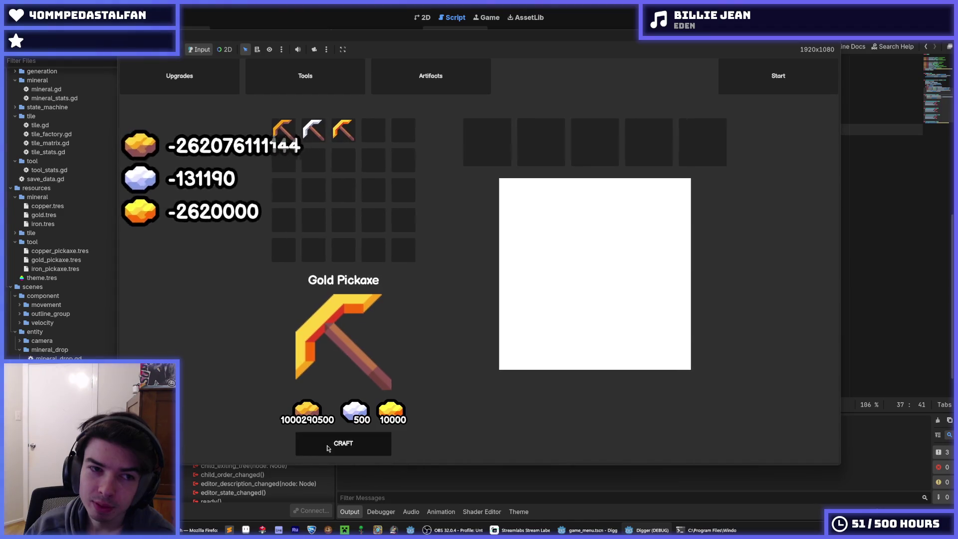
pyautogui.tripleClick(328, 448)
pyautogui.doubleClick(328, 448)
pyautogui.tripleClick(327, 448)
pyautogui.tripleClick(327, 448)
pyautogui.doubleClick(327, 448)
pyautogui.tripleClick(327, 448)
pyautogui.tripleClick(328, 448)
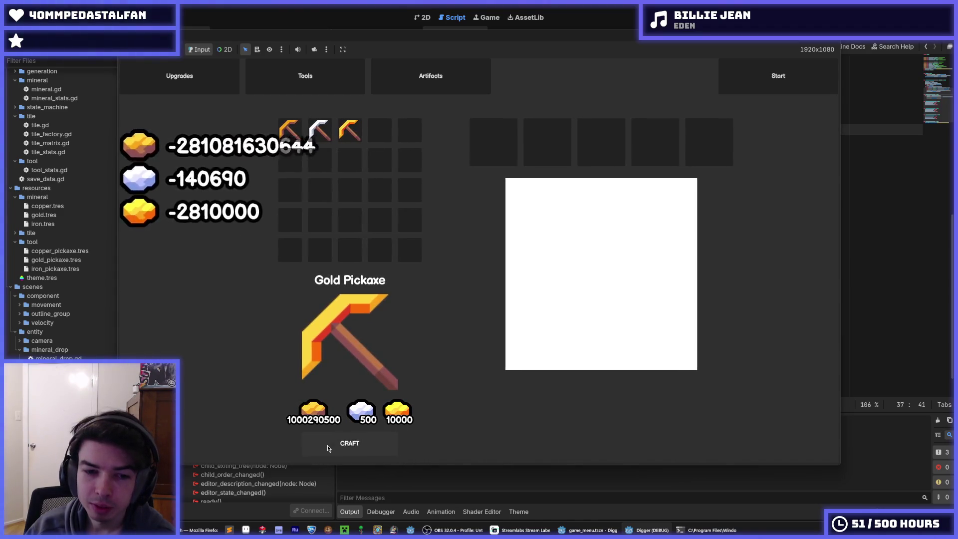
pyautogui.tripleClick(328, 445)
pyautogui.doubleClick(327, 445)
pyautogui.doubleClick(328, 445)
pyautogui.tripleClick(327, 446)
pyautogui.doubleClick(327, 446)
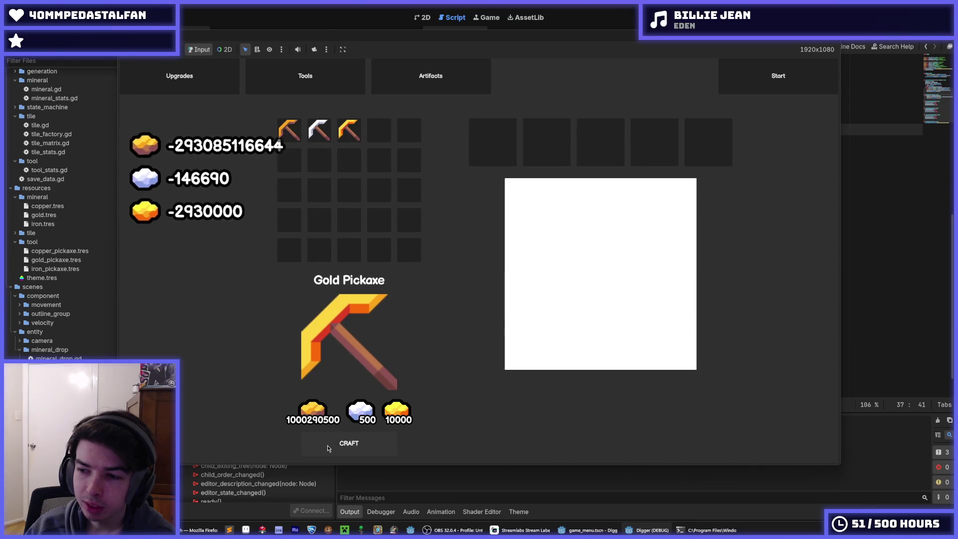
pyautogui.click(328, 445)
pyautogui.click(327, 445)
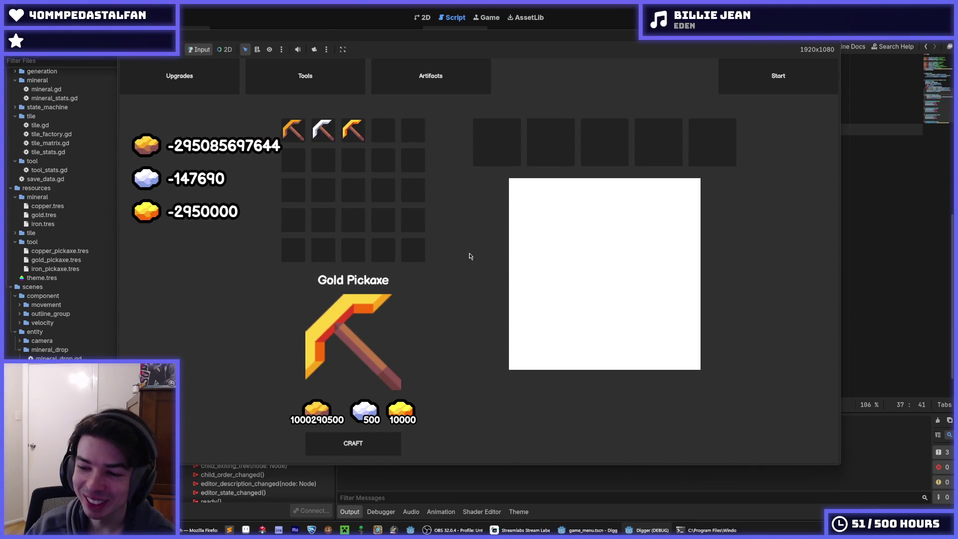
pyautogui.click(776, 73)
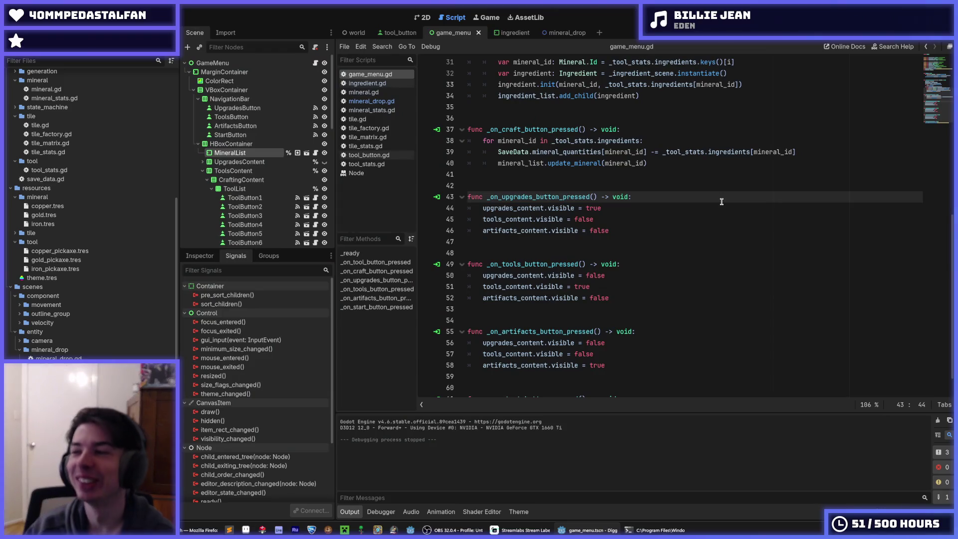
# Save the game menu scene and inspect the _on_craft_button_pressed function name in game_menu.gd
pyautogui.hotkey('ctrl', 's')
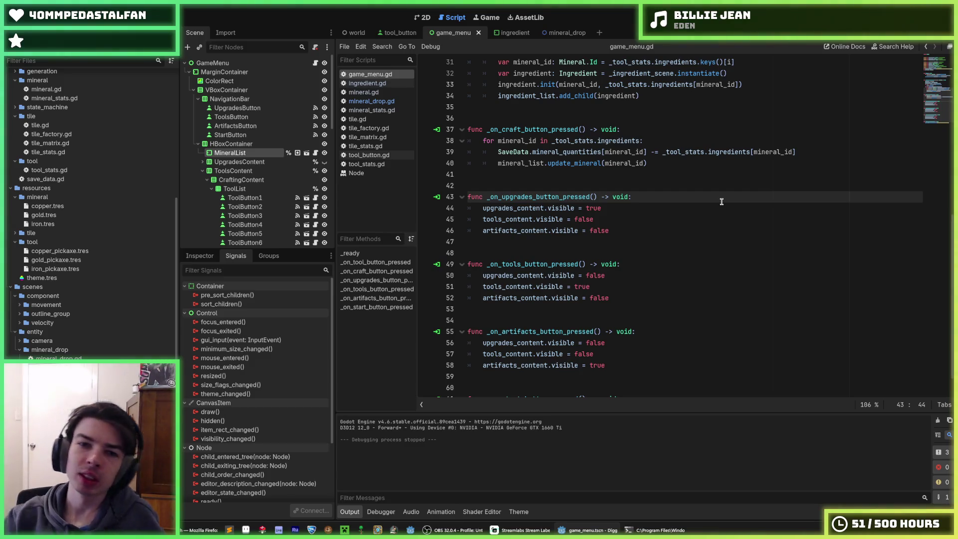
pyautogui.scroll(4, 705, 253)
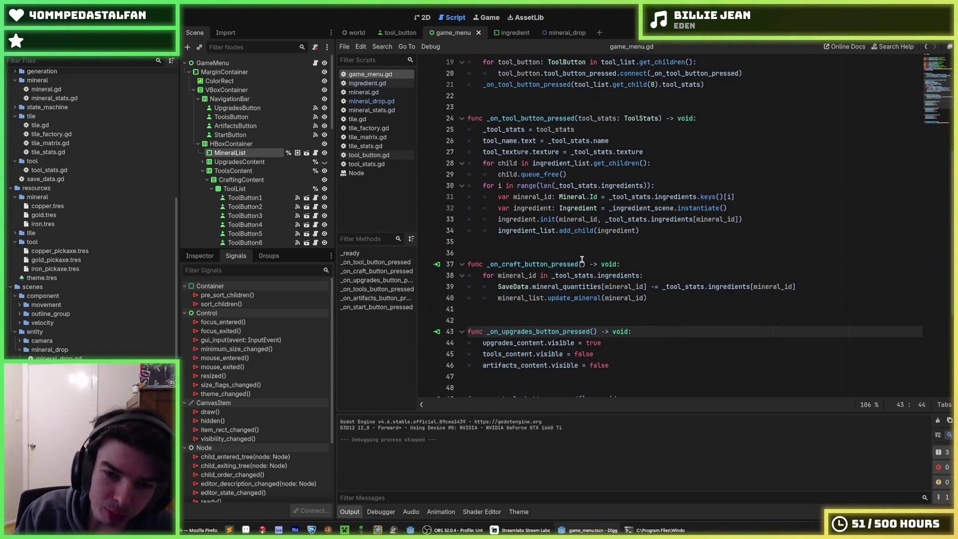
pyautogui.doubleClick(551, 264)
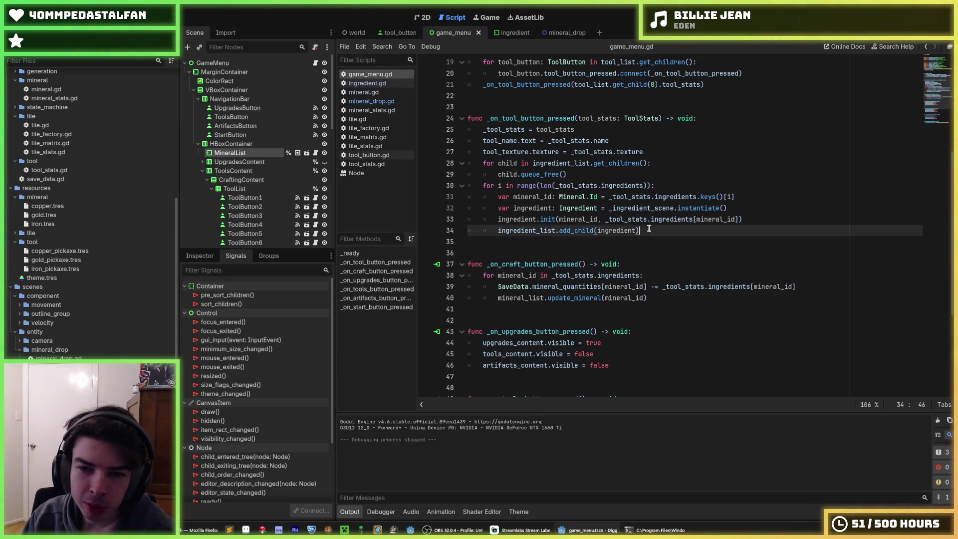
pyautogui.click(535, 265)
pyautogui.doubleClick(535, 264)
pyautogui.rightClick(535, 265)
pyautogui.click(558, 319)
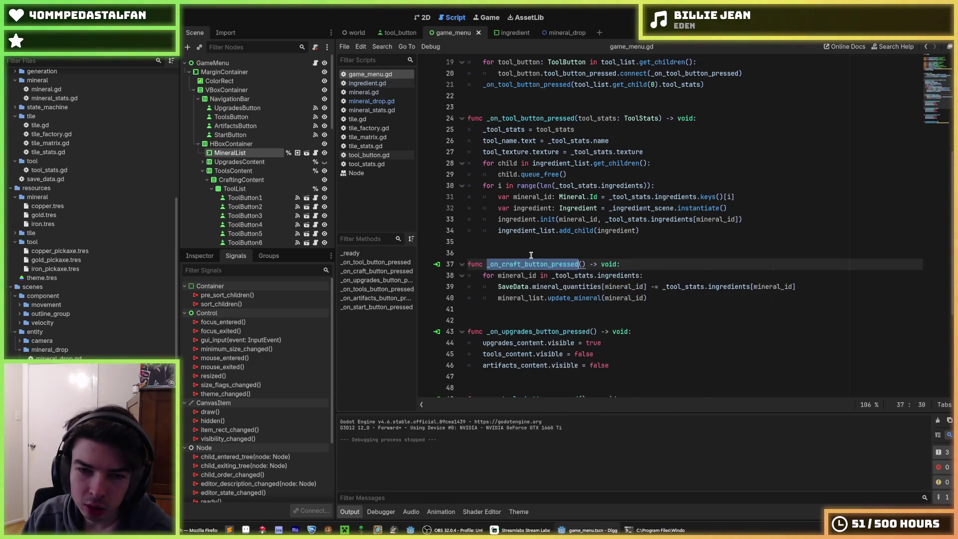
# Place the caret at the end of line 34 inside _on_tool_button_pressed
pyautogui.scroll(2, 551, 270)
pyautogui.scroll(1, 552, 273)
pyautogui.scroll(-1, 551, 273)
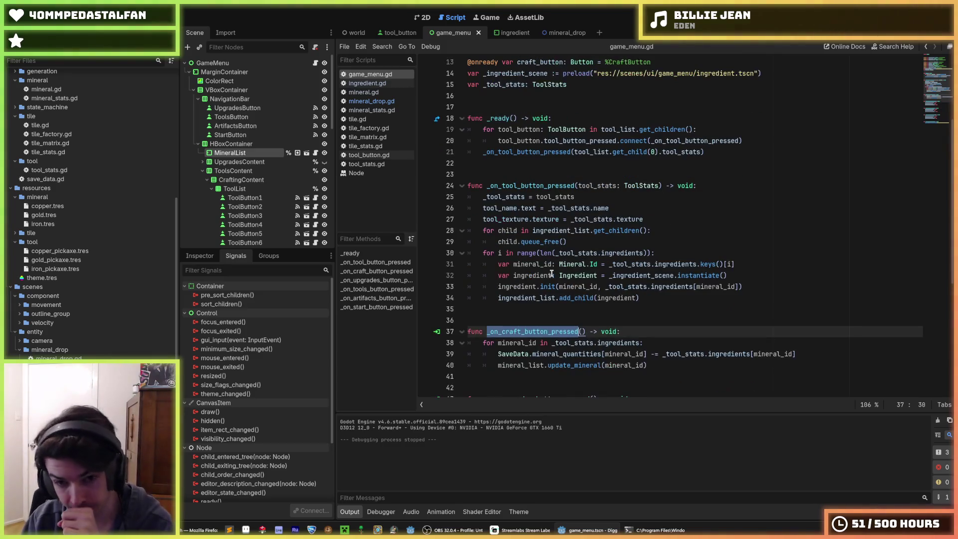
pyautogui.click(526, 309)
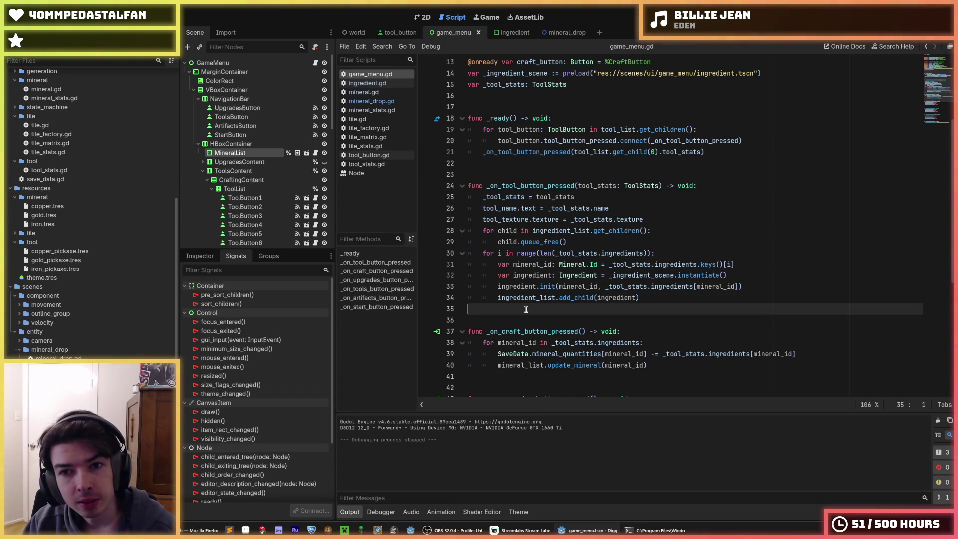
pyautogui.scroll(-2, 544, 318)
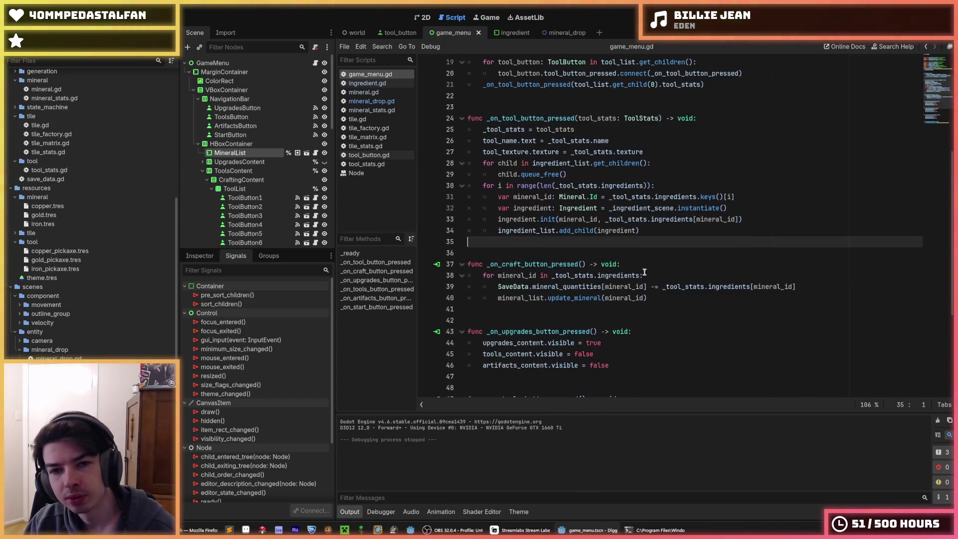
pyautogui.click(656, 222)
pyautogui.click(668, 229)
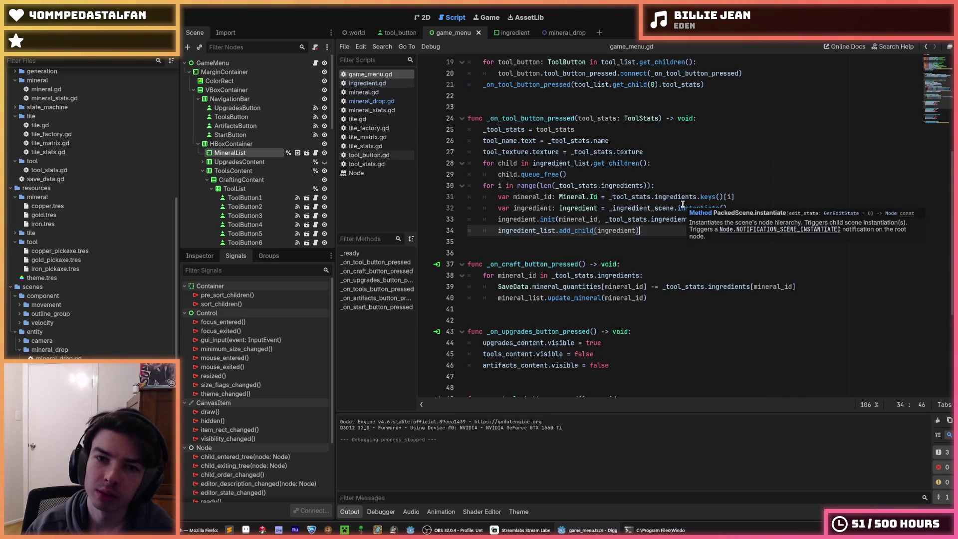
# Add a line setting craft_button.disabled = can_craft(ingredients) below line 34
pyautogui.press('Return')
pyautogui.write('t_button.e')
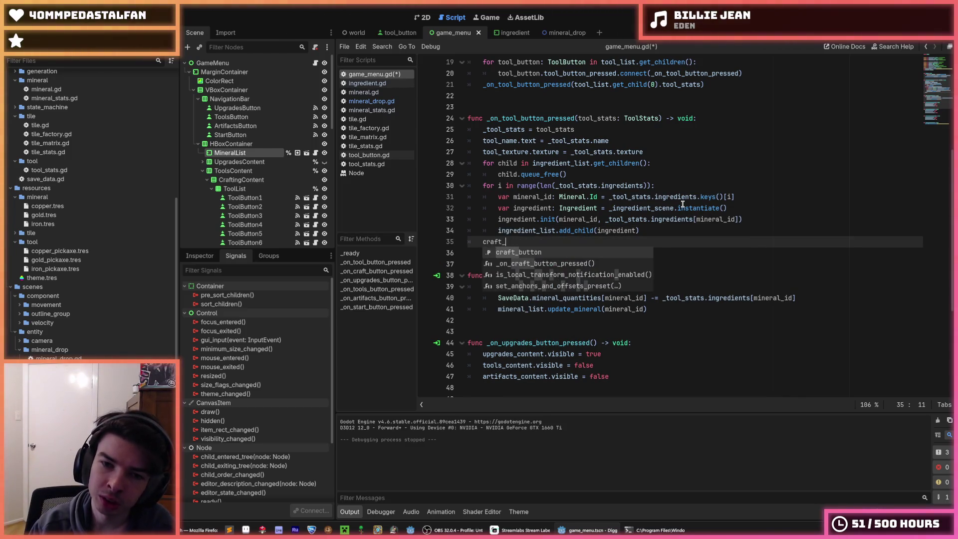
pyautogui.press('BackSpace')
pyautogui.write('disabled')
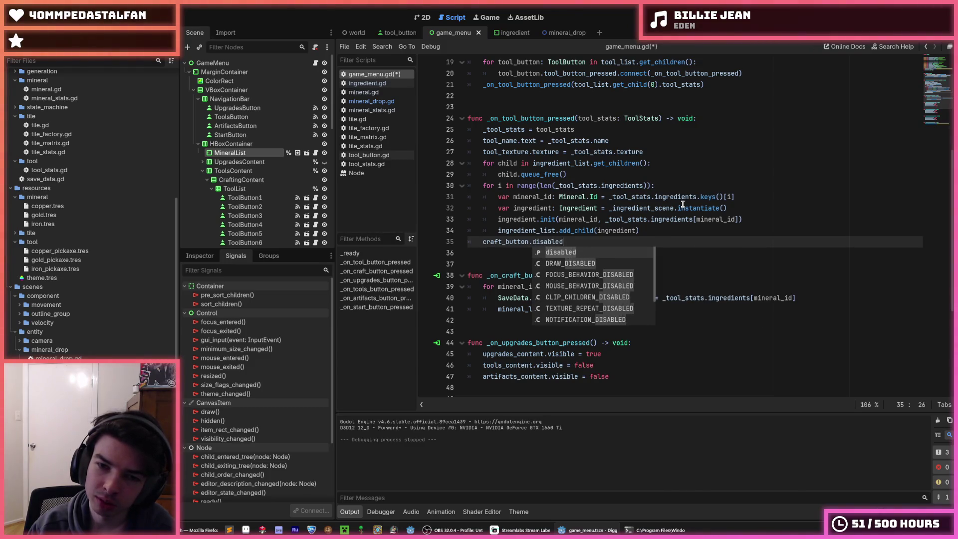
pyautogui.press('Return')
pyautogui.write('= can_craf')
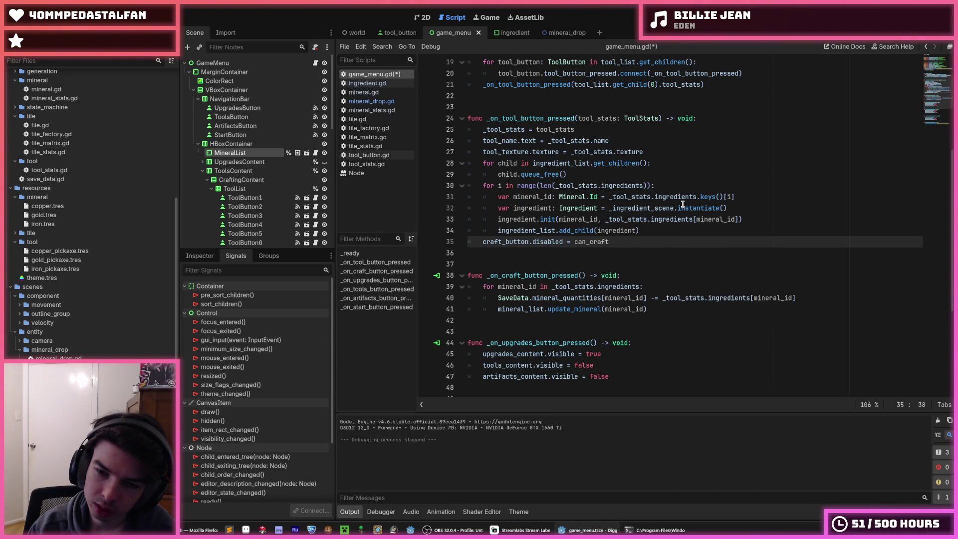
pyautogui.press('BackSpace')
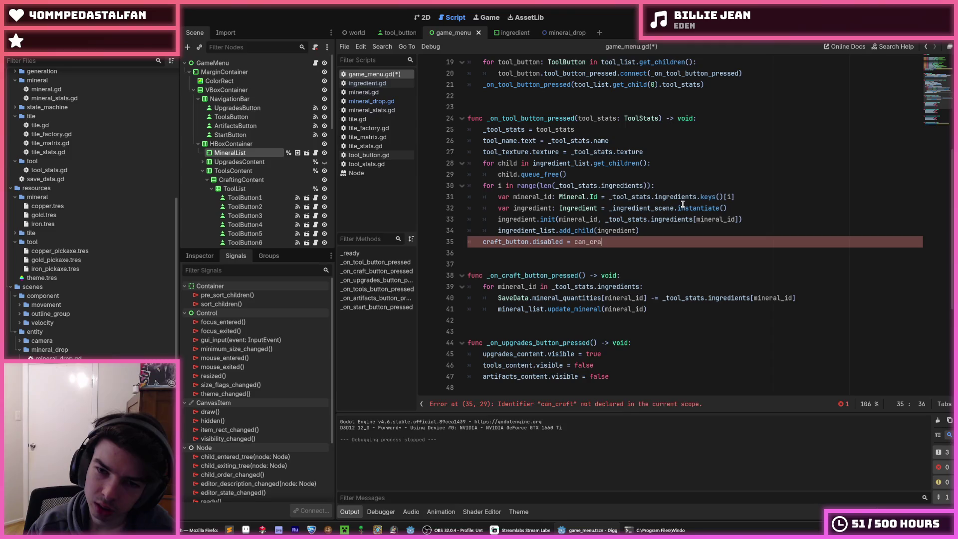
pyautogui.write('ft(')
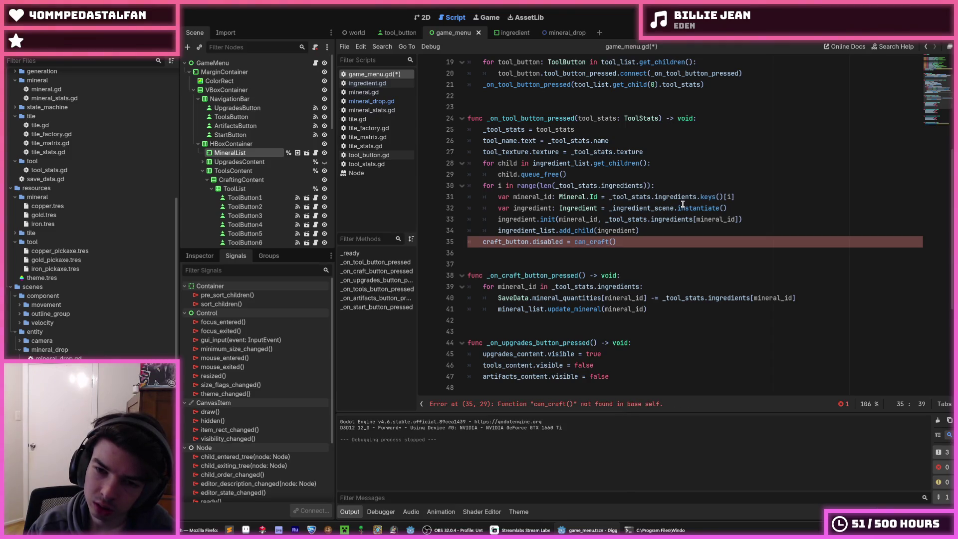
pyautogui.write('ingredients')
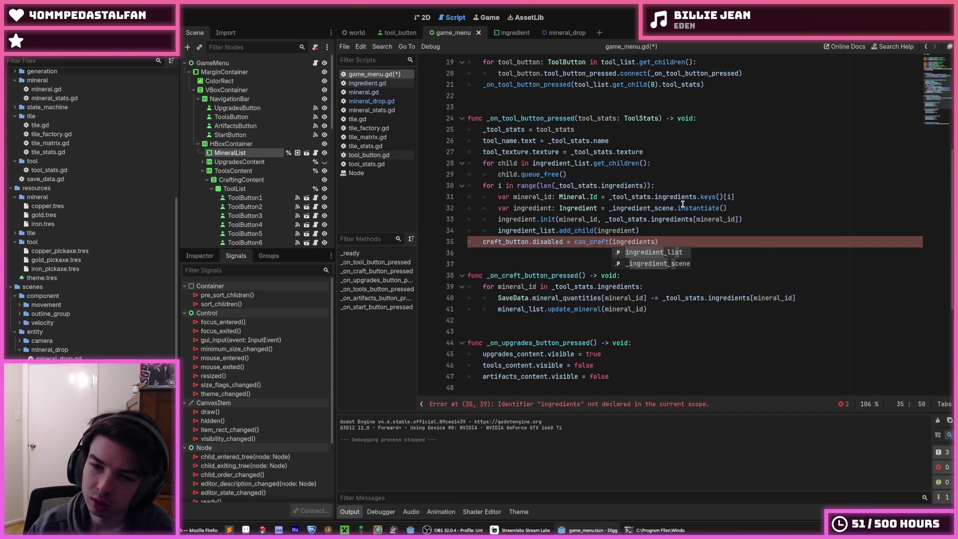
pyautogui.press('Escape')
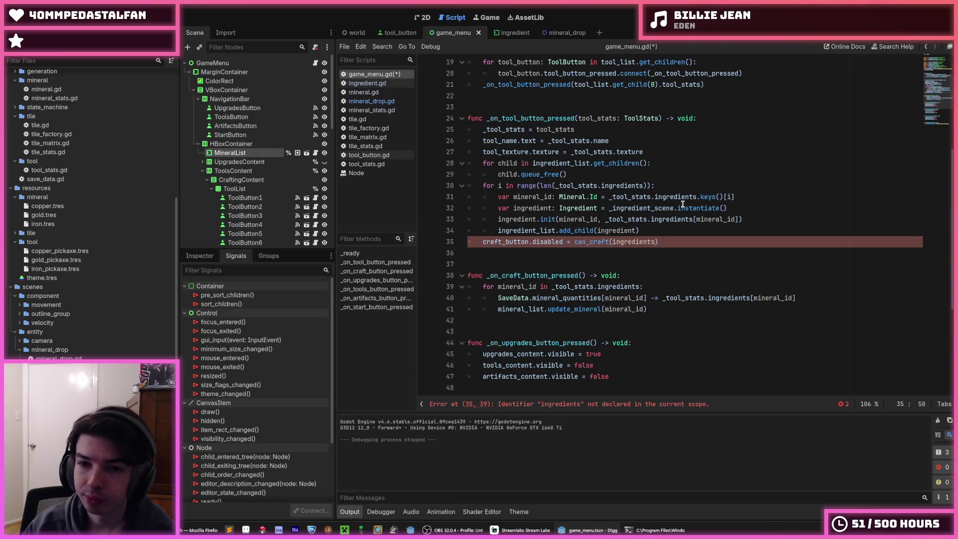
# Change the call to _can_craft and open two blank lines below line 35
pyautogui.doubleClick(591, 243)
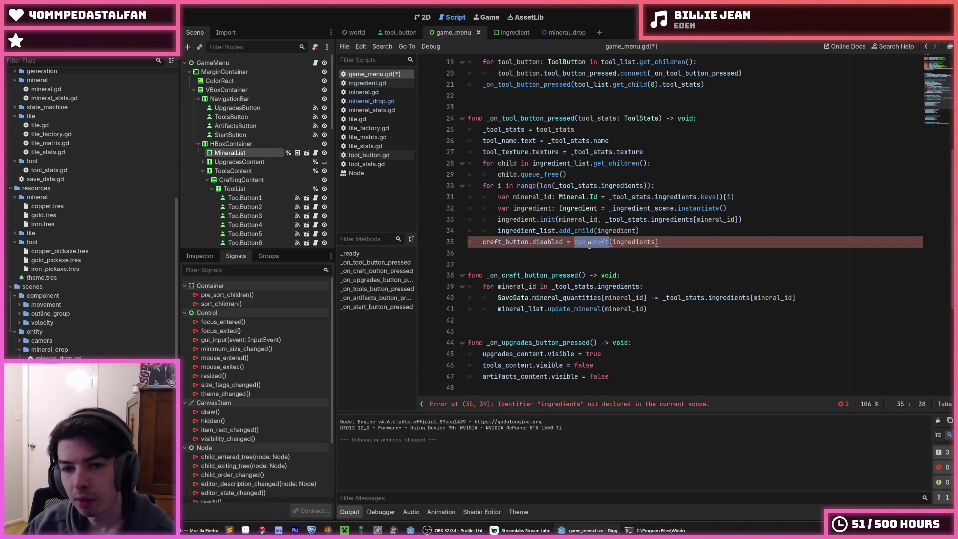
pyautogui.press('Left')
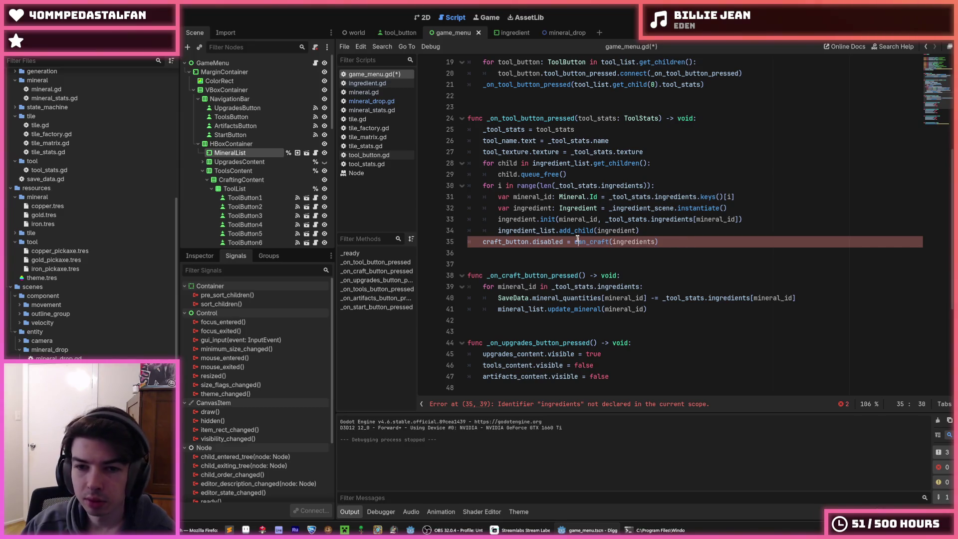
pyautogui.write('_')
pyautogui.press('End')
pyautogui.press('Return')
pyautogui.press('Return')
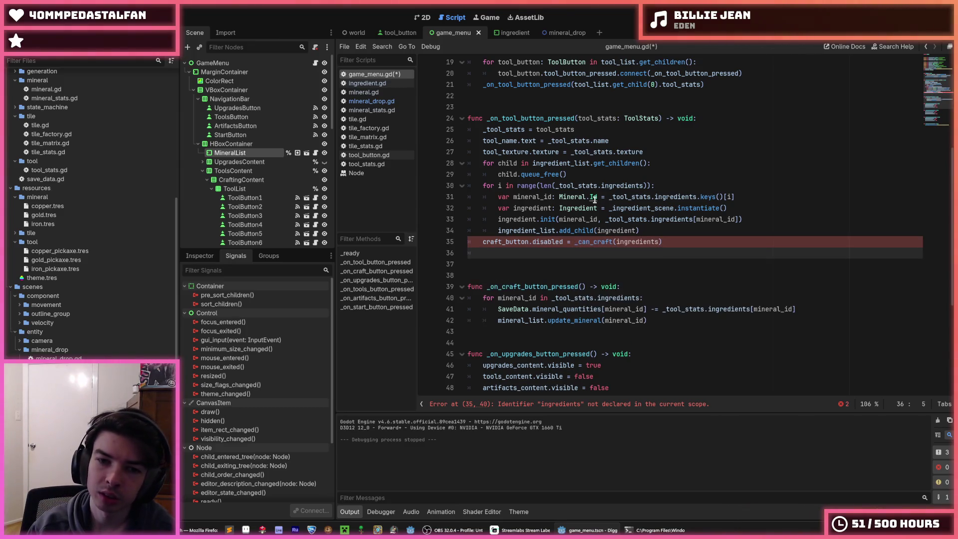
# On line 38, write func _can_craft(ingredients: Dictionary[Mineral.Id, int]) -> bool: and begin its body with 'for mineral'
pyautogui.press('Return')
pyautogui.write('func _')
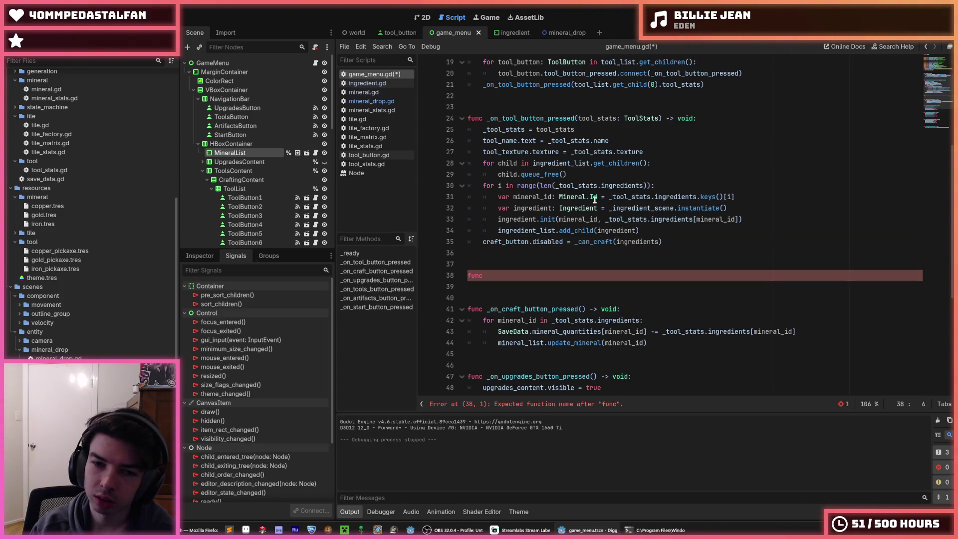
pyautogui.write('can_craft(')
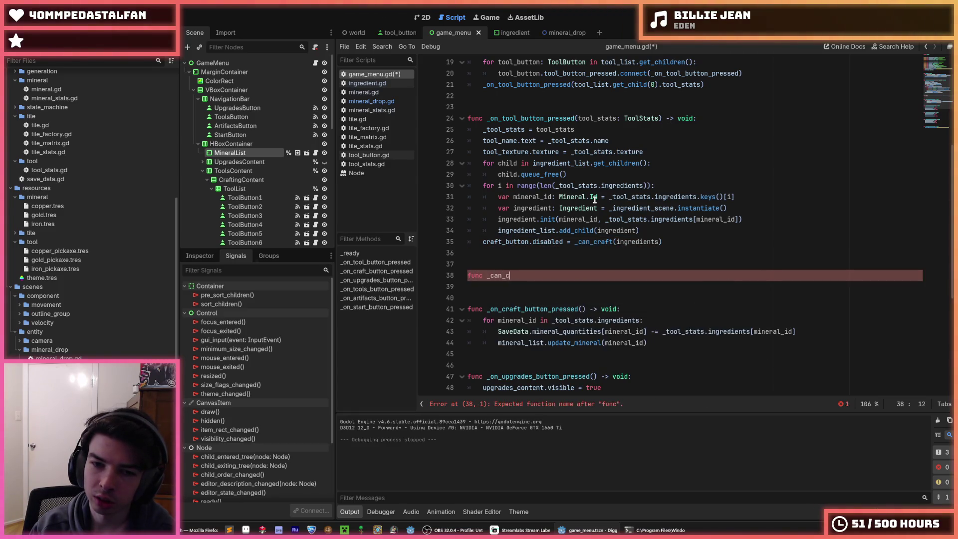
pyautogui.write('ingredi')
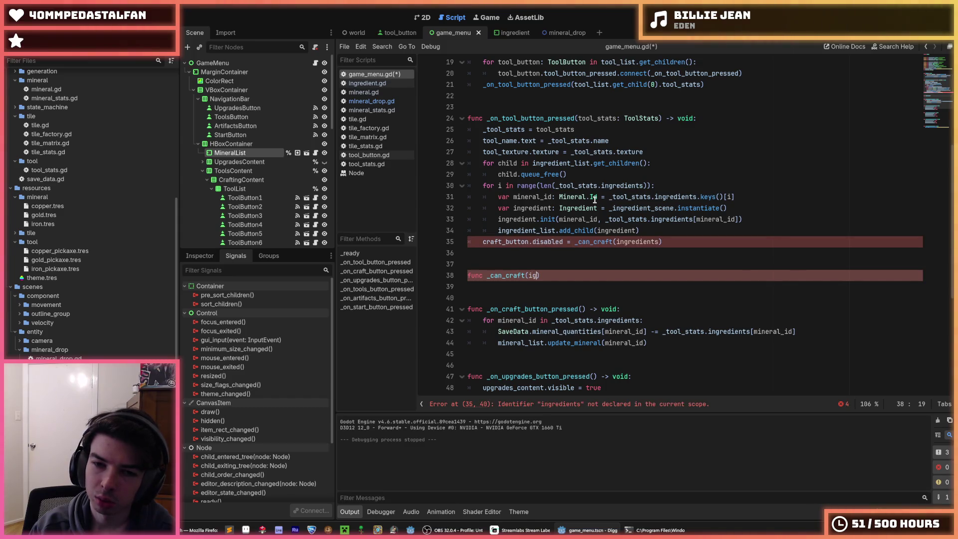
pyautogui.write('ents: Dic')
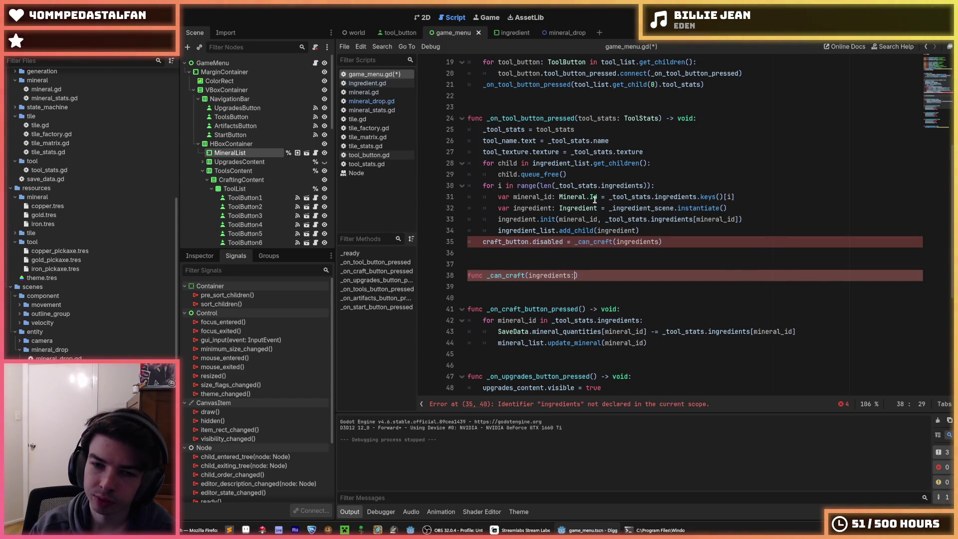
pyautogui.write('tionary')
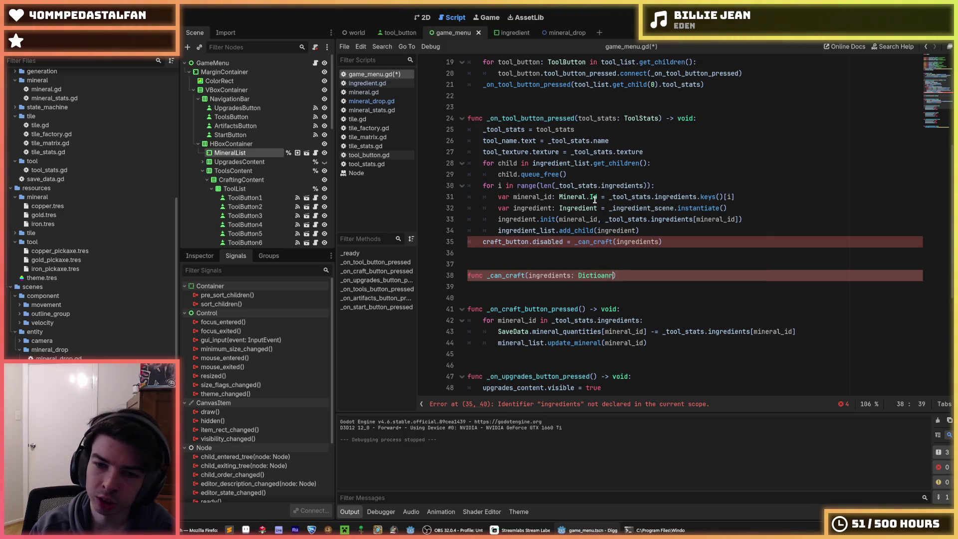
pyautogui.write('[')
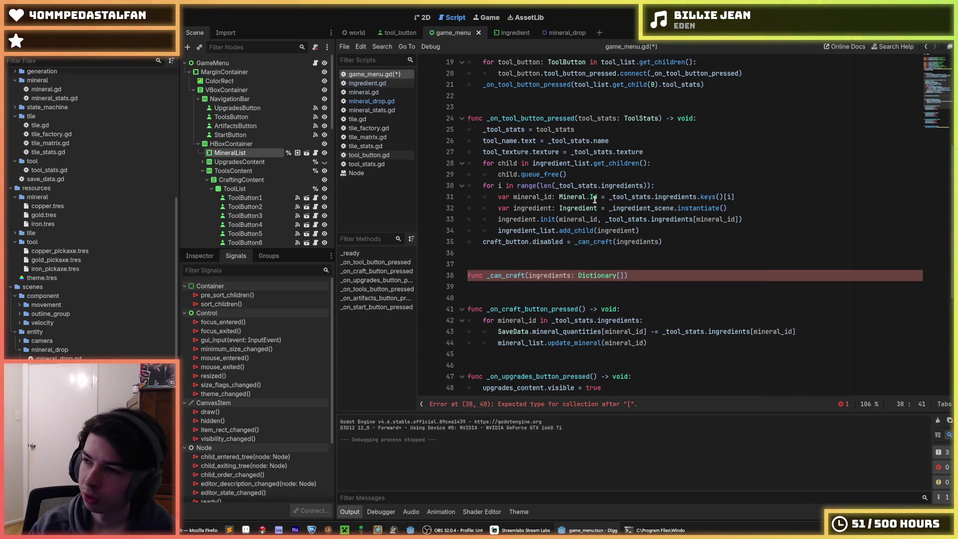
pyautogui.write('Mineral.Id,')
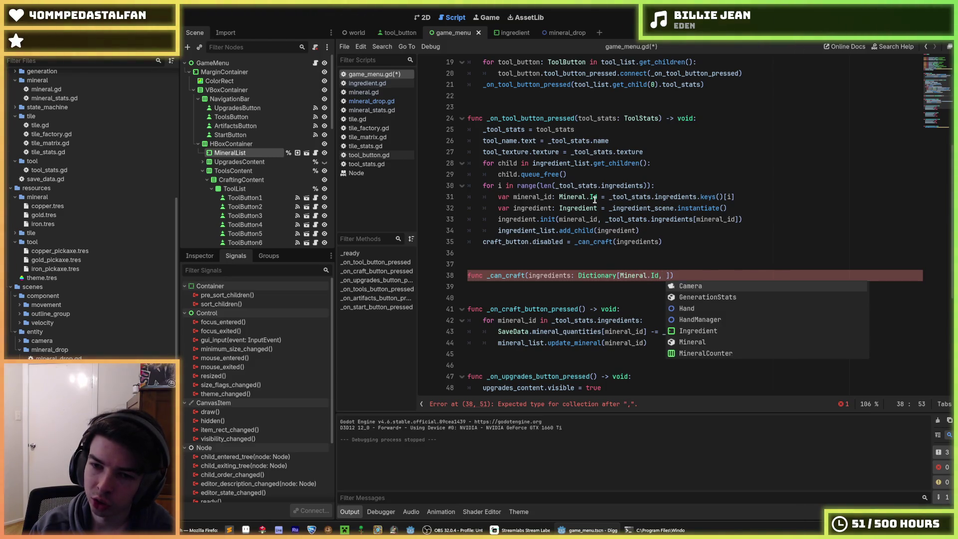
pyautogui.write(' int]) -')
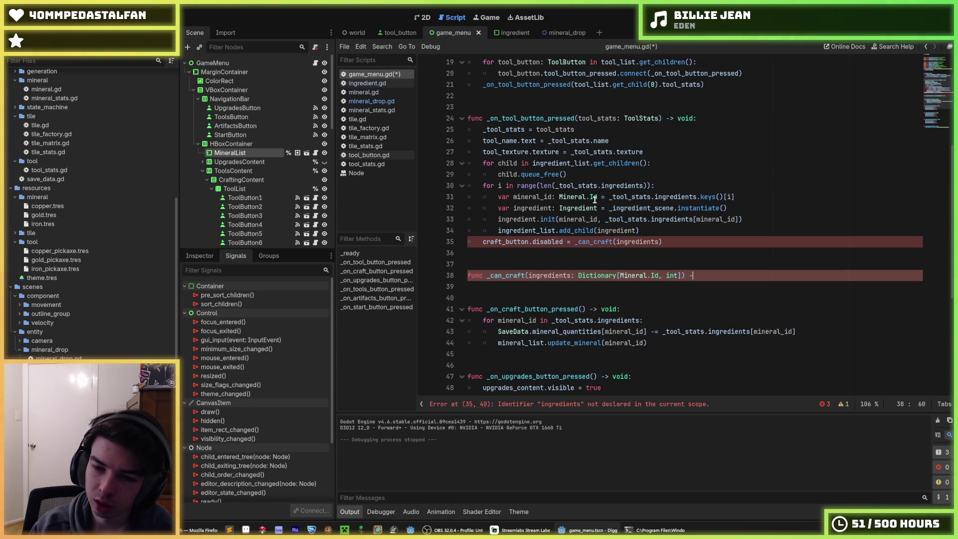
pyautogui.write('> void:')
pyautogui.press('Return')
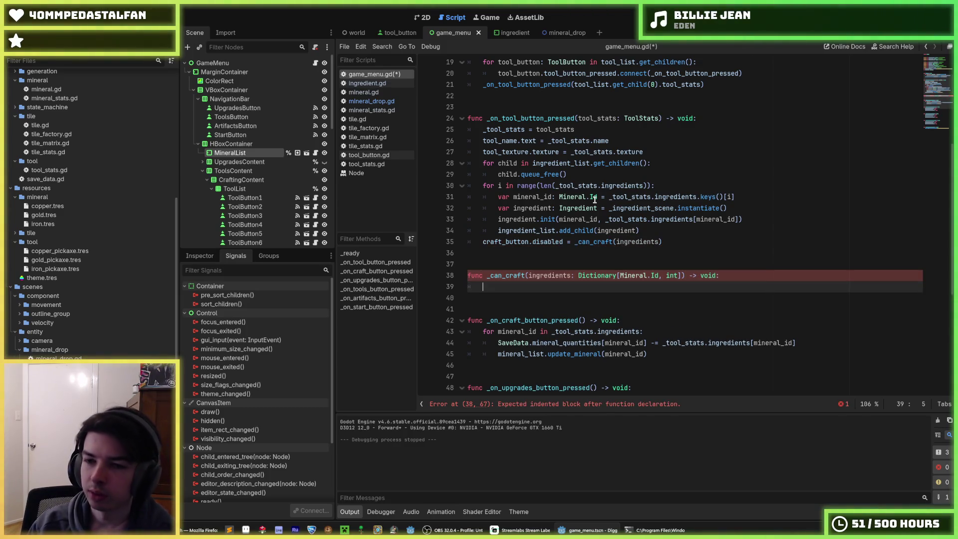
pyautogui.press('BackSpace')
pyautogui.press('BackSpace')
pyautogui.press('BackSpace')
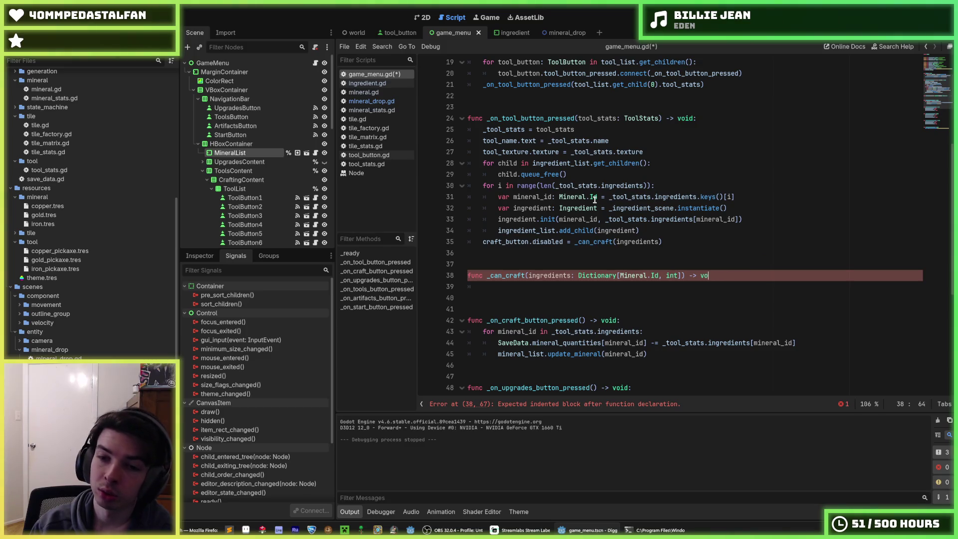
pyautogui.press('BackSpace')
pyautogui.press('BackSpace')
pyautogui.write('bool:')
pyautogui.press('Return')
pyautogui.press('Down')
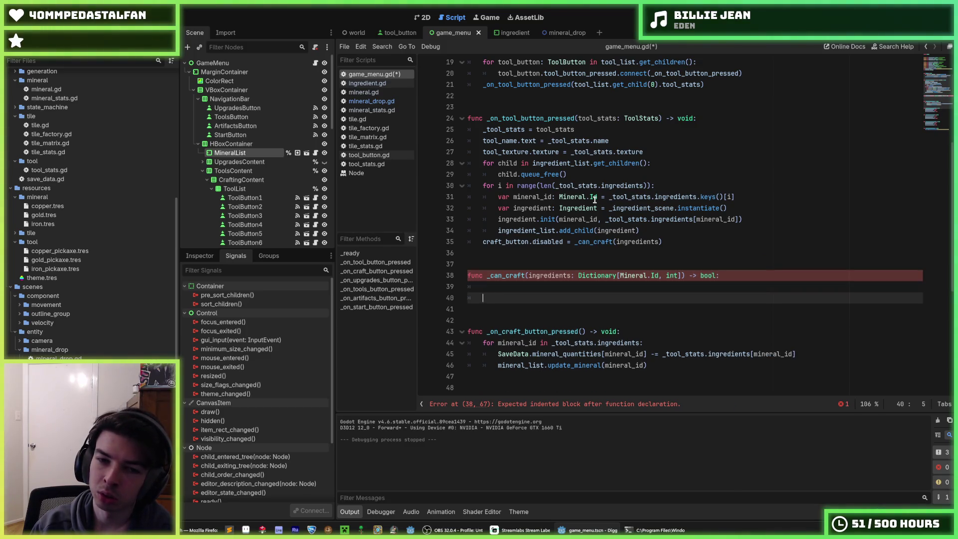
pyautogui.press('BackSpace')
pyautogui.press('BackSpace')
pyautogui.write('for ')
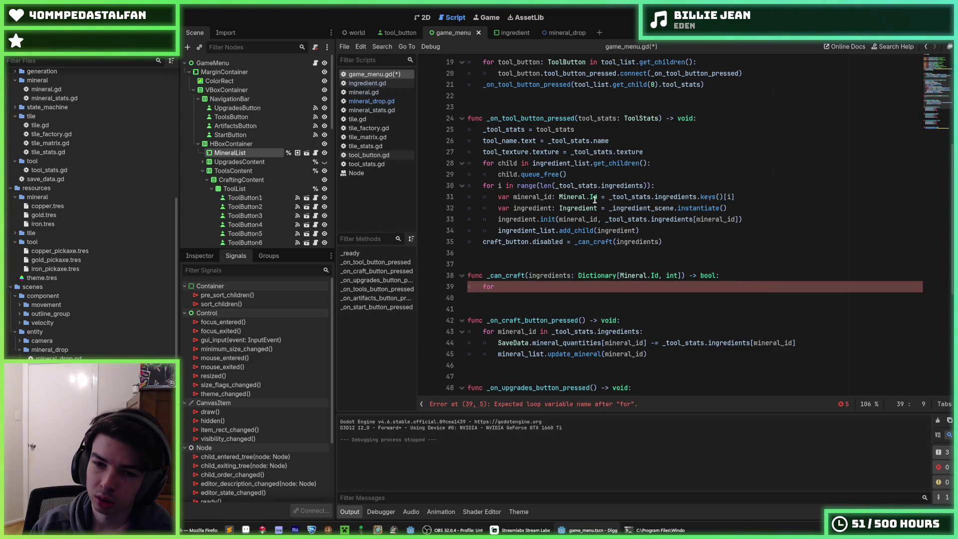
pyautogui.write('mineral')
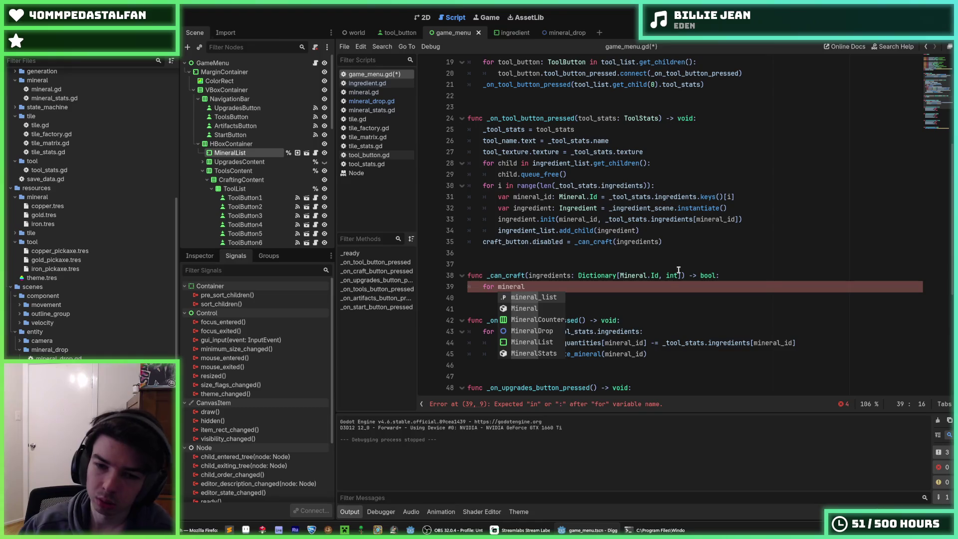
# Replace the partial 'for mineral' line with the pasted mineral loop
pyautogui.press('Escape')
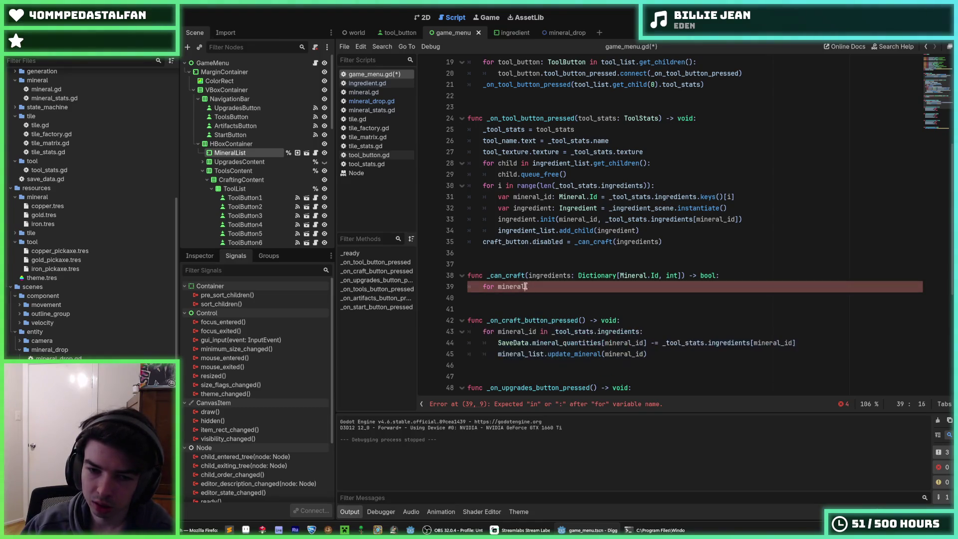
pyautogui.keyDown('shift'); pyautogui.click(481, 283); pyautogui.keyUp('shift')
pyautogui.write('for mineral_id in _tool_stats.ingredients: \t\tSaveData.mineral_quantities[mineral_id] -= _tool_stats.ingredients[mineral_id] \t\tmineral_list.update_mineral(mineral_id)')
pyautogui.click(509, 286)
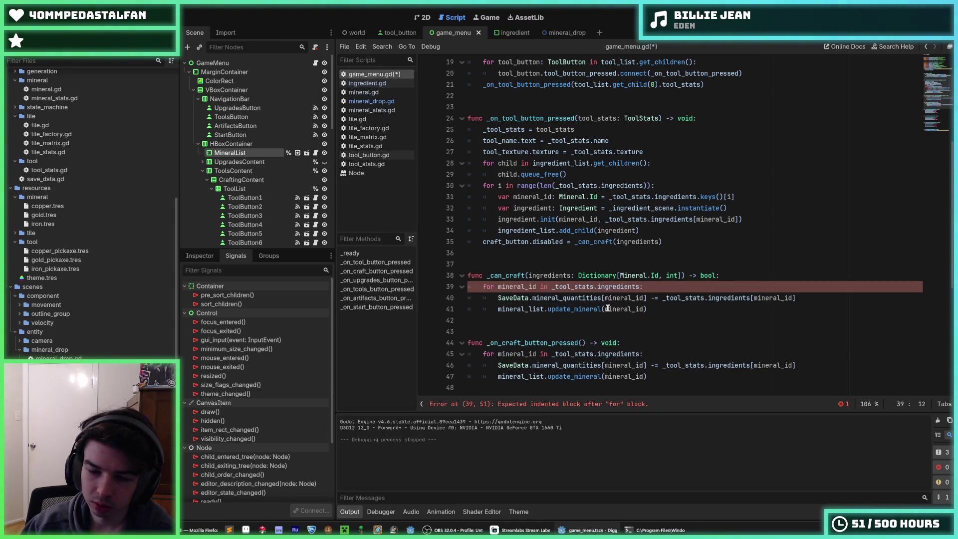
pyautogui.click(747, 298)
pyautogui.click(691, 309)
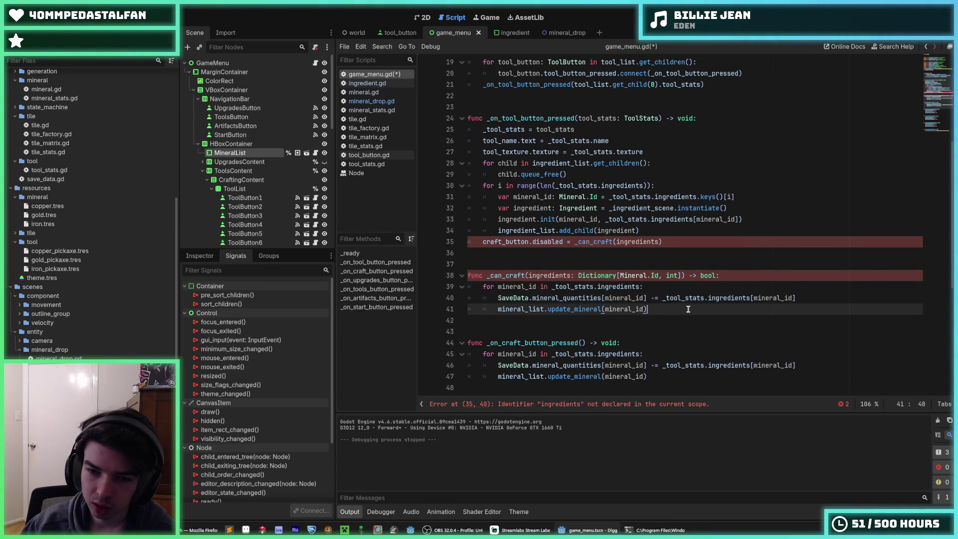
pyautogui.moveTo(656, 306); pyautogui.dragTo(497, 309)
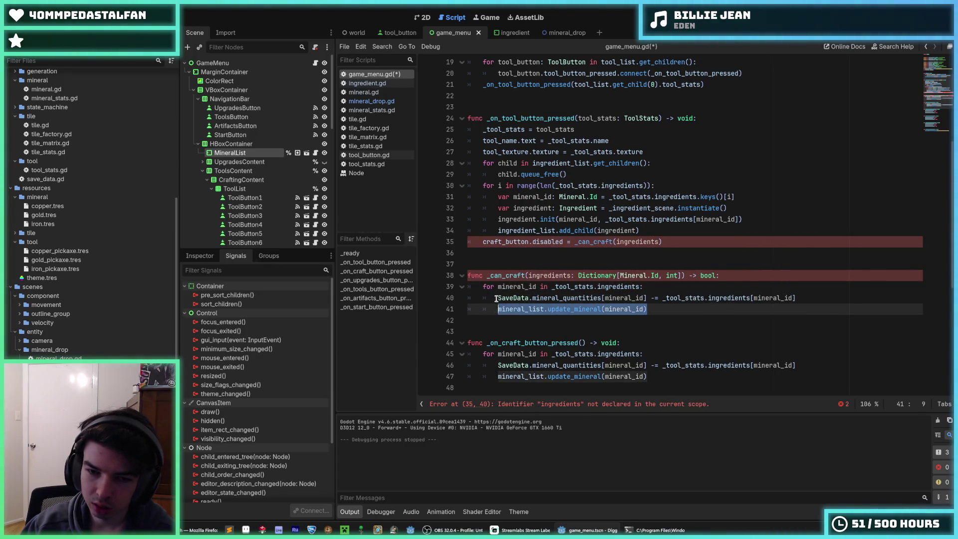
# Turn the loop into an 'if' check using '<' that returns false, followed by 'return true'
pyautogui.press('Up')
pyautogui.write('if')
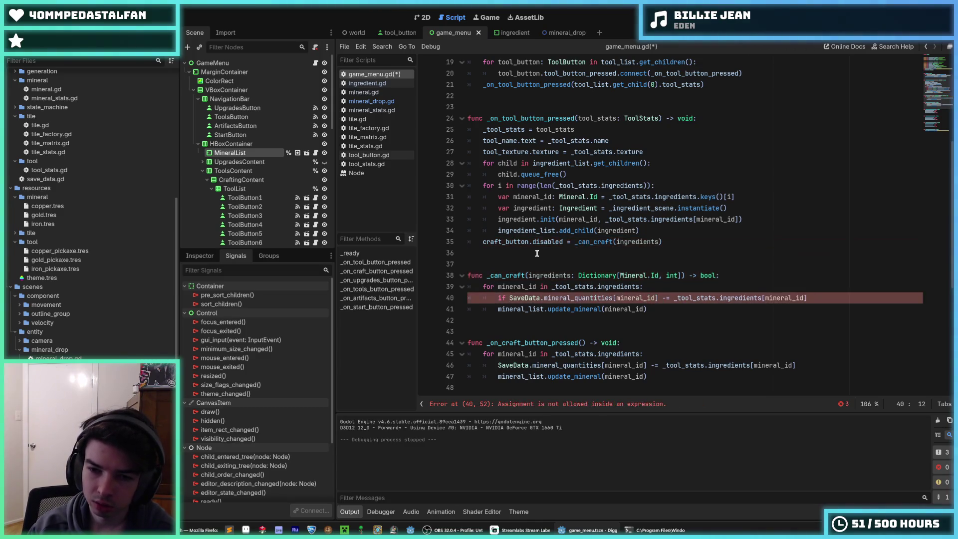
pyautogui.press('Down')
pyautogui.doubleClick(666, 298)
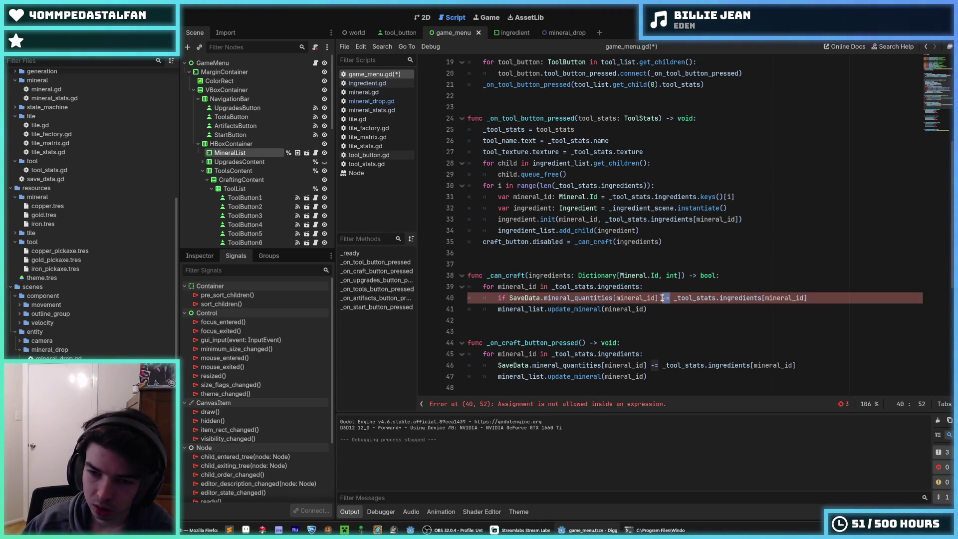
pyautogui.write('<')
pyautogui.press('Down')
pyautogui.hotkey('shift', 'Home')
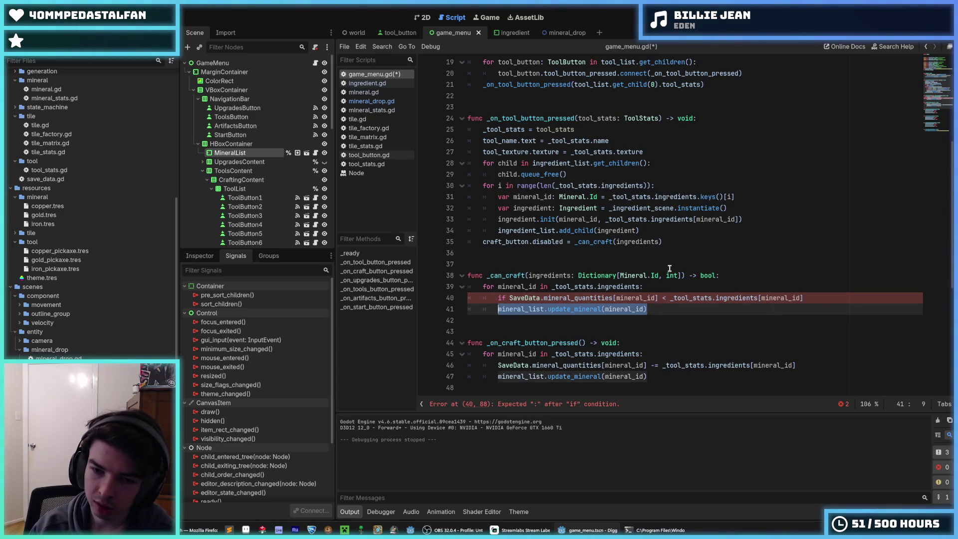
pyautogui.hotkey('ctrl', 'x')
pyautogui.press('Tab')
pyautogui.write('return false')
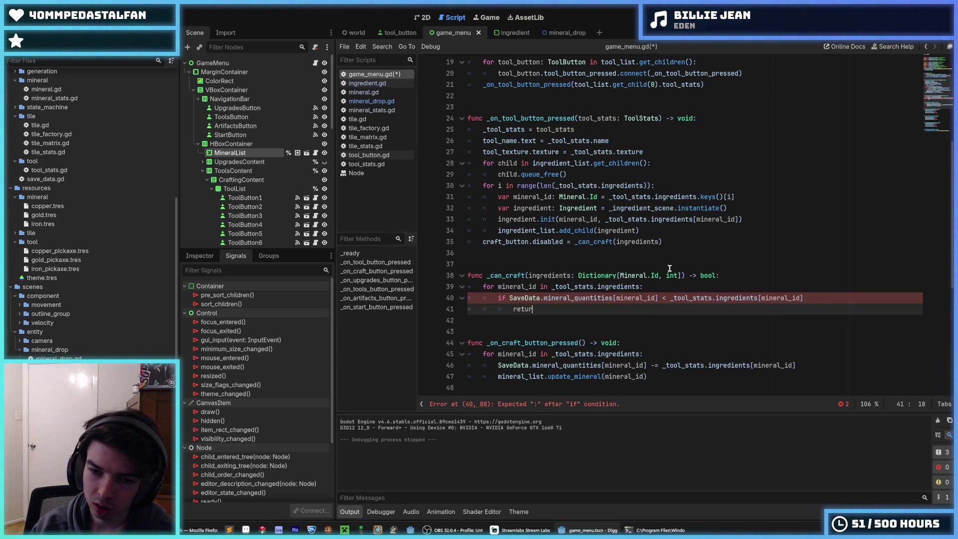
pyautogui.press('Return')
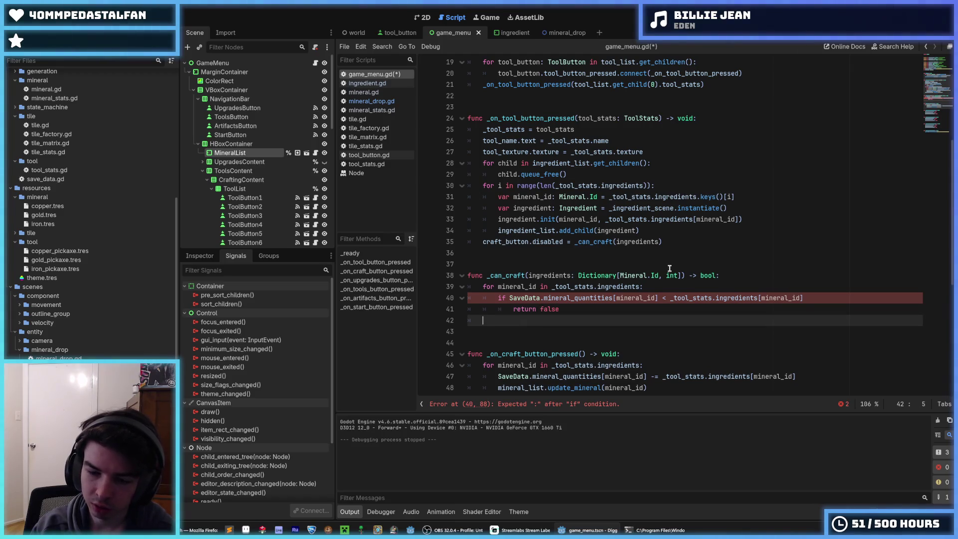
pyautogui.write('return ')
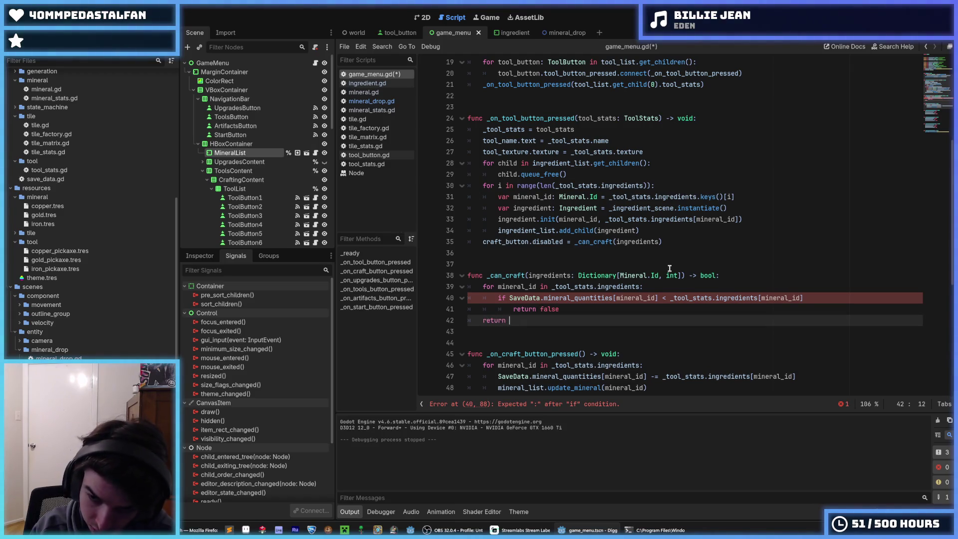
pyautogui.write('true')
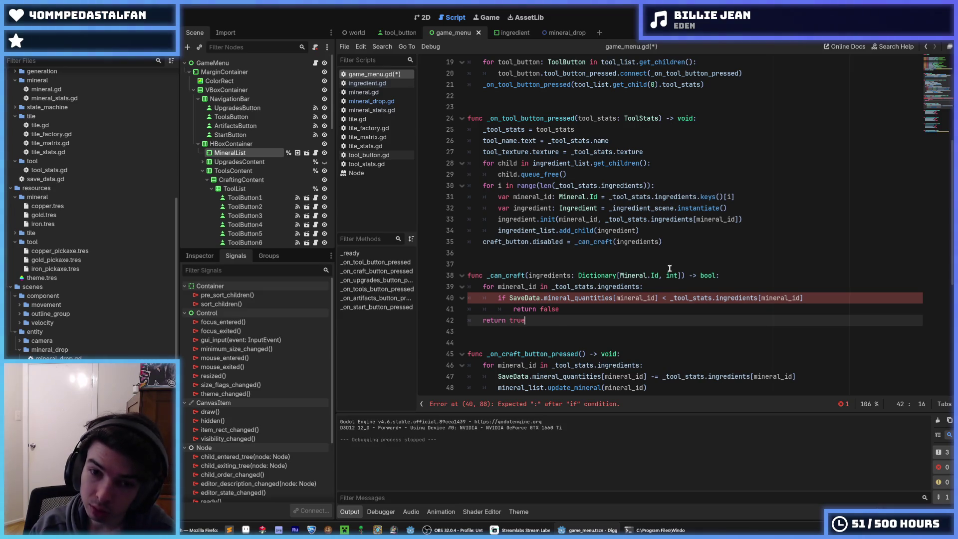
# Add the missing ':' to the if line and insert 'not' before _can_craft on line 35
pyautogui.press('Up')
pyautogui.press('Up')
pyautogui.press('End')
pyautogui.write(':')
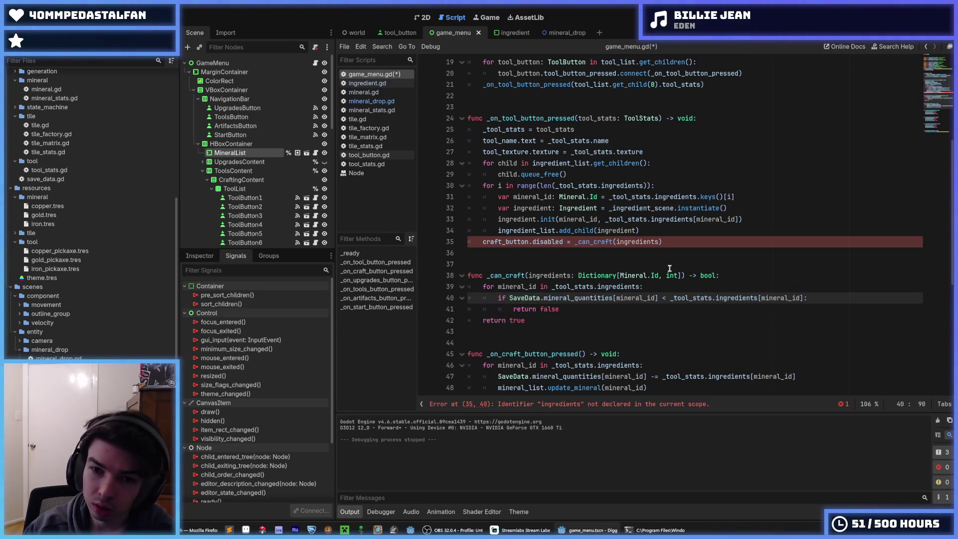
pyautogui.click(575, 241)
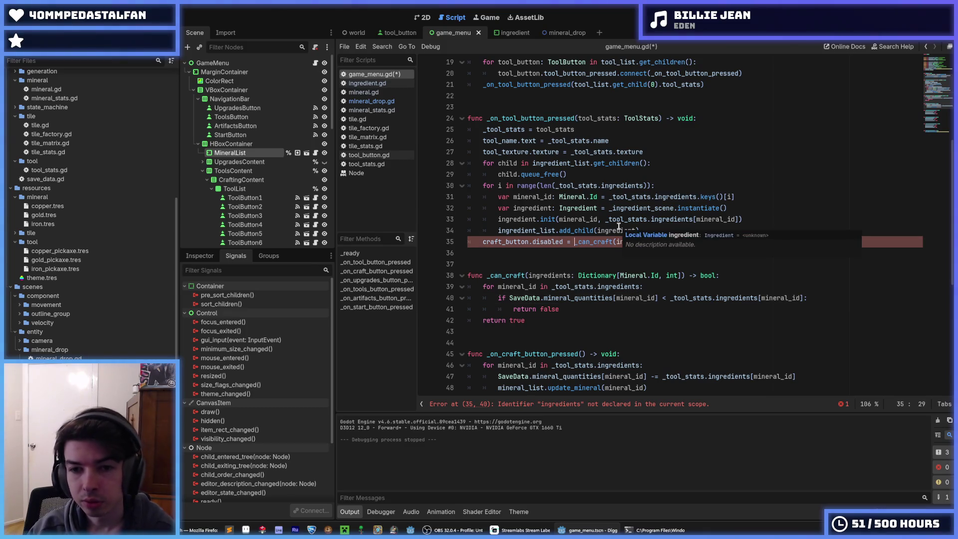
pyautogui.write('not')
pyautogui.press('Down')
pyautogui.press('Down')
pyautogui.press('Down')
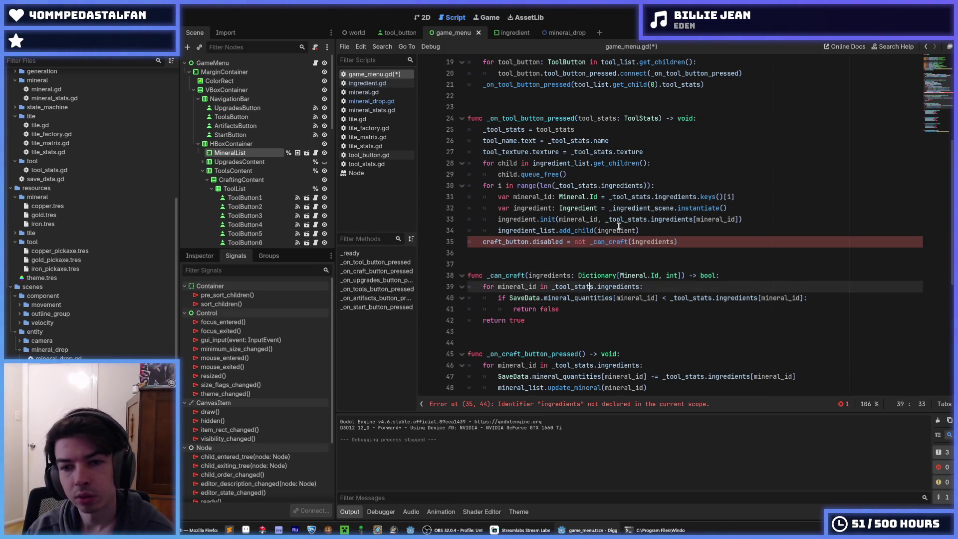
pyautogui.press('Down')
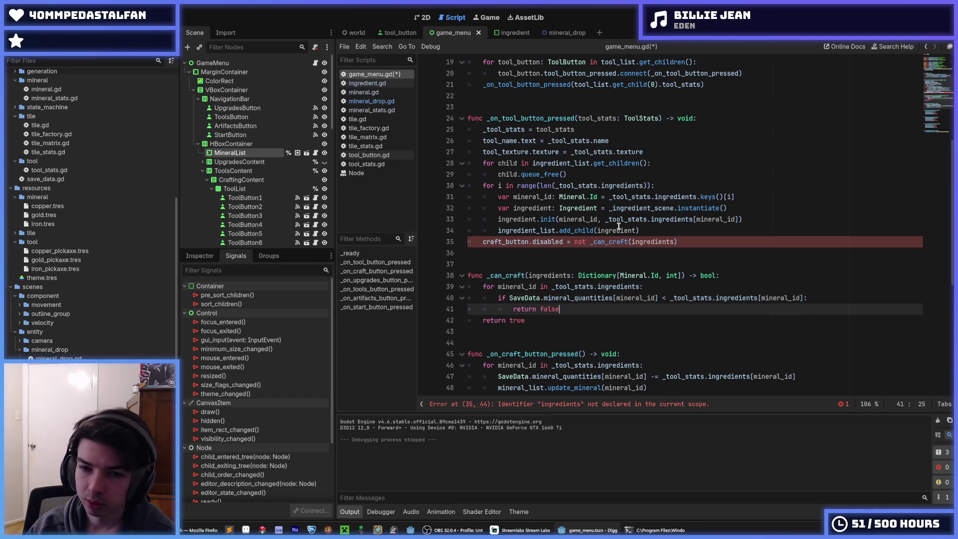
pyautogui.click(662, 298)
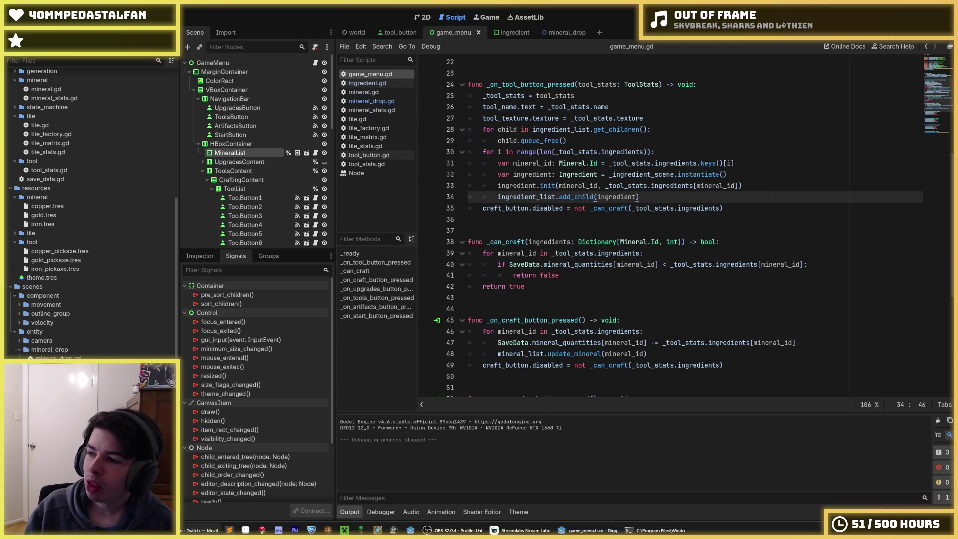
# Switch from the Godot editor to the Twitch stream in Firefox
pyautogui.hotkey('alt', 'Tab')
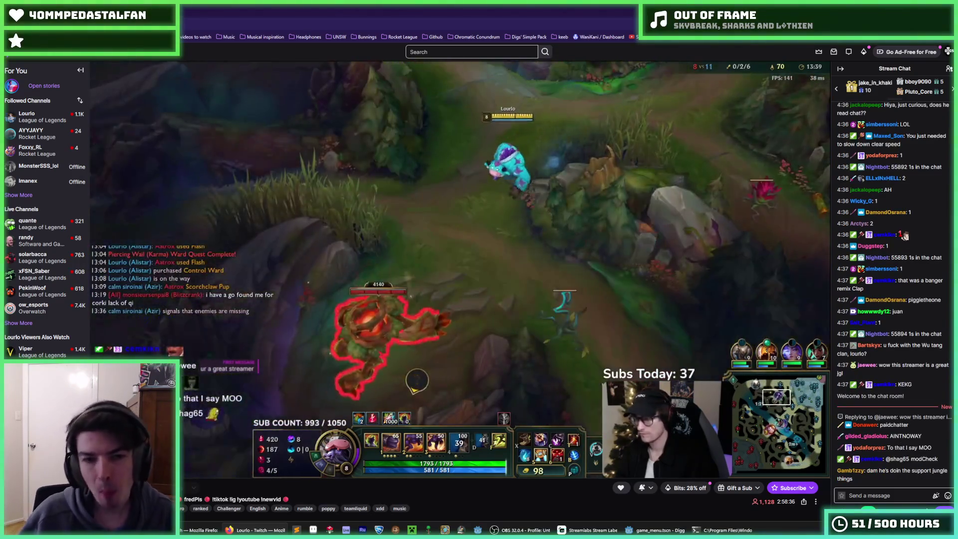
# Watch the Twitch stream, then return to the Godot editor showing game_menu.gd
pyautogui.moveTo(425, 305)
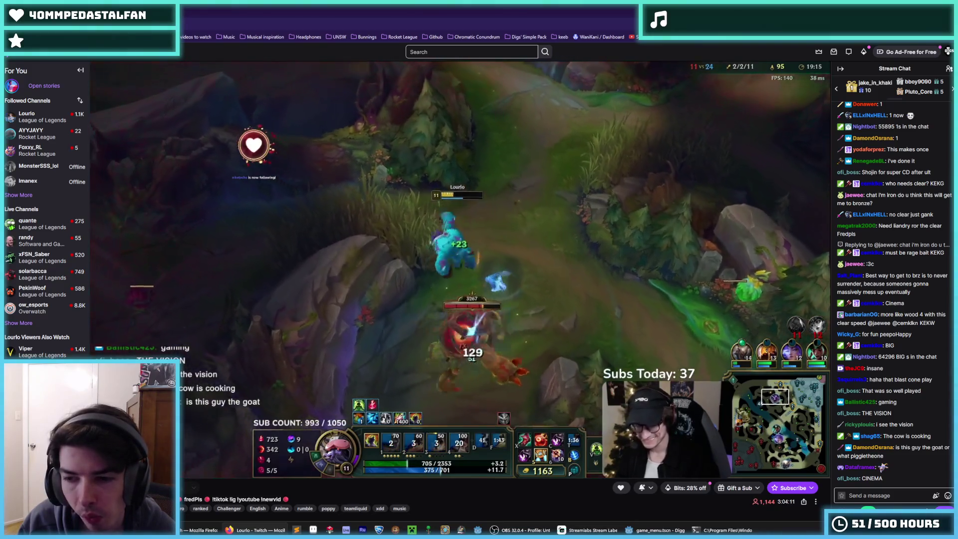
pyautogui.hotkey('alt', 'Tab')
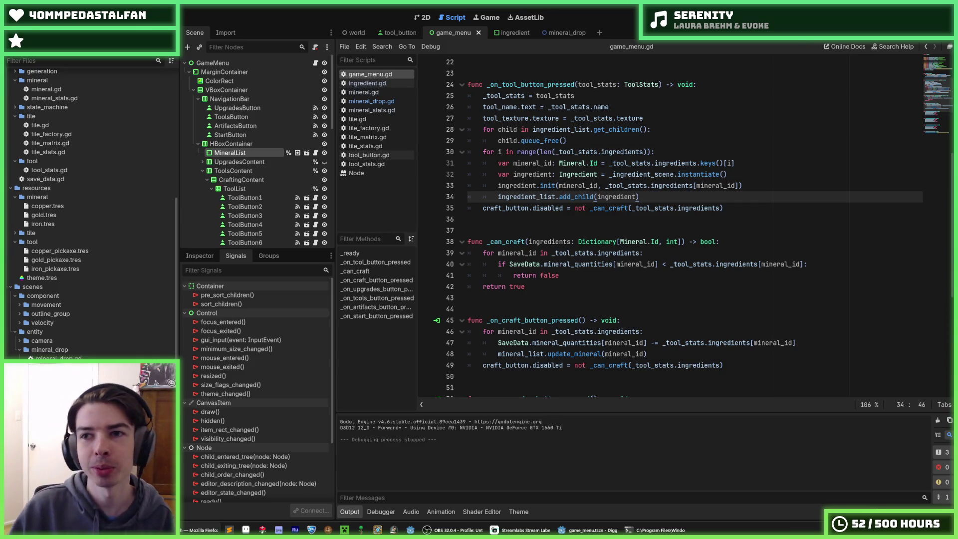
# Run the game with F5 and compare the Gold, Iron and Copper Pickaxe recipes
pyautogui.press('F5')
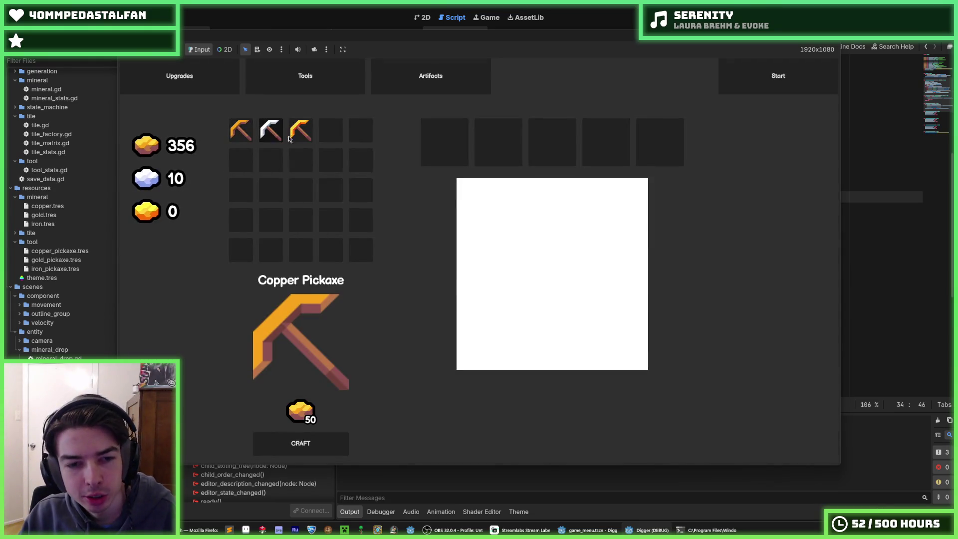
pyautogui.click(299, 131)
pyautogui.click(270, 130)
pyautogui.click(241, 130)
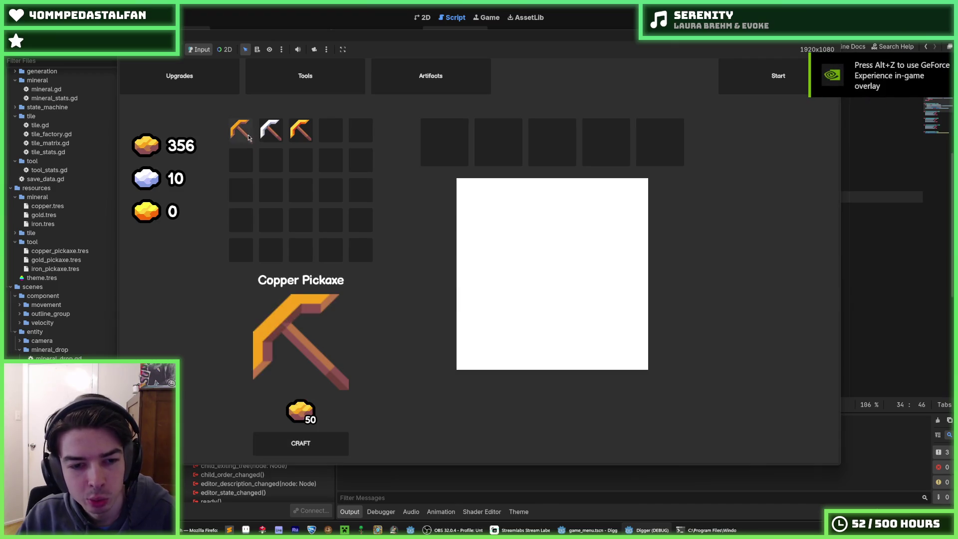
# Craft Copper Pickaxes repeatedly until copper runs low, then stop the game with F8
pyautogui.click(310, 443)
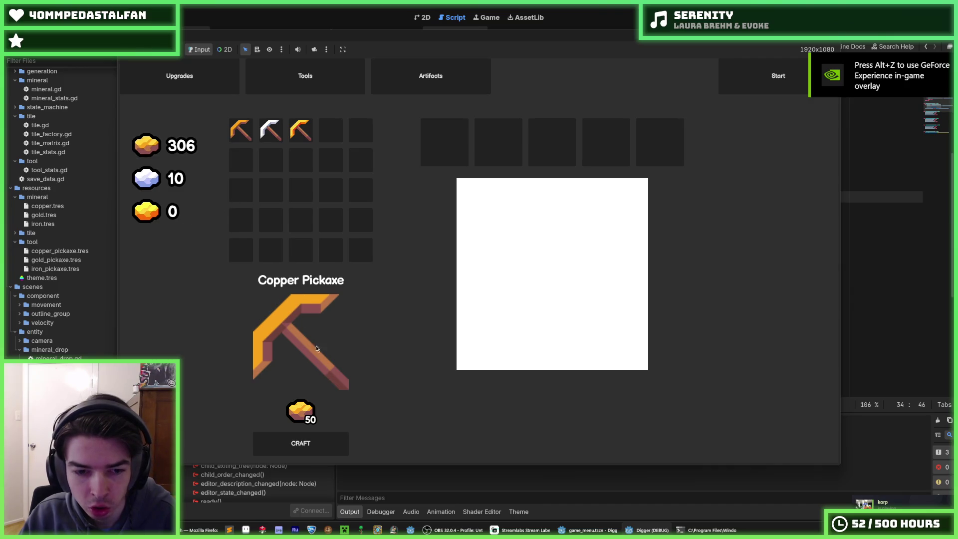
pyautogui.click(328, 445)
pyautogui.click(328, 446)
pyautogui.click(329, 446)
pyautogui.click(329, 445)
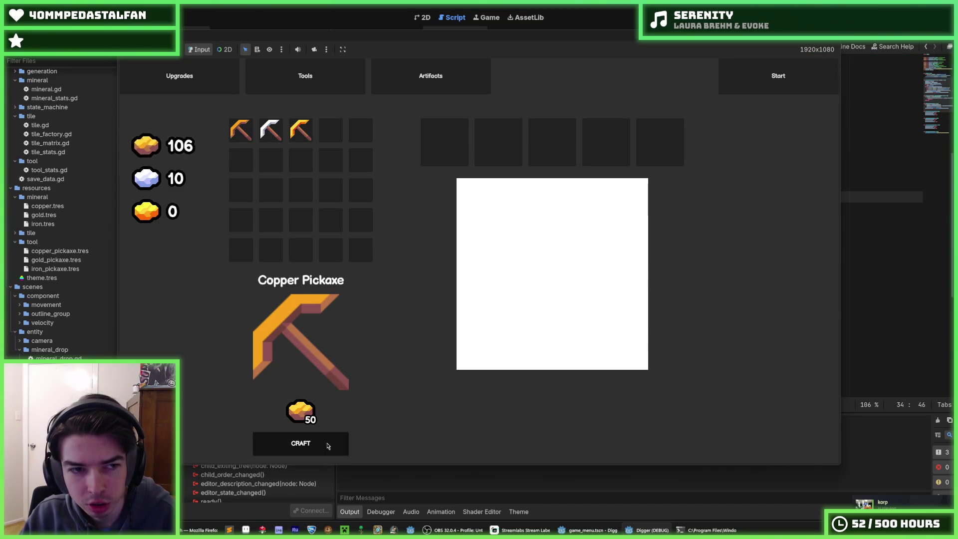
pyautogui.click(328, 446)
pyautogui.click(328, 446)
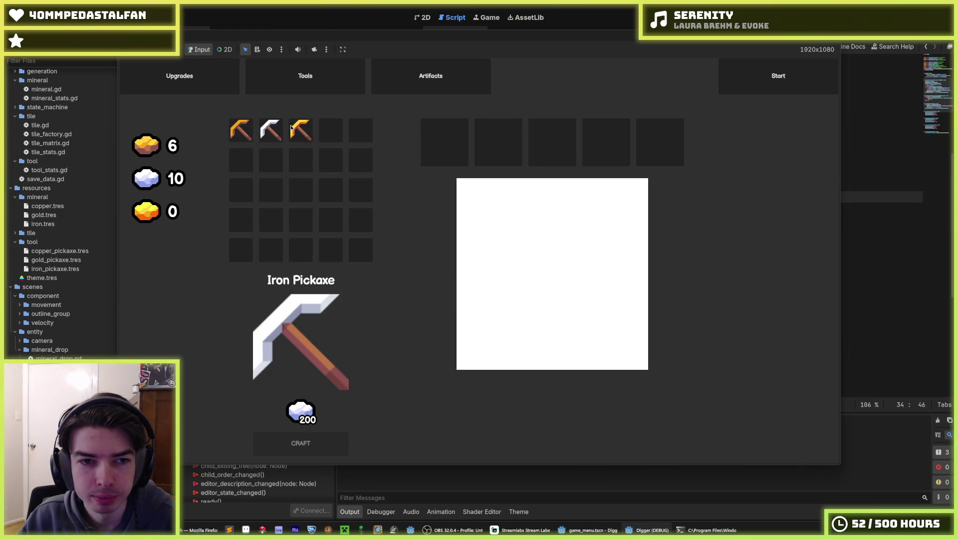
pyautogui.press('F8')
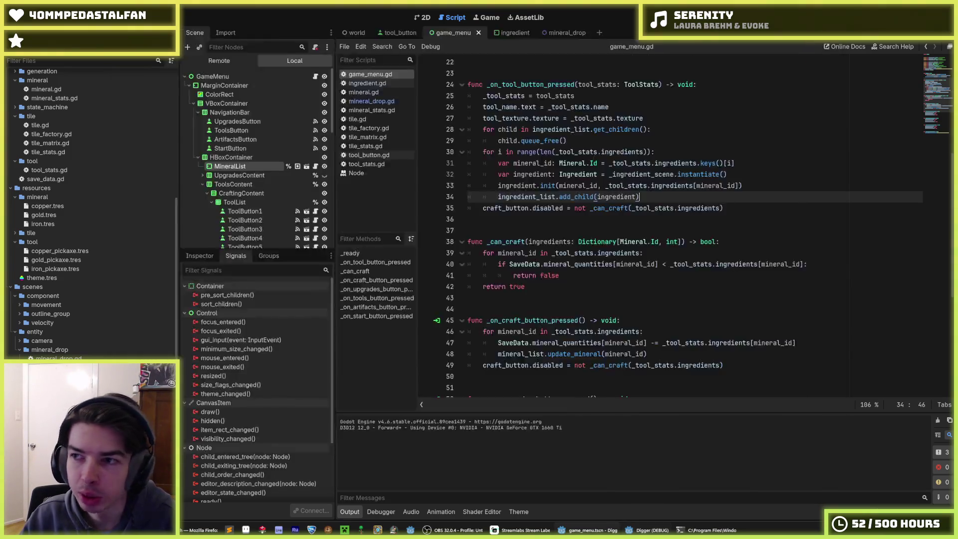
pyautogui.click(717, 175)
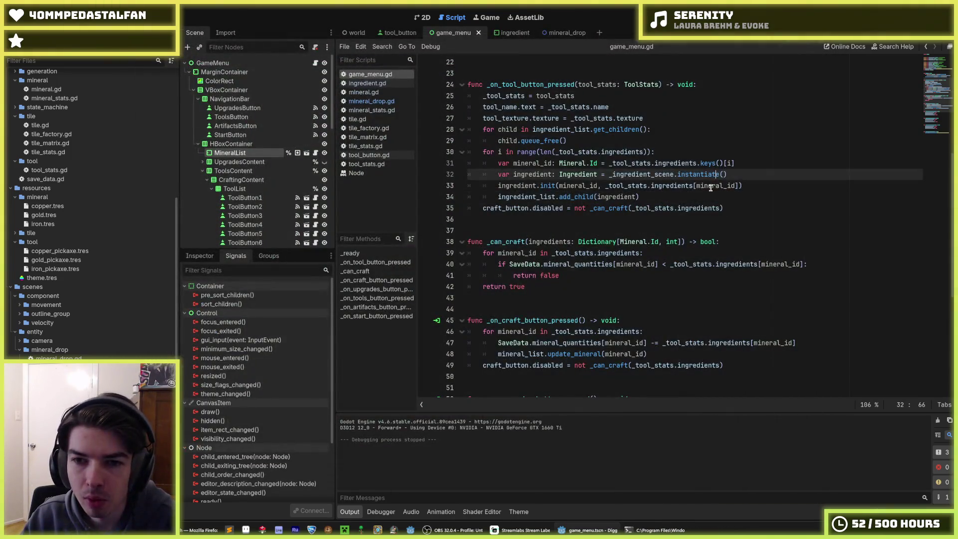
pyautogui.click(751, 180)
pyautogui.press('Down')
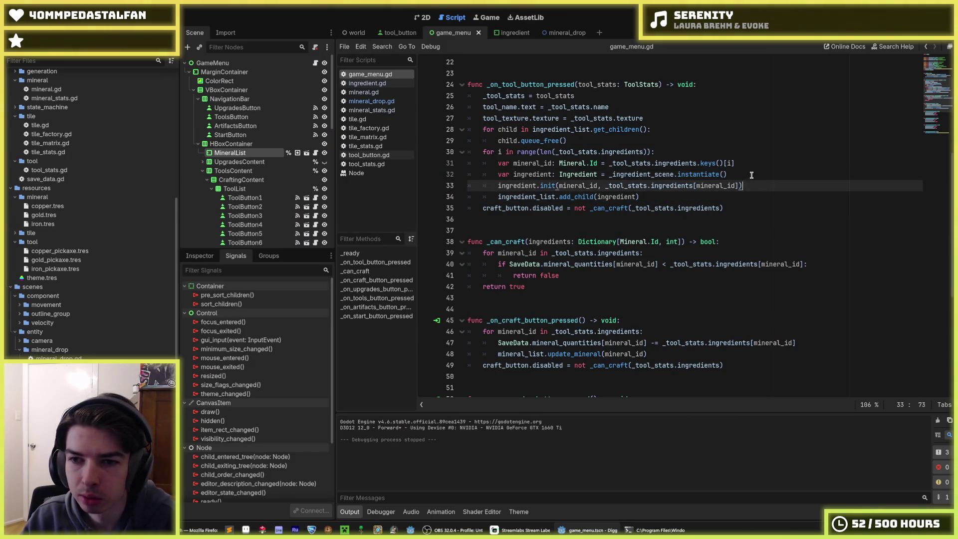
pyautogui.press('Up')
pyautogui.press('Up')
pyautogui.press('Down')
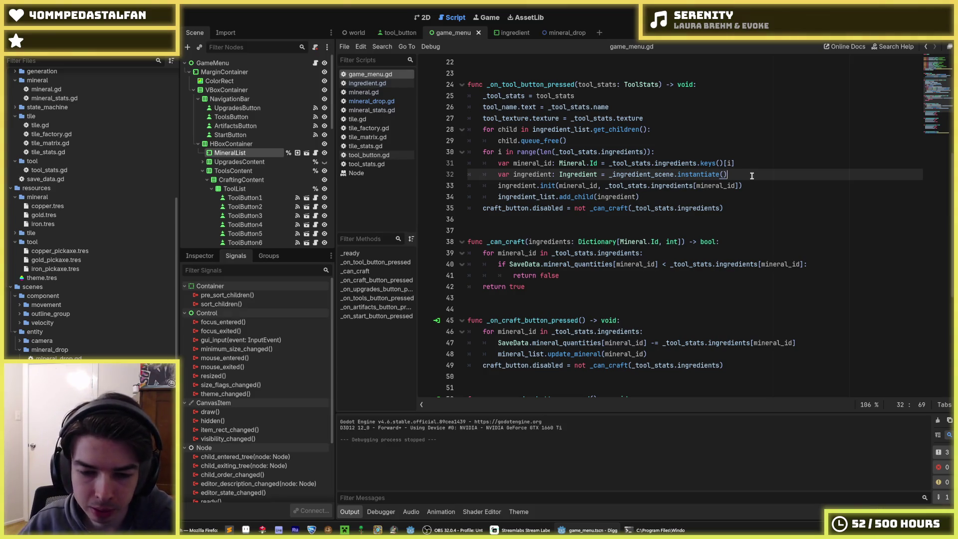
pyautogui.click(721, 207)
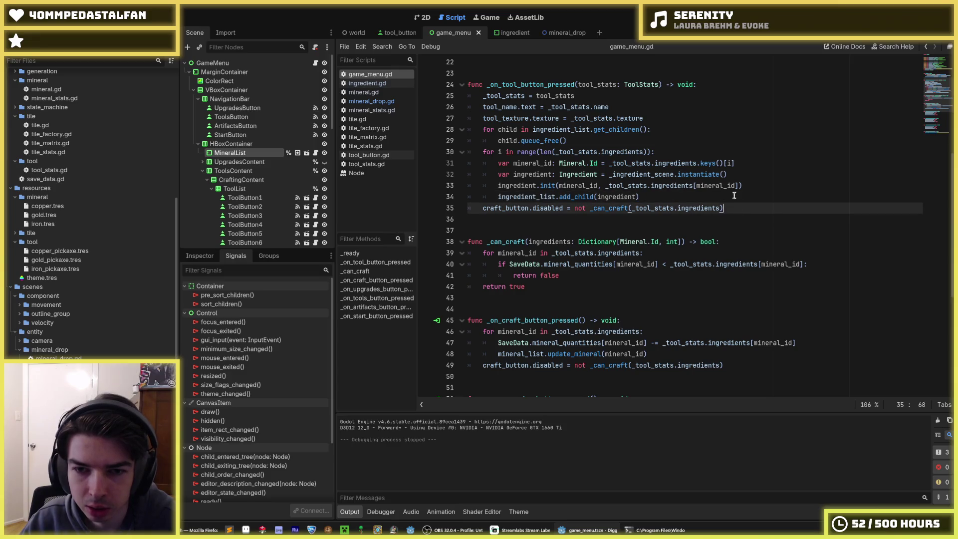
pyautogui.press('Up')
pyautogui.press('Down')
pyautogui.press('Up')
pyautogui.scroll(2, 720, 251)
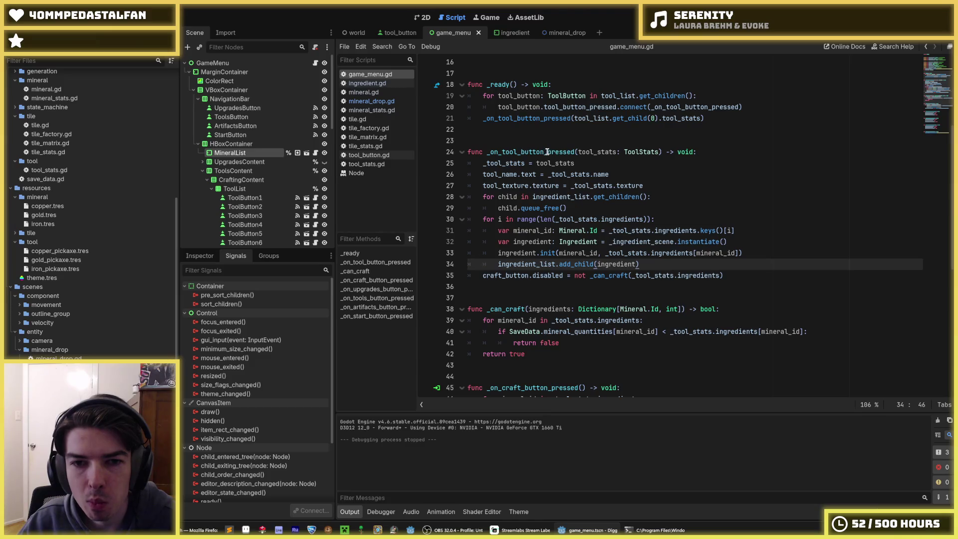
pyautogui.scroll(-2, 262, 150)
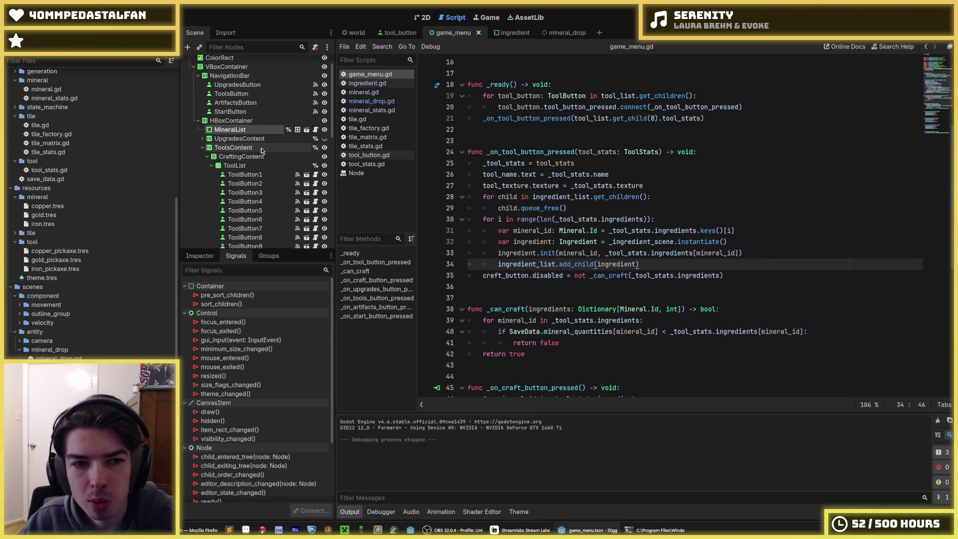
pyautogui.scroll(-2, 262, 150)
pyautogui.click(269, 150)
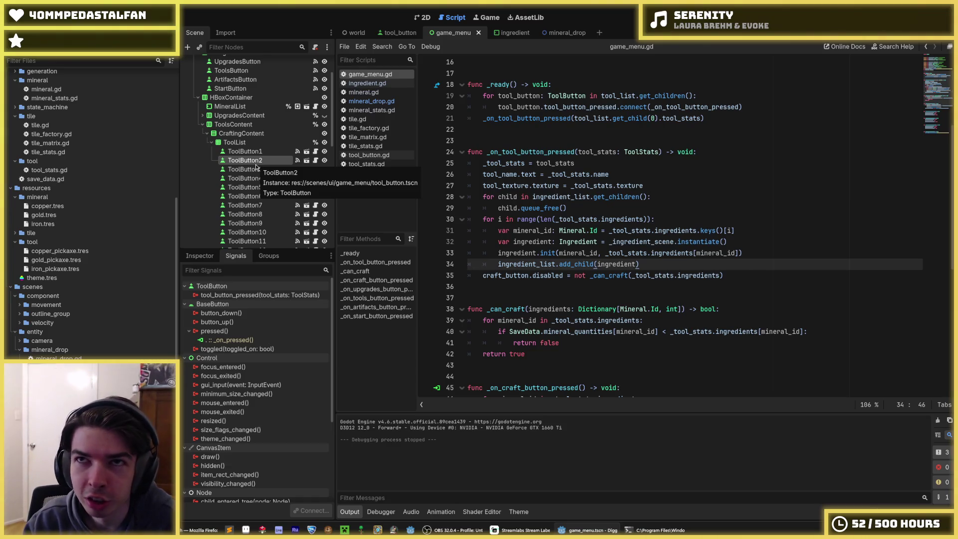
pyautogui.click(594, 204)
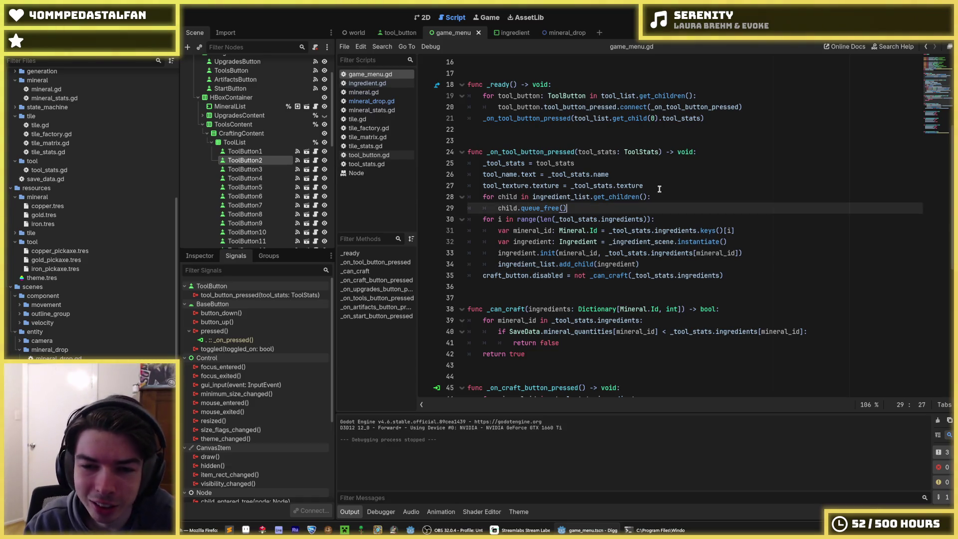
pyautogui.click(667, 195)
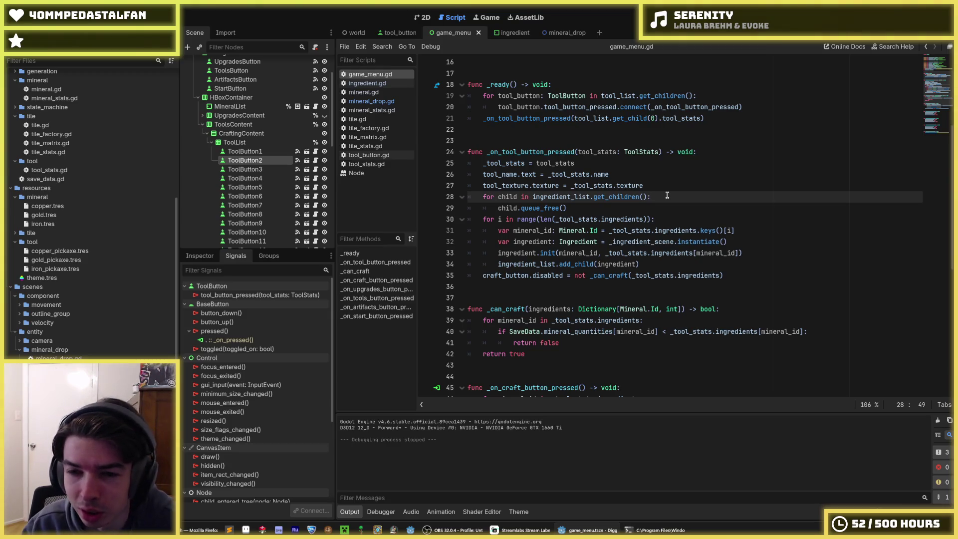